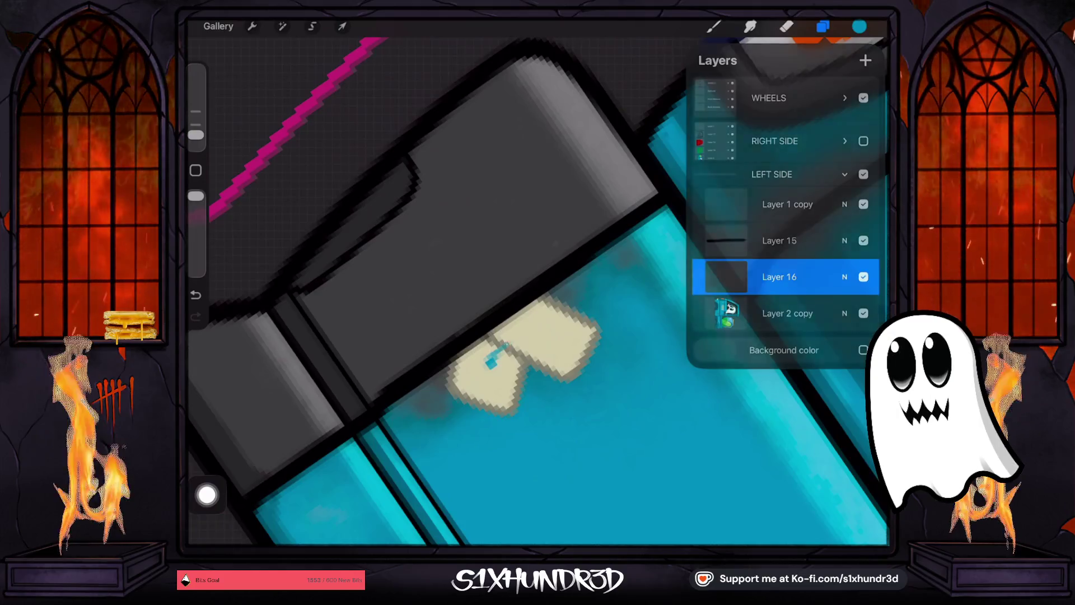
- Brush teal over the top of the tan heart patch and along the grey edge, leaving a small tan wedge
click(713, 26)
mouse_move(487, 361)
mouse_down()
mouse_move(560, 299)
mouse_move(537, 336)
mouse_move(582, 348)
mouse_move(557, 355)
mouse_move(577, 367)
mouse_up()
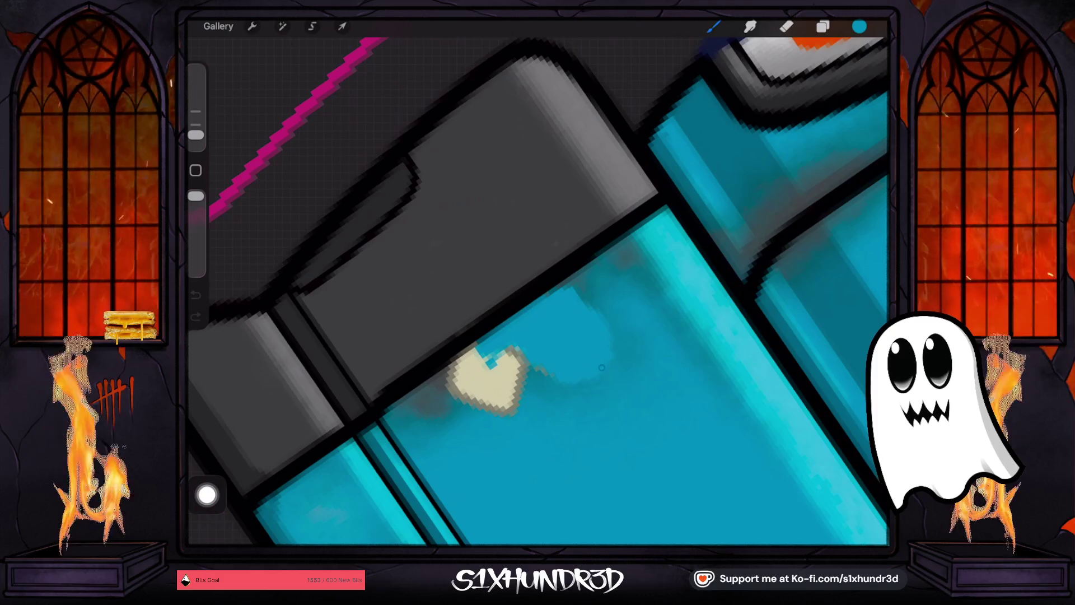
mouse_move(540, 374)
mouse_down()
mouse_move(518, 361)
mouse_move(449, 380)
mouse_move(474, 358)
mouse_move(398, 416)
mouse_move(493, 380)
mouse_move(504, 387)
mouse_move(497, 419)
mouse_move(425, 336)
mouse_up()
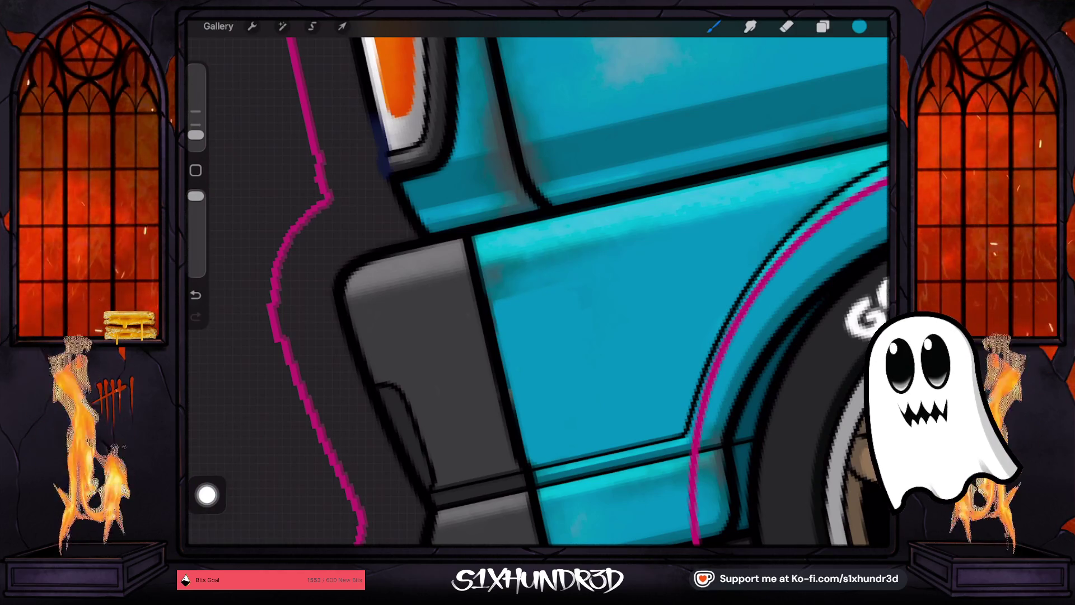
scroll(560, 291, up, 1)
- Sample the truck's dark teal and select the Ghosty Grunge_original brush
click(513, 161)
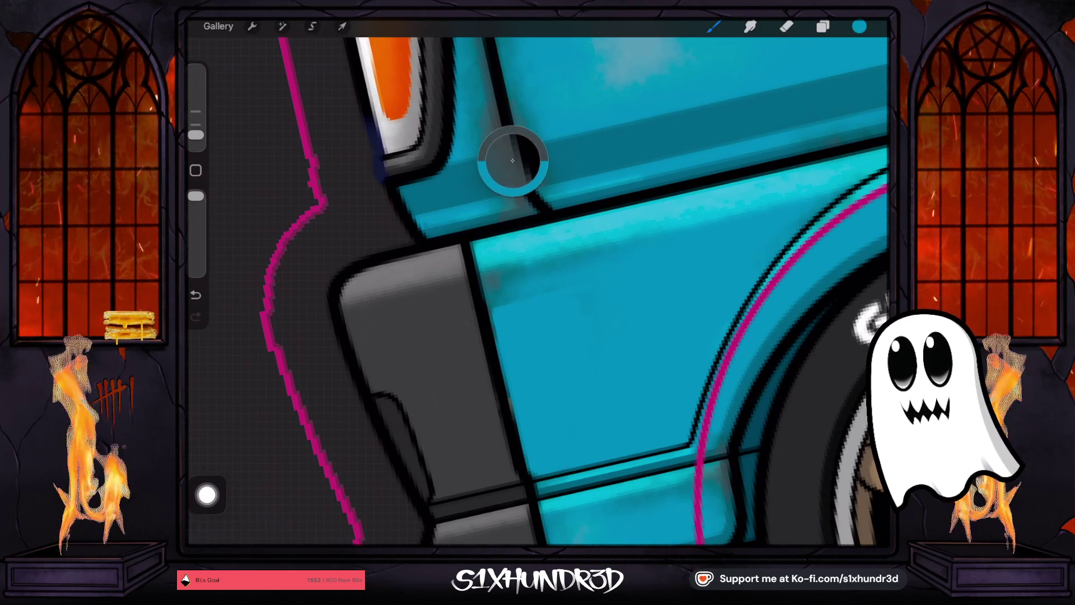
click(823, 26)
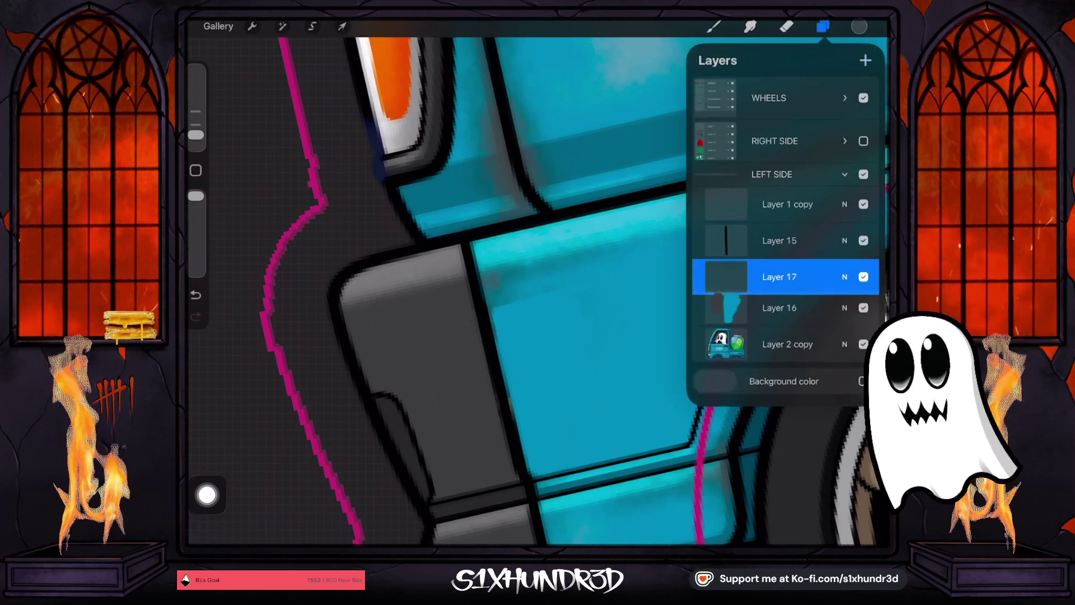
click(713, 27)
click(758, 234)
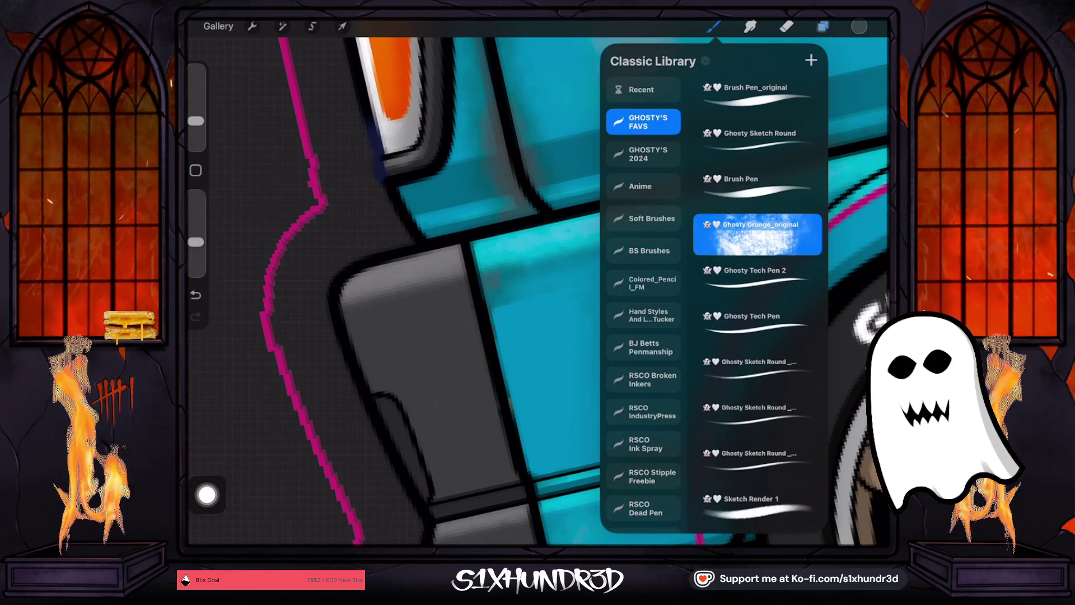
click(823, 26)
click(823, 26)
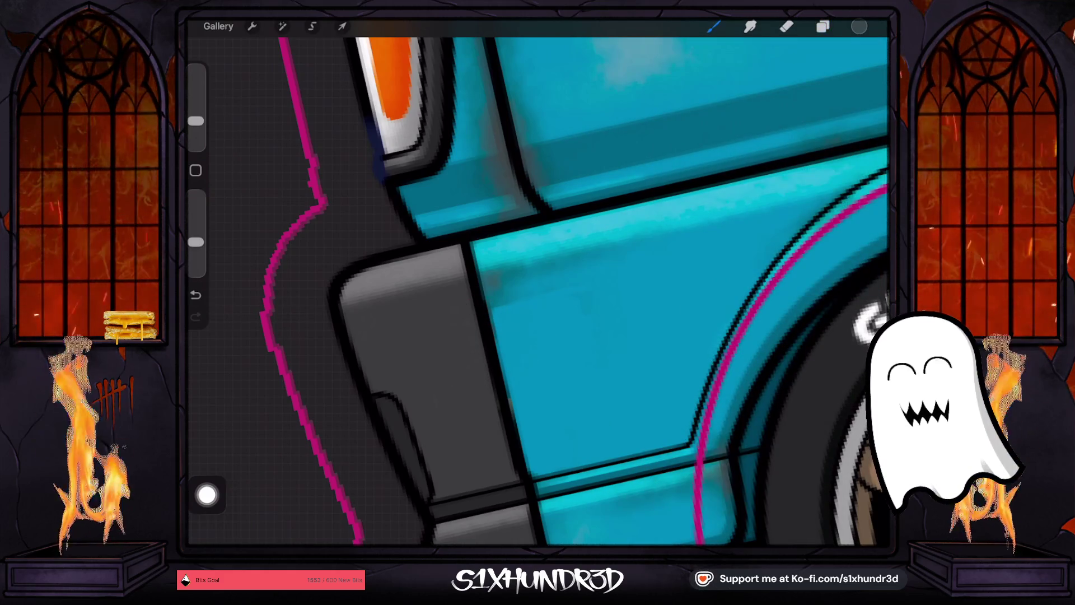
- Shrink the Ghosty Grunge brush to a smaller size for weathering
drag(196, 120, 196, 128)
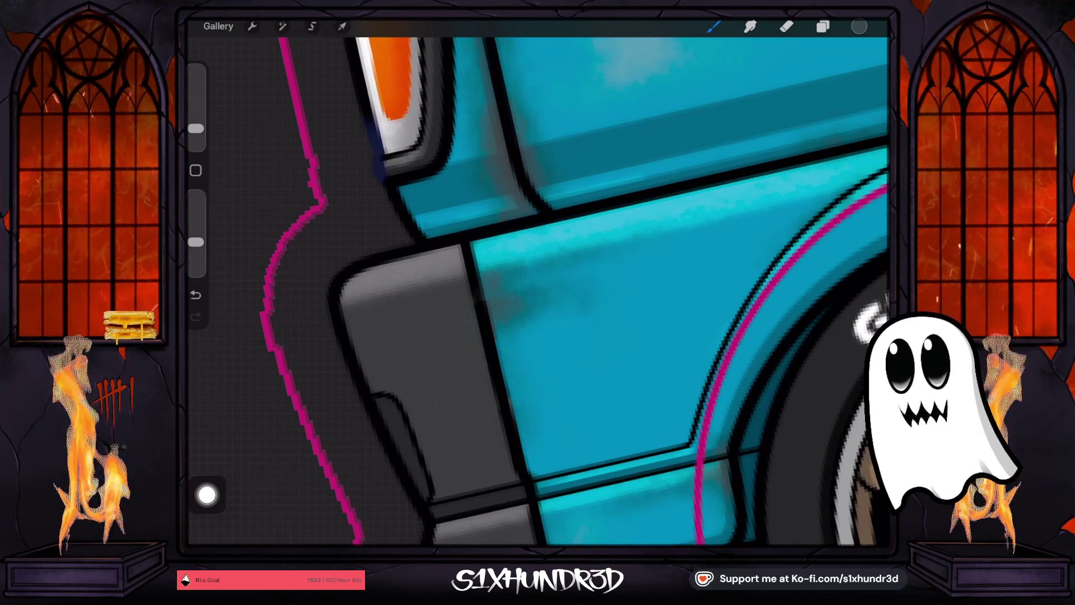
drag(195, 128, 195, 131)
scroll(538, 291, down, 5)
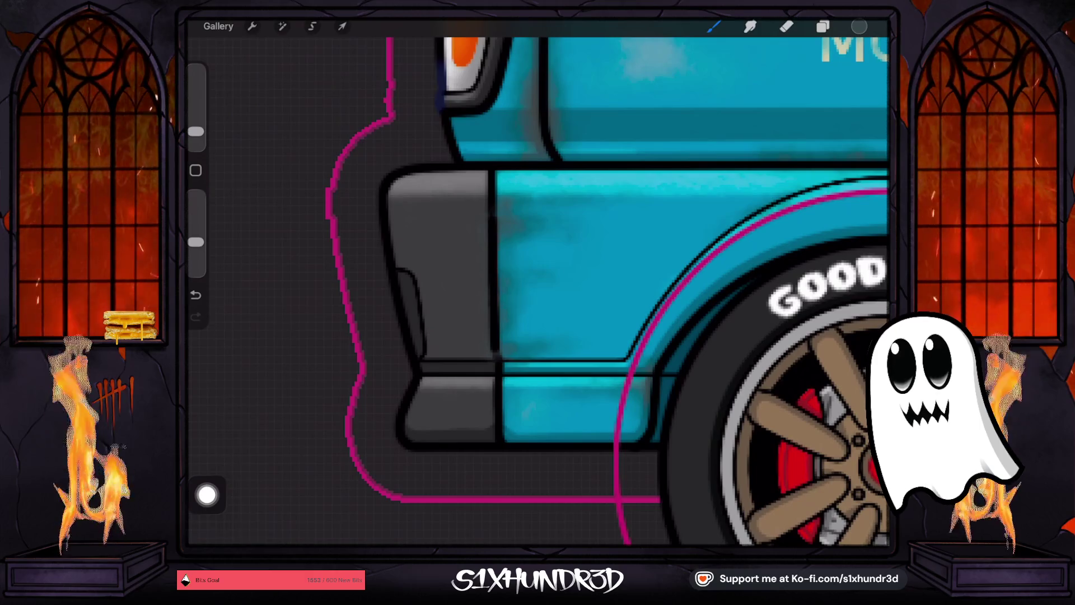
- Switch to the eraser, enlarge it and lower its opacity
scroll(616, 283, down, 3)
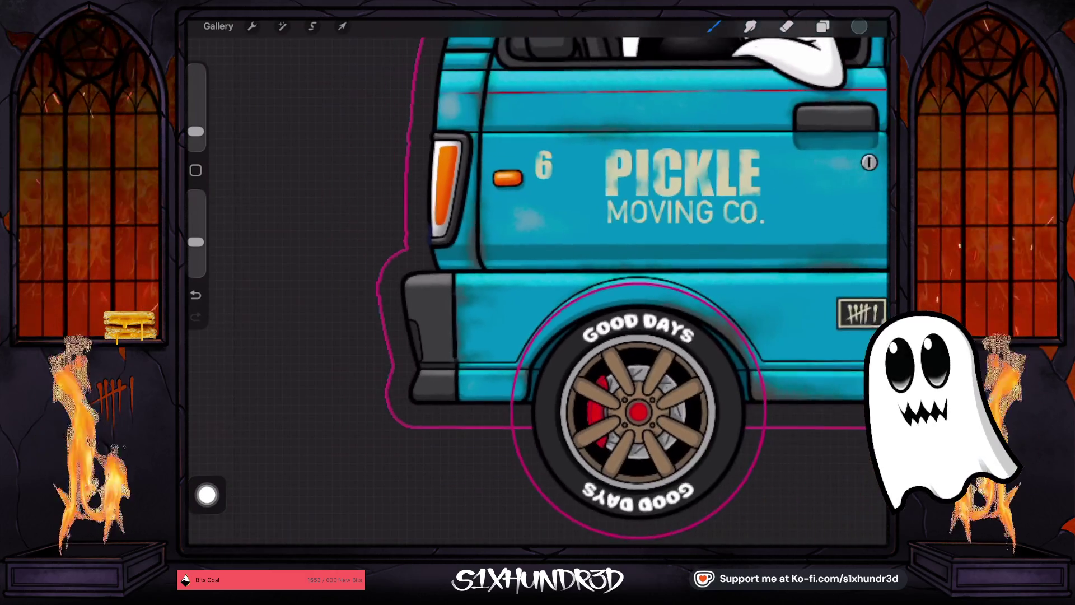
scroll(616, 283, down, 3)
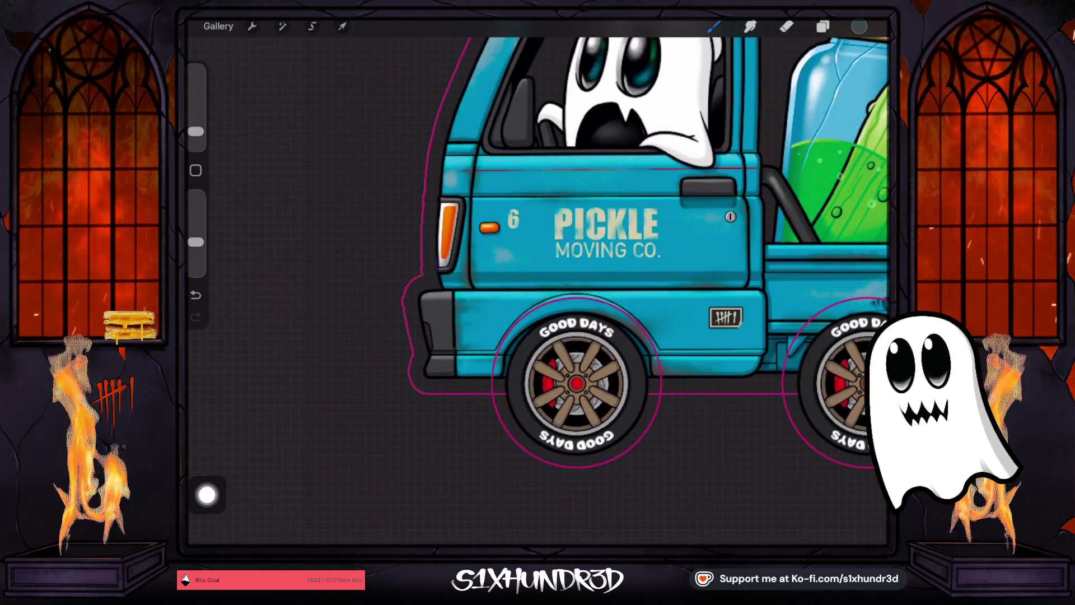
scroll(616, 282, down, 3)
click(787, 26)
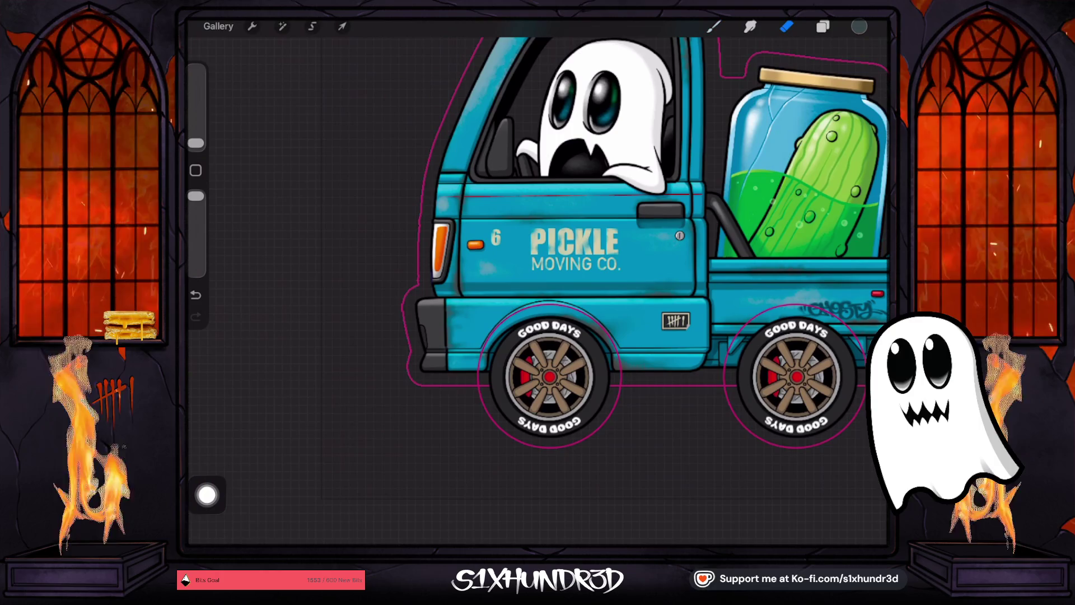
drag(196, 143, 195, 137)
drag(195, 196, 195, 230)
drag(195, 137, 196, 130)
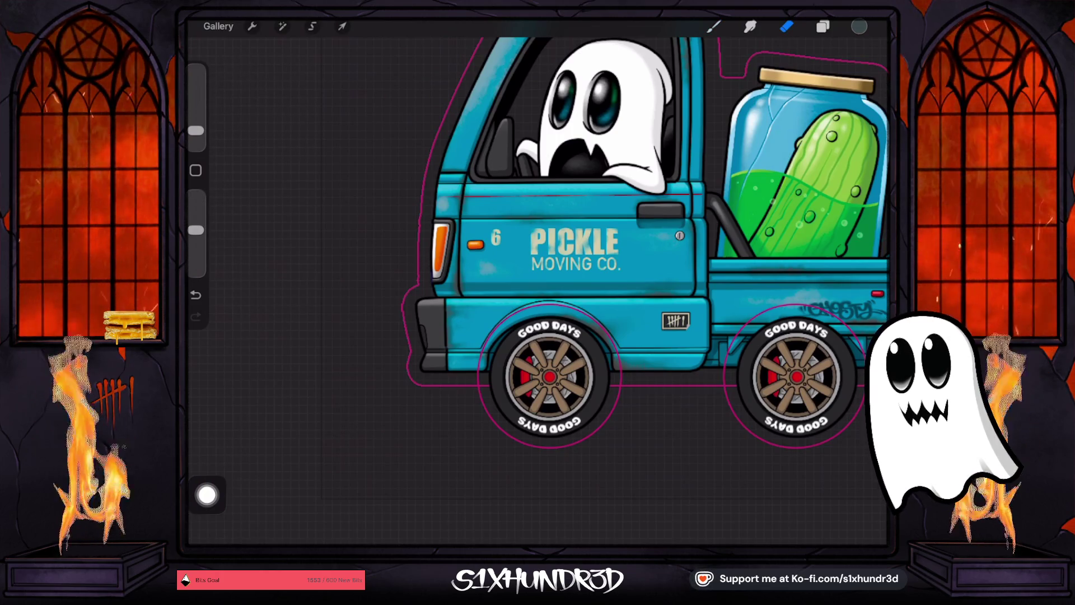
scroll(616, 241, down, 3)
- Merge Layer 17 and Layer 15 down into Layer 16 in the LEFT SIDE group
click(823, 27)
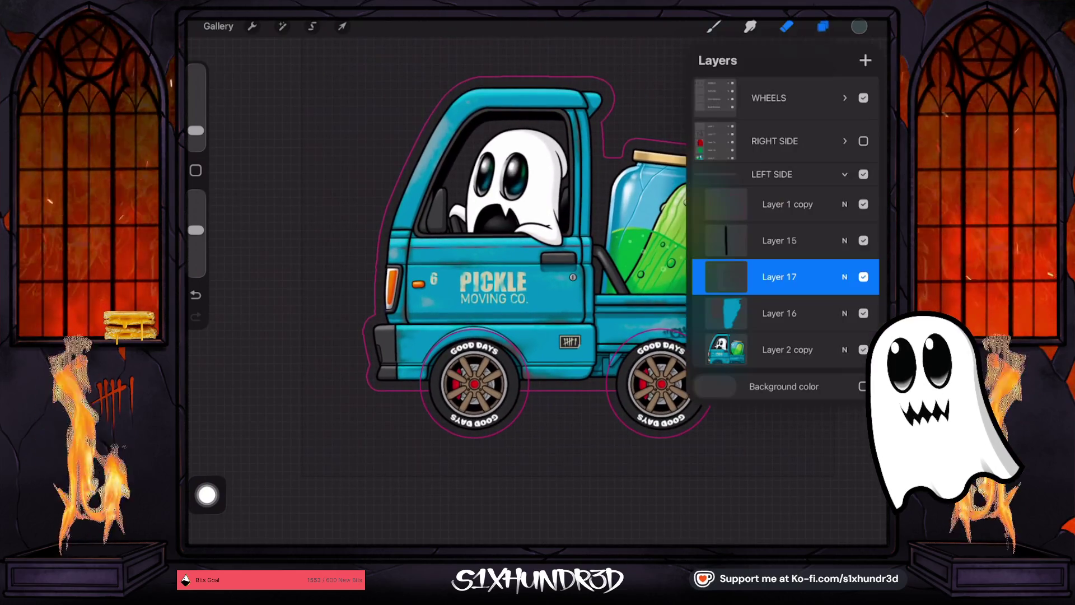
click(863, 277)
click(864, 276)
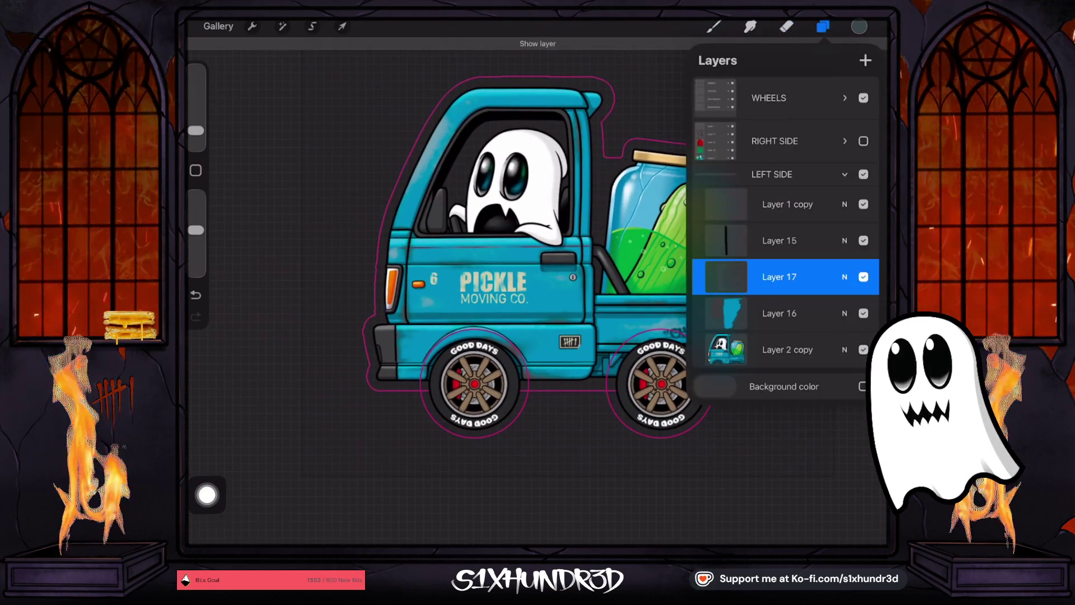
click(726, 277)
click(616, 374)
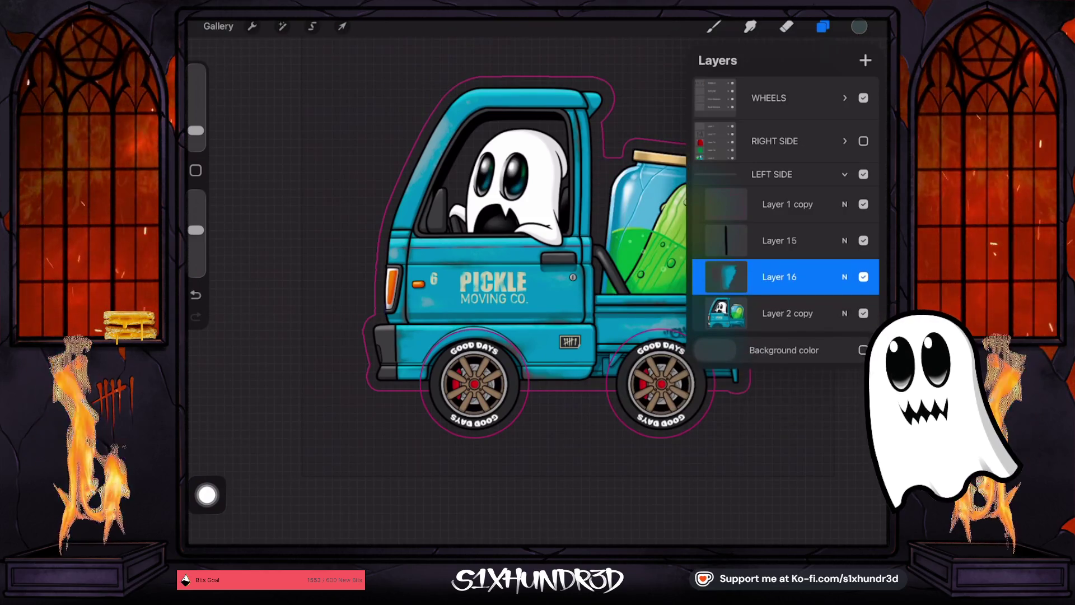
click(725, 240)
click(616, 338)
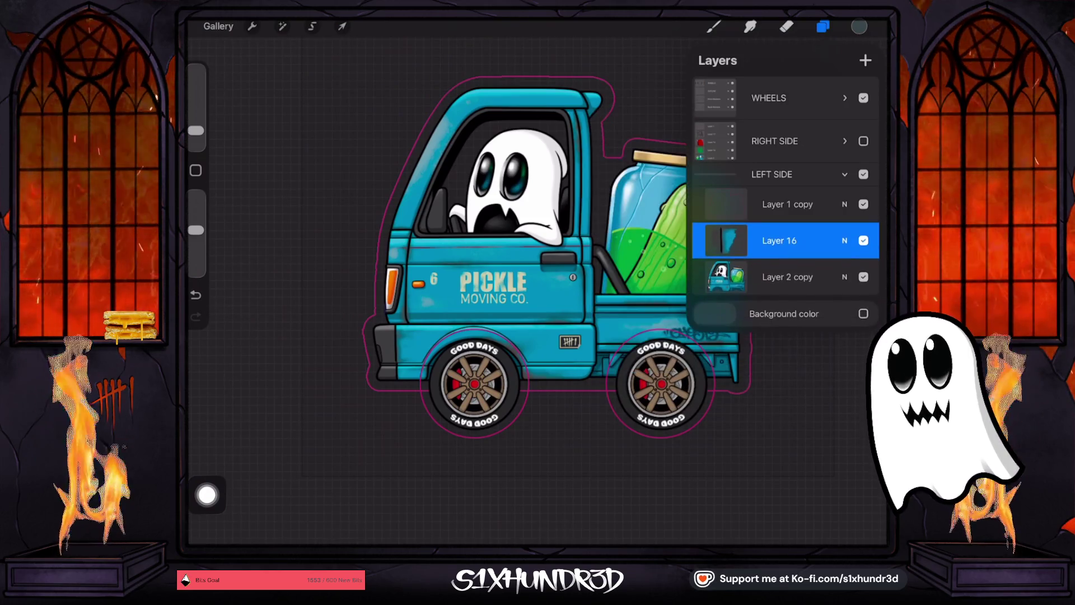
- Collapse the LEFT SIDE group and leave the RIGHT SIDE group visible
click(863, 141)
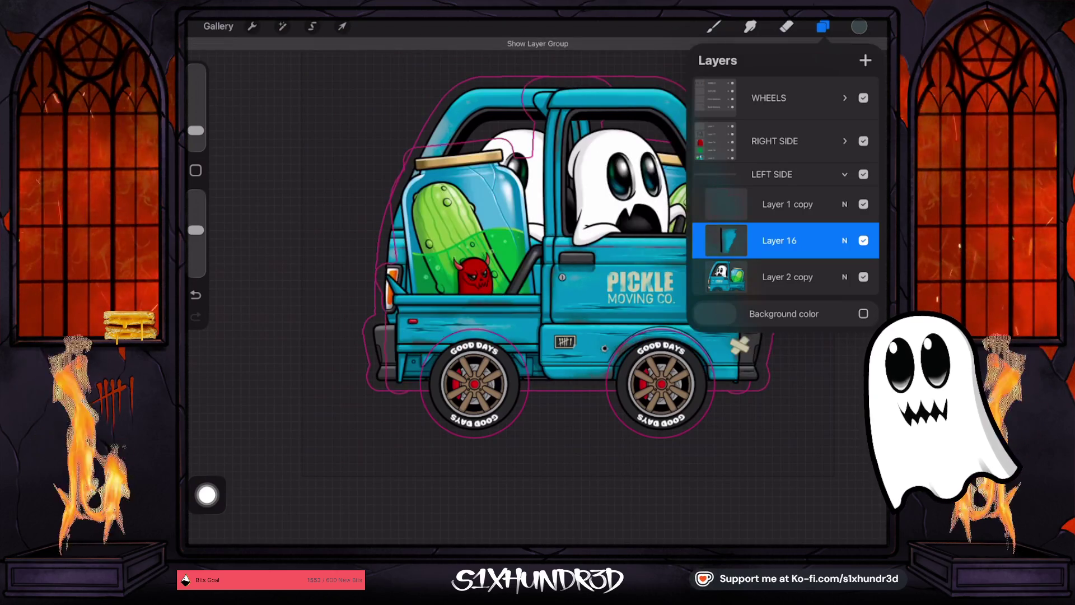
click(823, 27)
click(786, 26)
scroll(504, 235, up, 3)
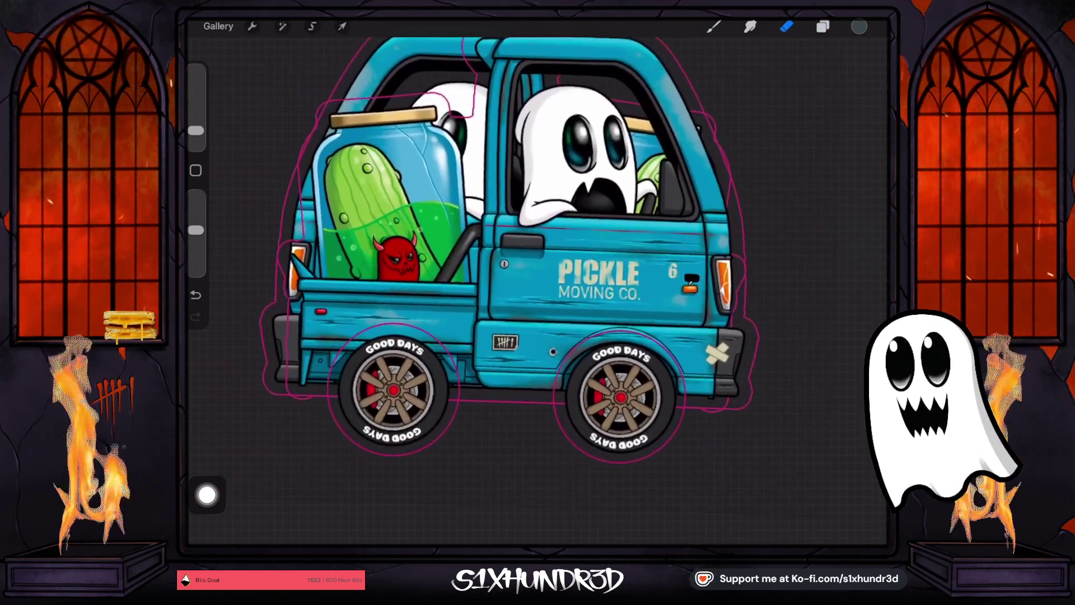
click(823, 27)
click(864, 141)
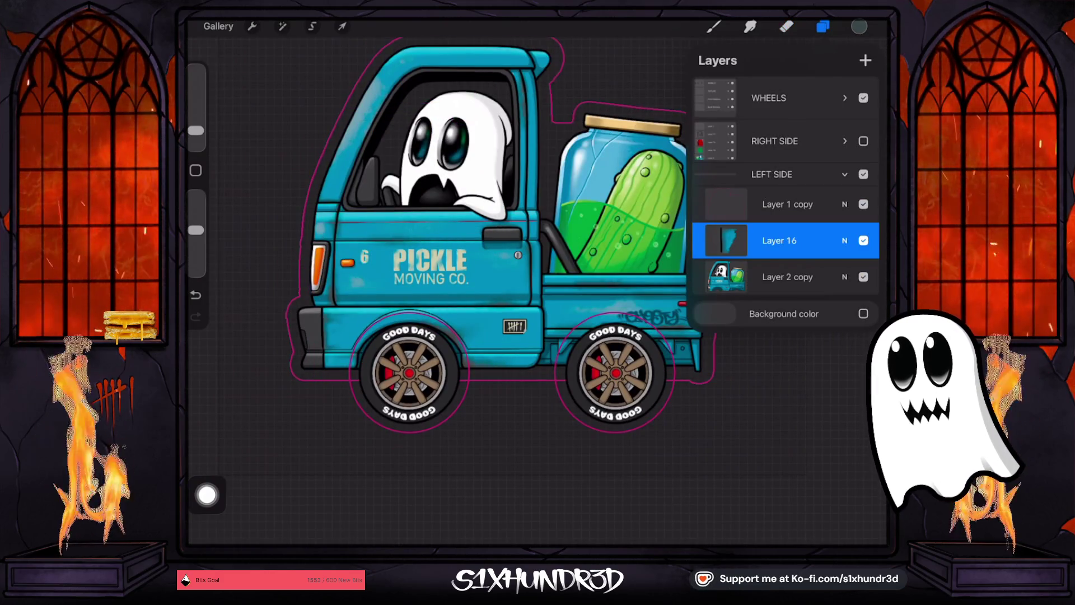
scroll(493, 240, down, 2)
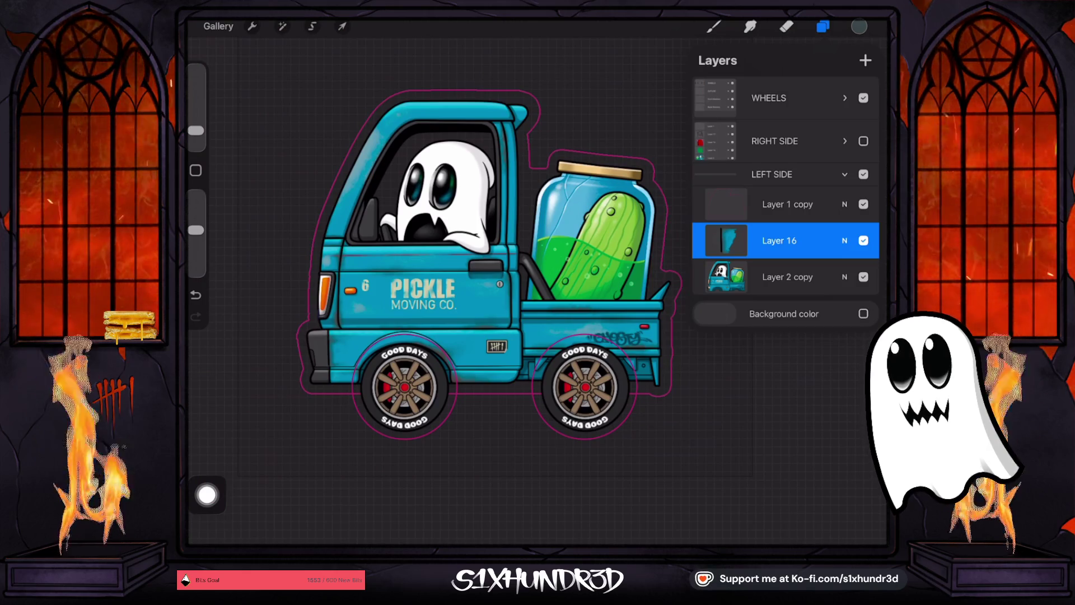
click(772, 174)
click(863, 141)
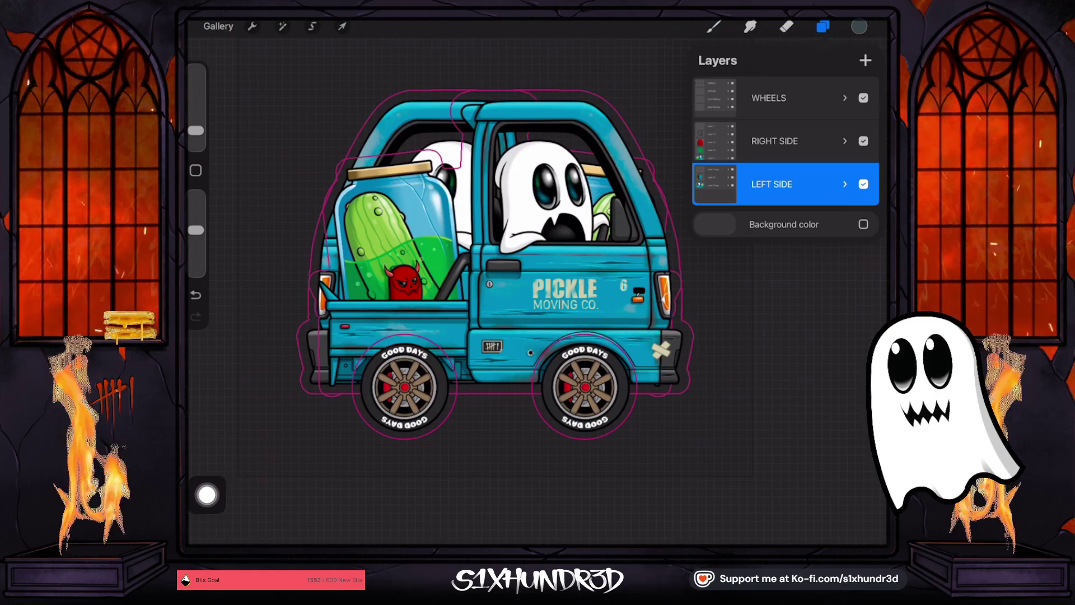
- Toggle the LEFT SIDE and WHEELS groups off and on to compare the views
scroll(592, 325, up, 5)
scroll(504, 269, down, 5)
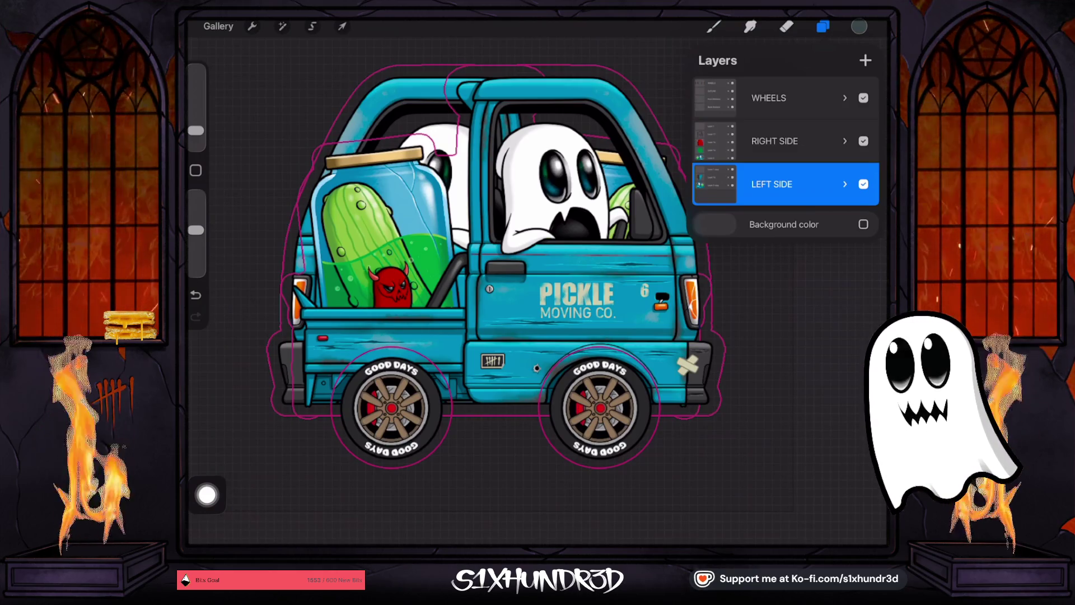
click(864, 183)
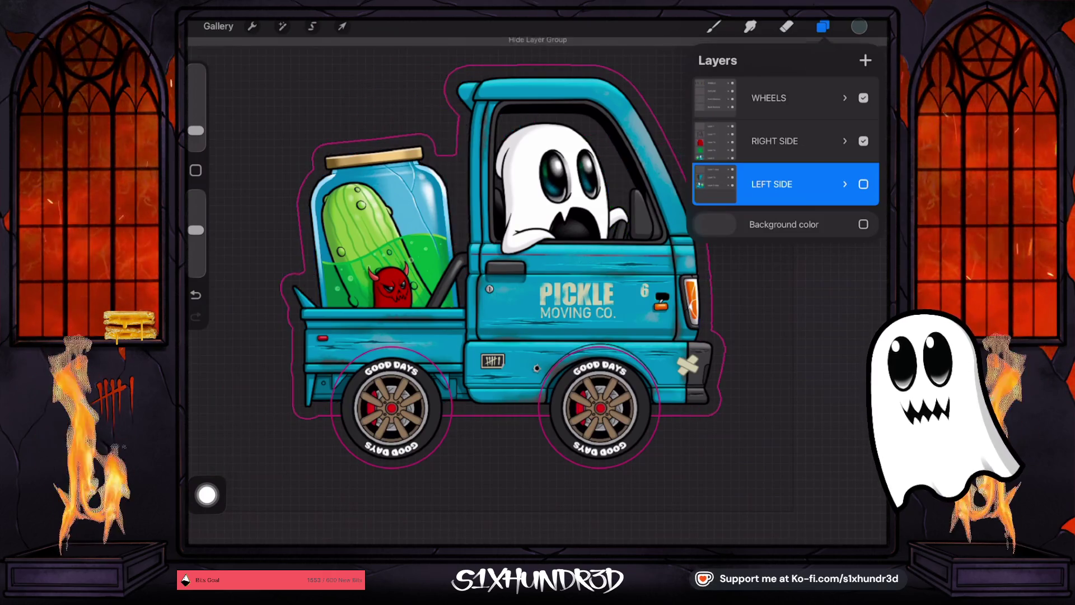
click(863, 184)
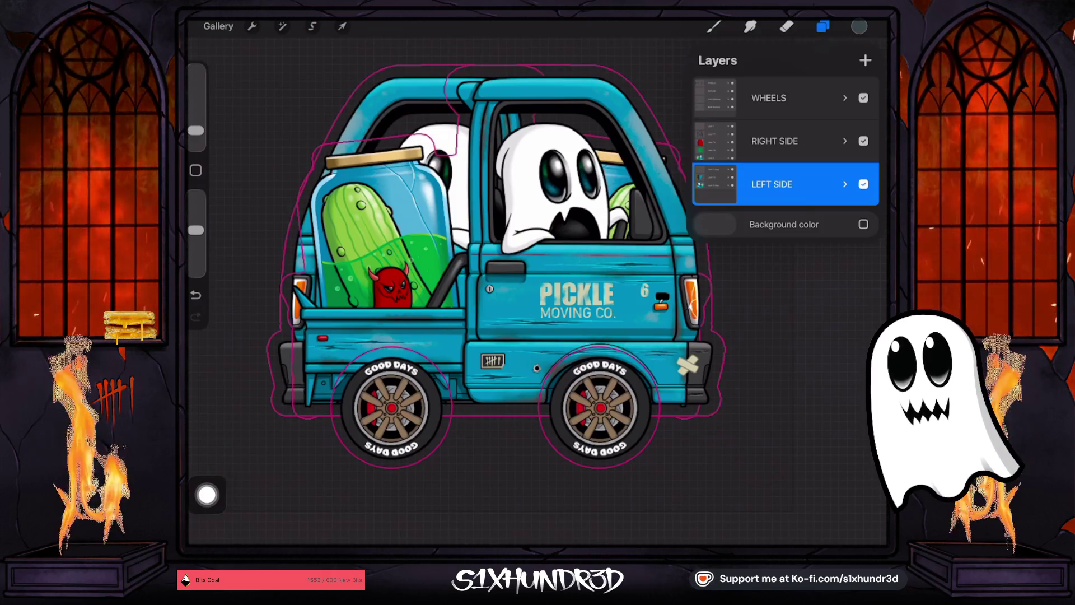
click(864, 98)
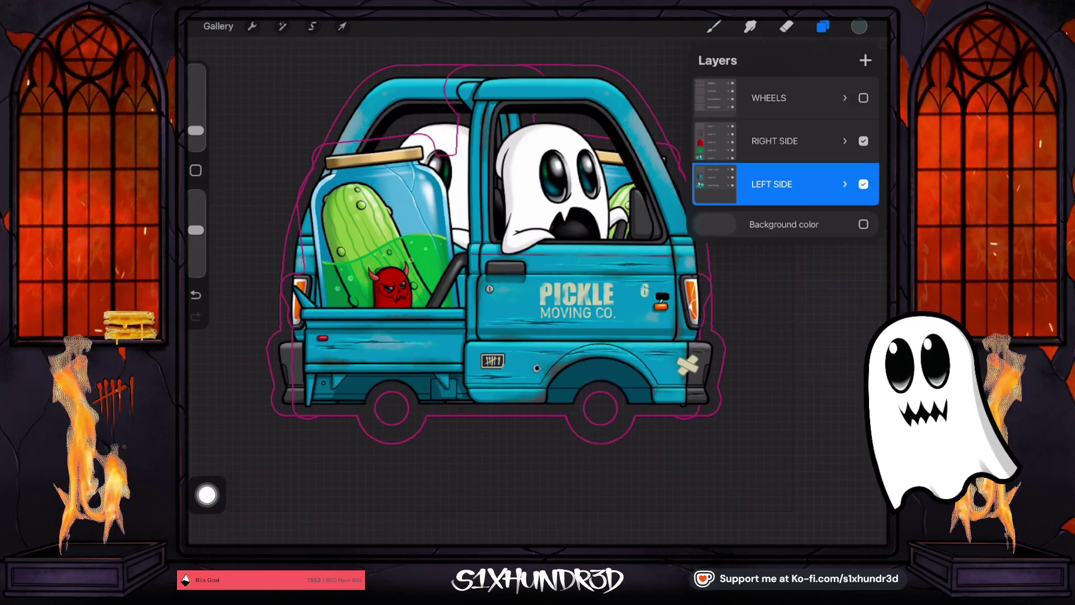
click(863, 97)
scroll(496, 268, down, 2)
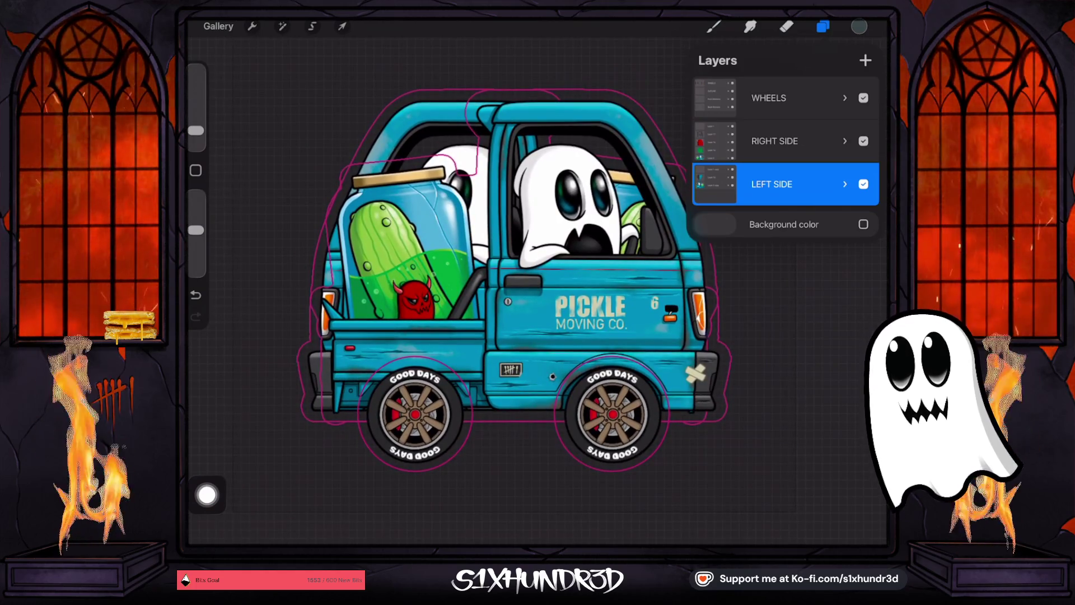
- Hide the WHEELS and LEFT SIDE groups, keeping RIGHT SIDE visible
click(863, 97)
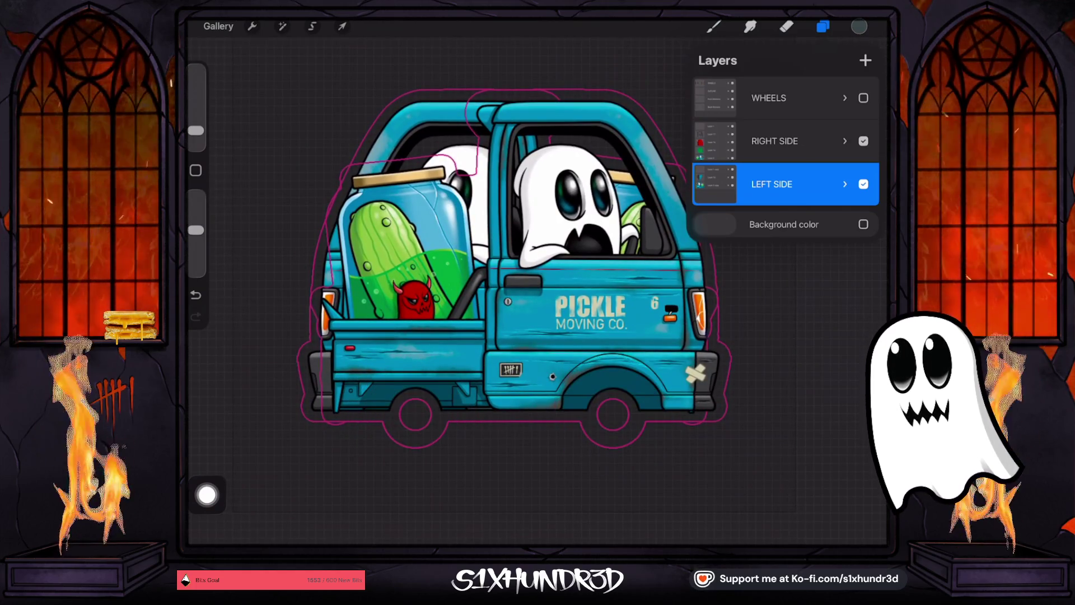
click(863, 141)
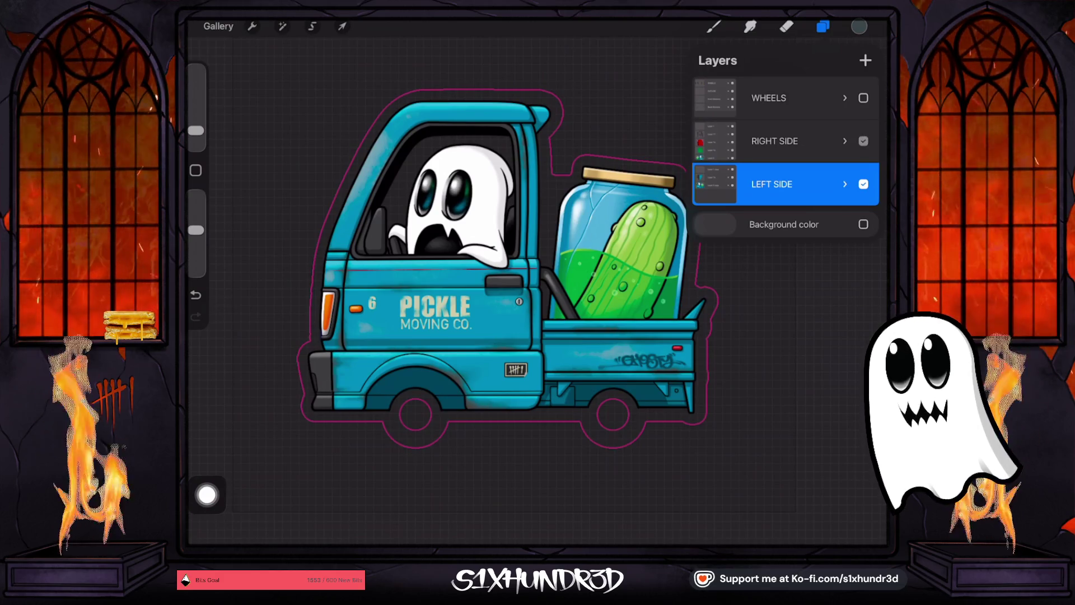
click(864, 141)
click(864, 183)
scroll(504, 269, down, 2)
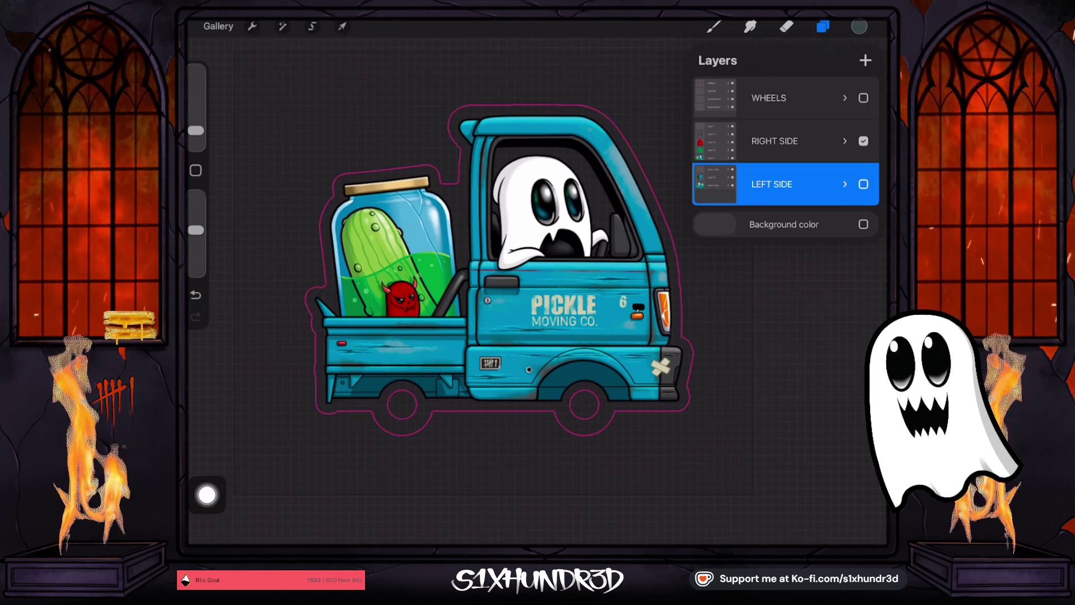
- Flip the truck artwork horizontally to check the composition
scroll(538, 263, up, 3)
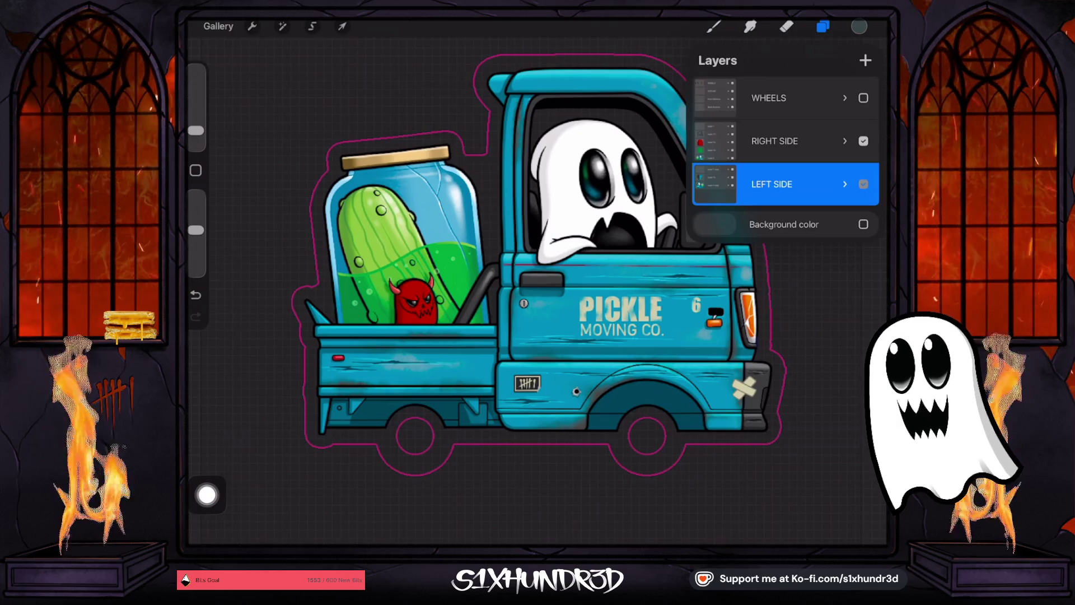
key(ctrl+h)
key(e)
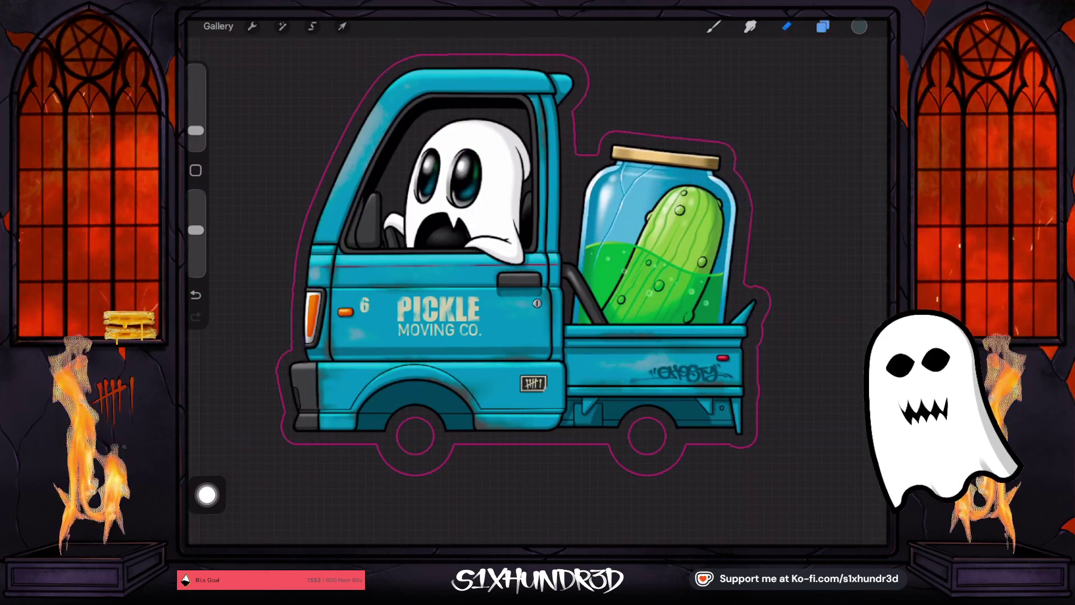
scroll(437, 314, up, 5)
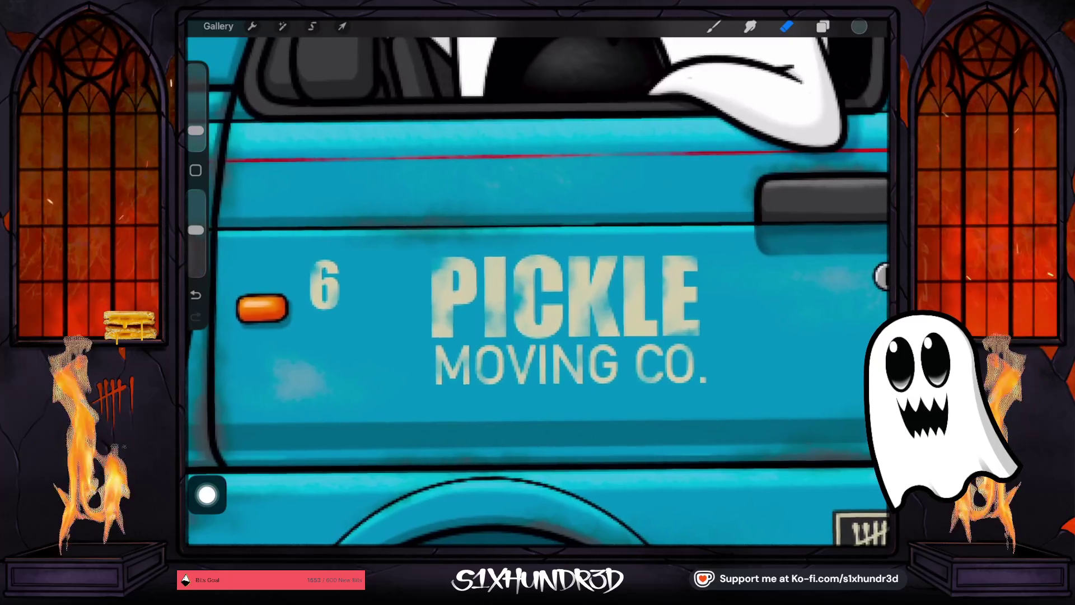
scroll(538, 291, down, 3)
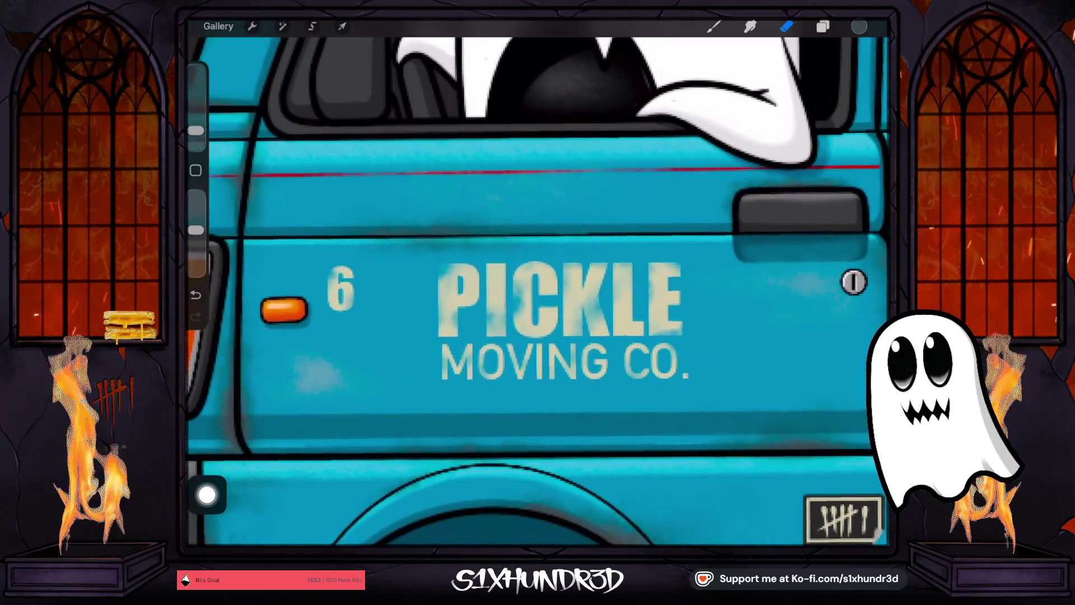
scroll(537, 292, down, 5)
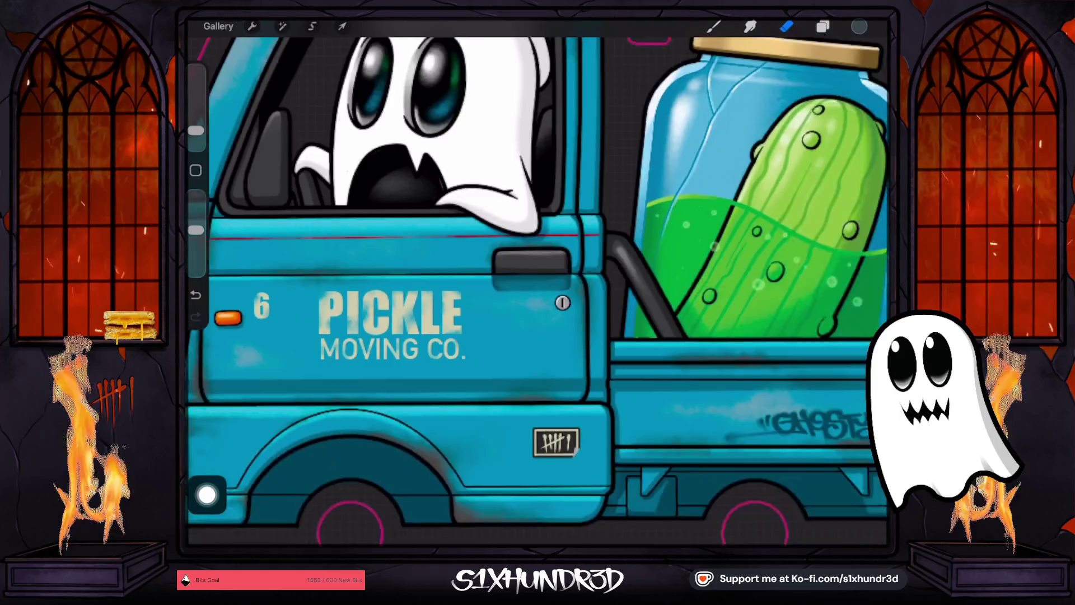
scroll(560, 252, up, 4)
scroll(560, 252, up, 2)
scroll(538, 291, down, 5)
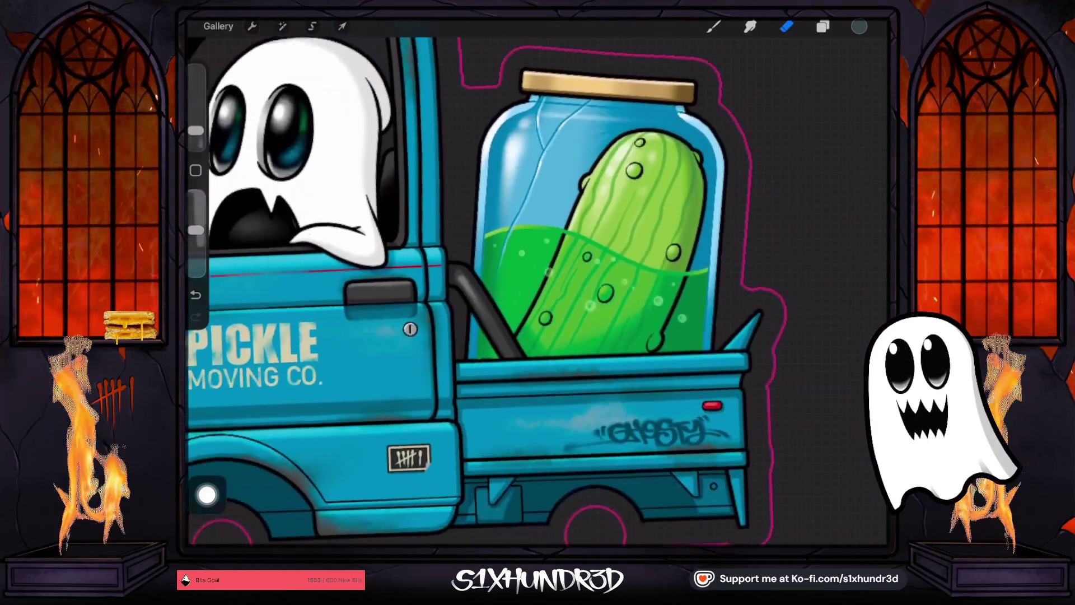
- Hide the LEFT SIDE artwork and show the RIGHT SIDE artwork with the devil
click(823, 27)
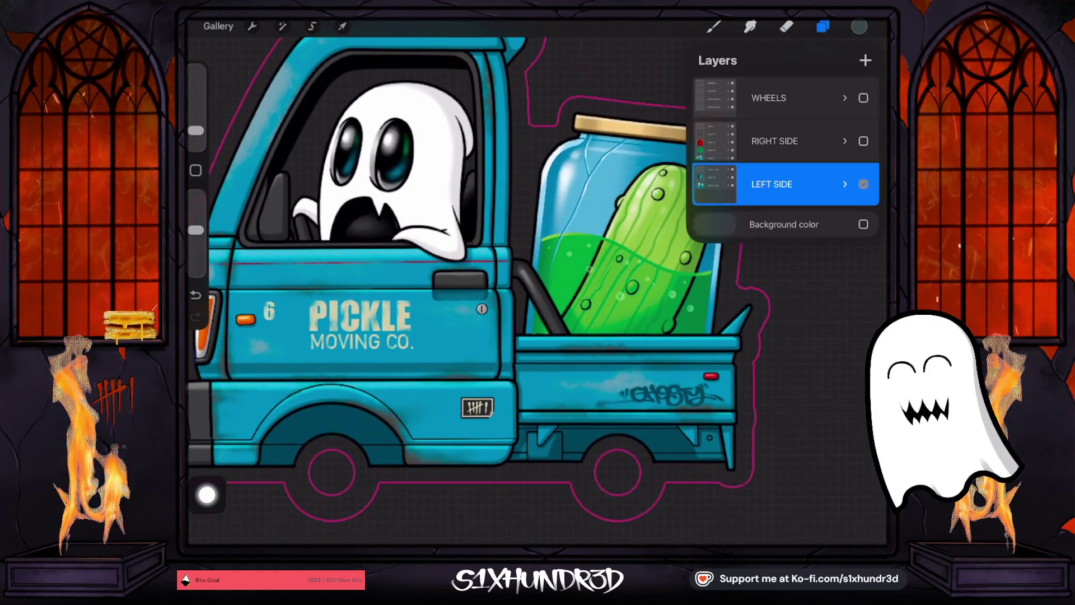
click(864, 185)
click(864, 141)
click(786, 26)
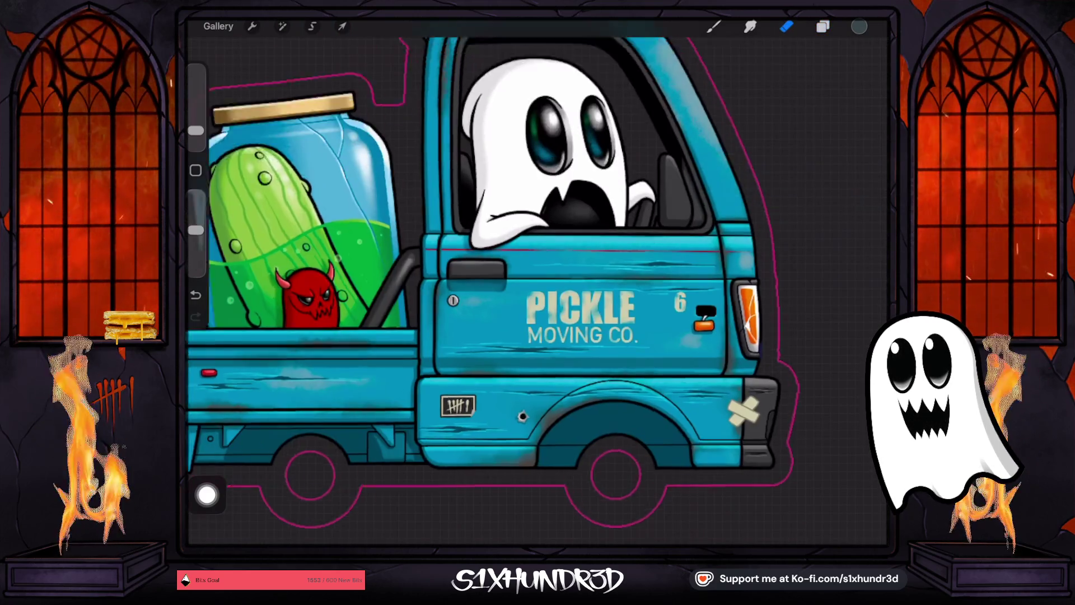
scroll(616, 347, up, 3)
scroll(538, 280, down, 5)
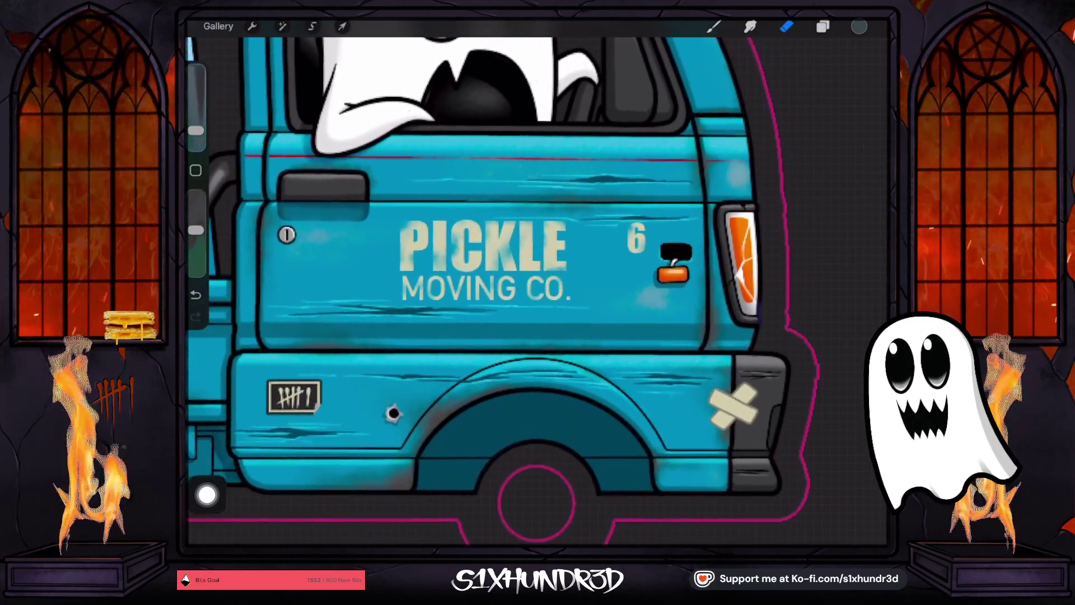
scroll(538, 269, down, 5)
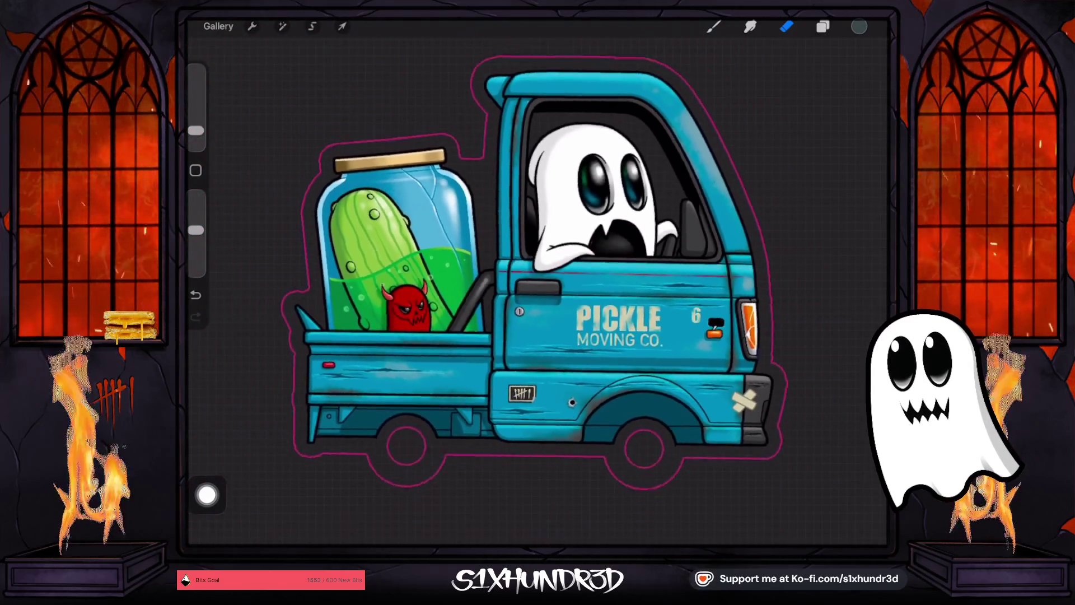
- Turn on the WHEELS group so the Good Days wheels appear
click(823, 26)
click(860, 95)
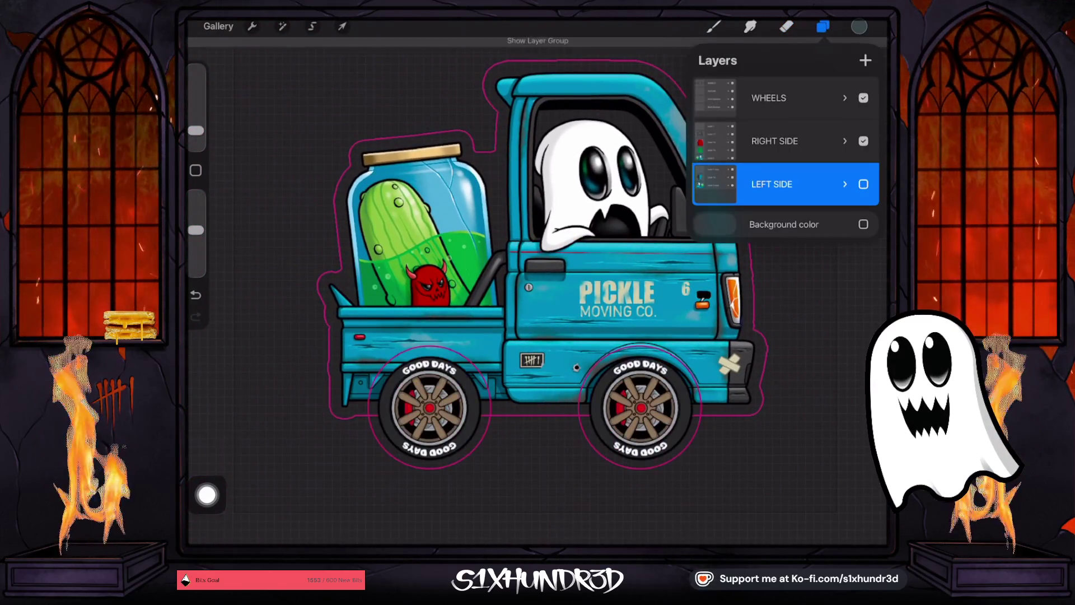
click(823, 26)
scroll(538, 252, up, 3)
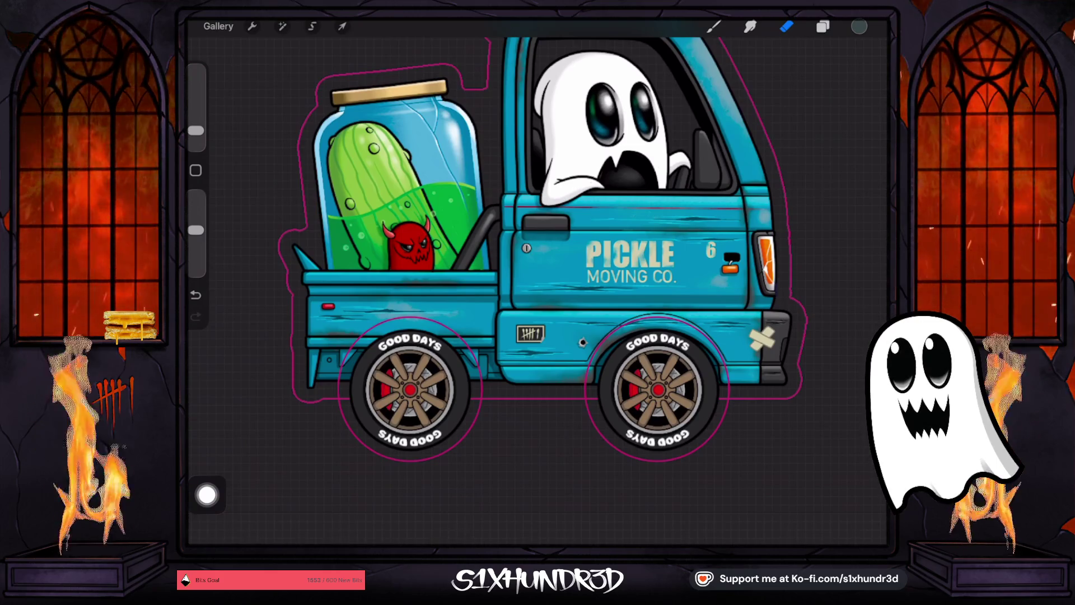
- Hide the WHEELS group to view the truck without its wheels
click(823, 26)
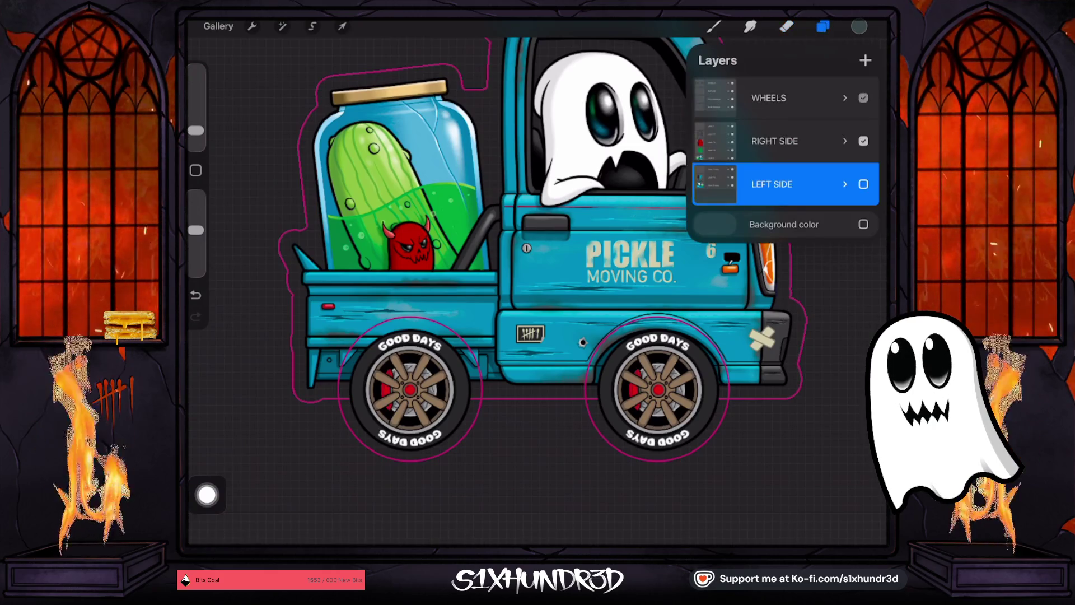
click(863, 98)
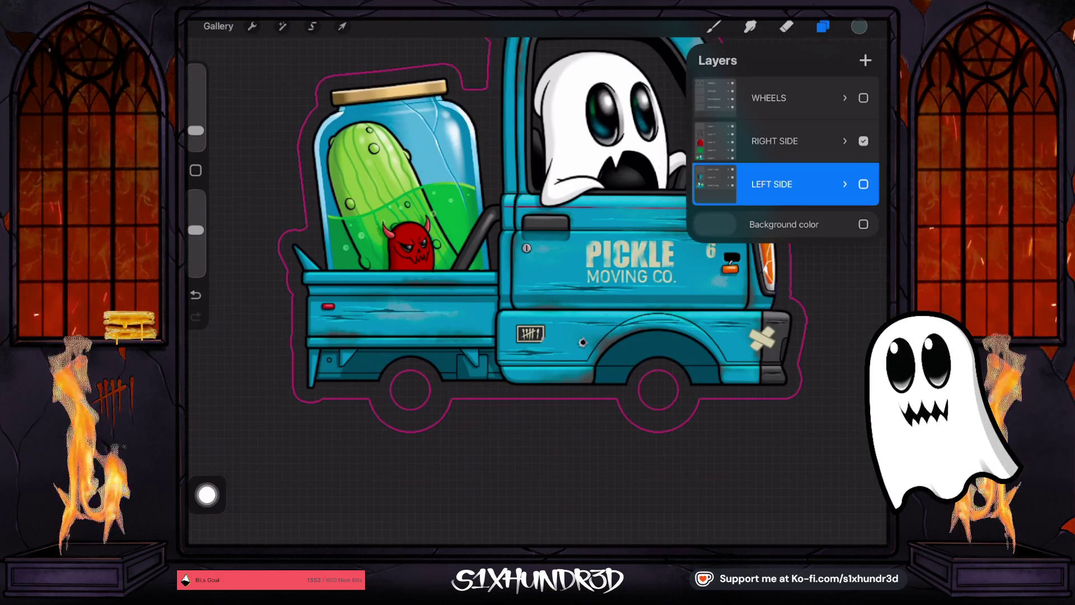
scroll(521, 252, down, 3)
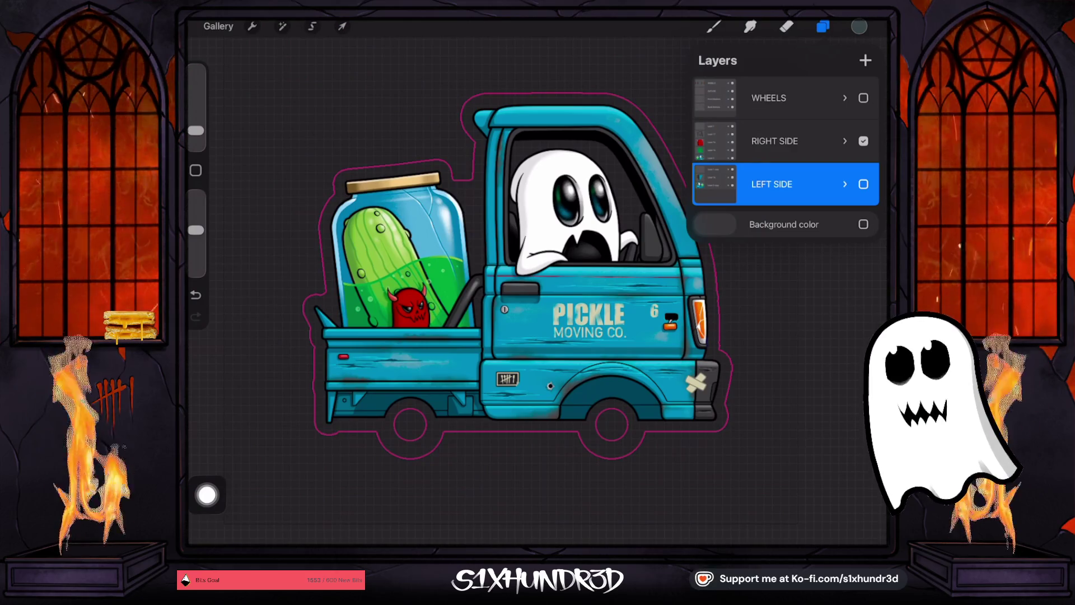
scroll(504, 280, up, 2)
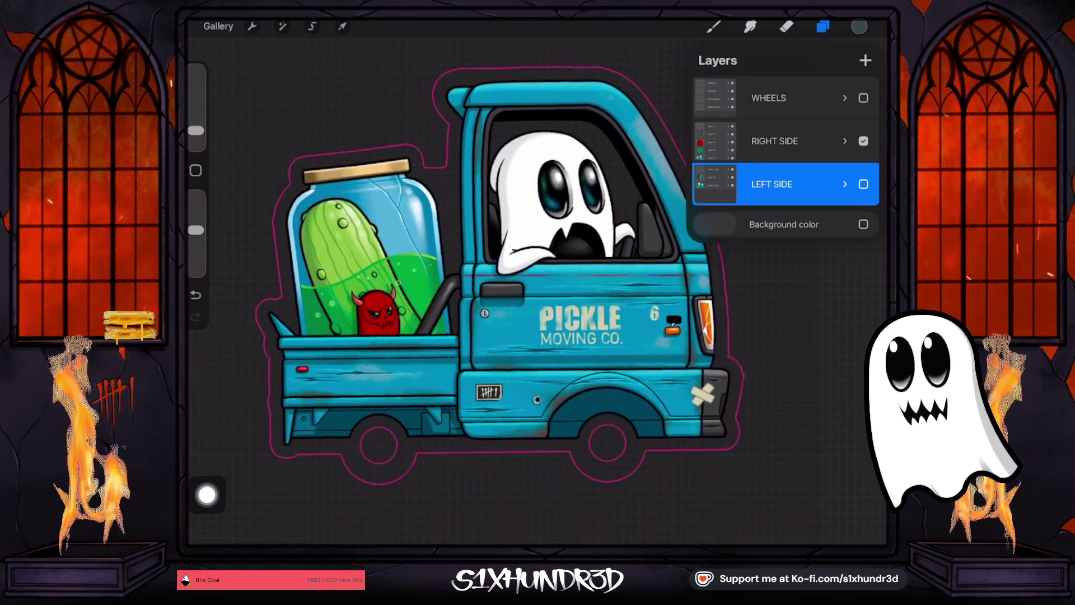
scroll(560, 235, up, 5)
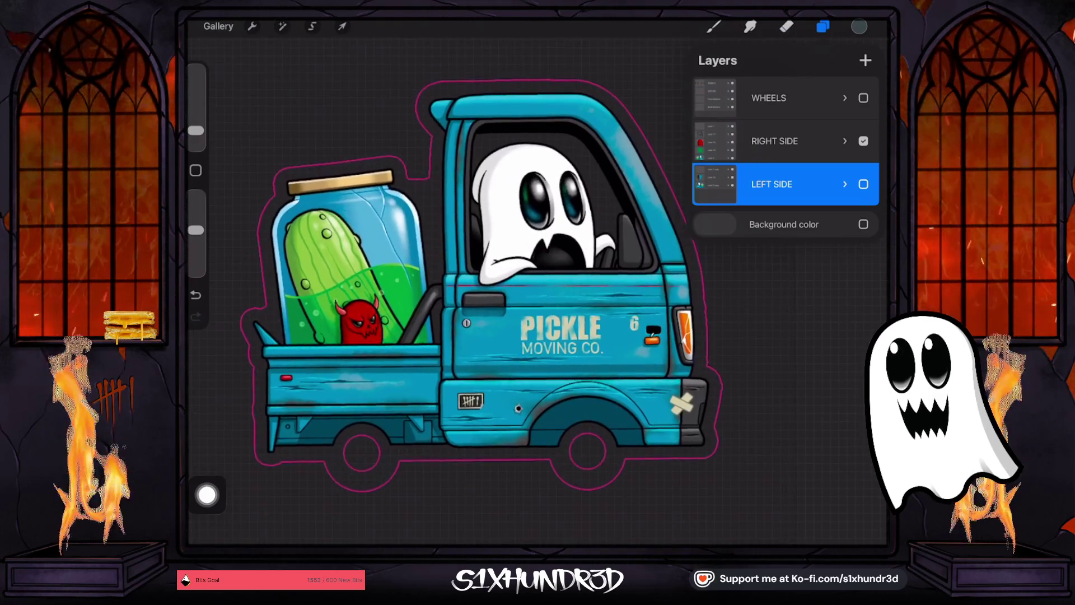
scroll(537, 291, down, 2)
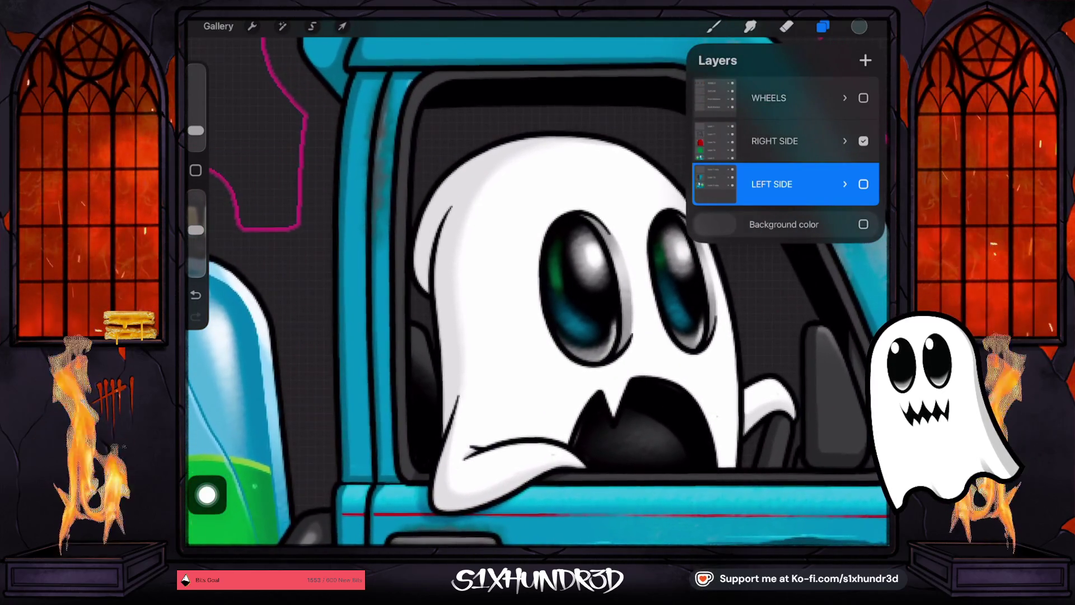
scroll(538, 291, down, 1)
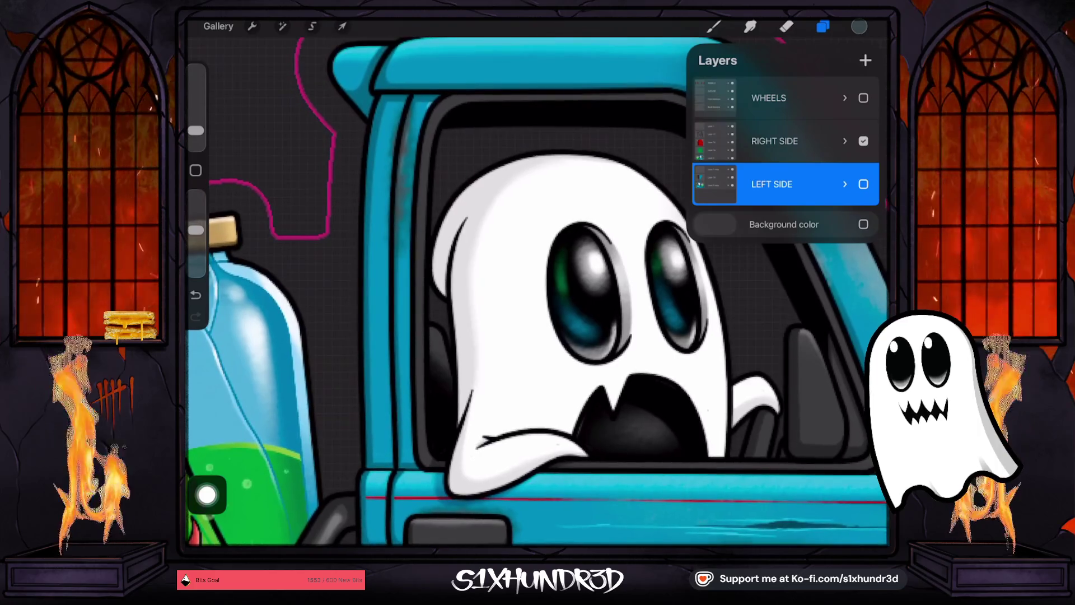
- Re-enable the Good Days wheels and the LEFT SIDE artwork
click(864, 184)
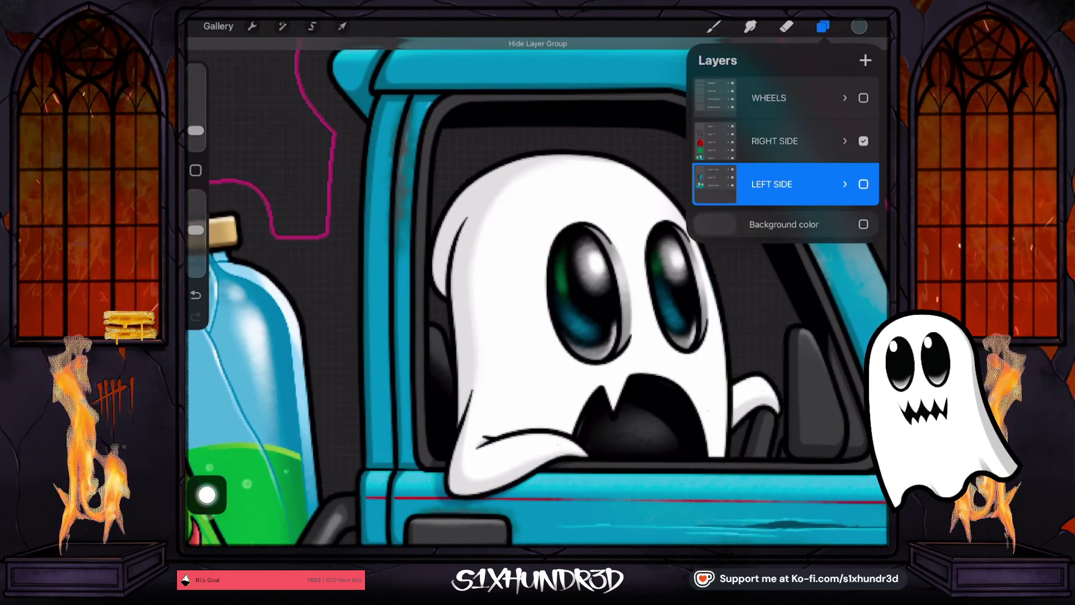
scroll(537, 291, down, 5)
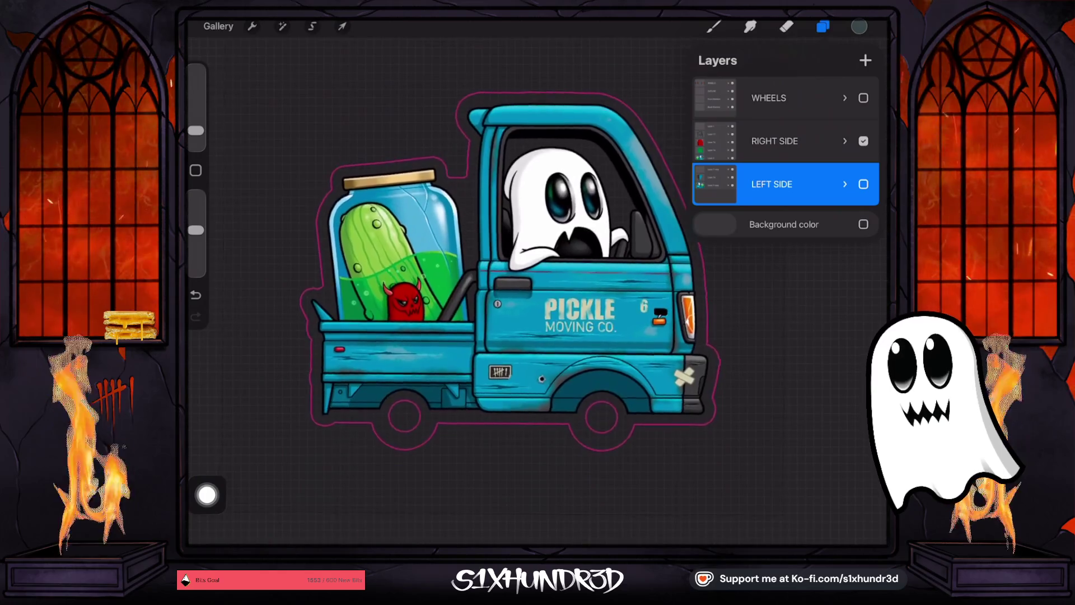
scroll(487, 258, up, 1)
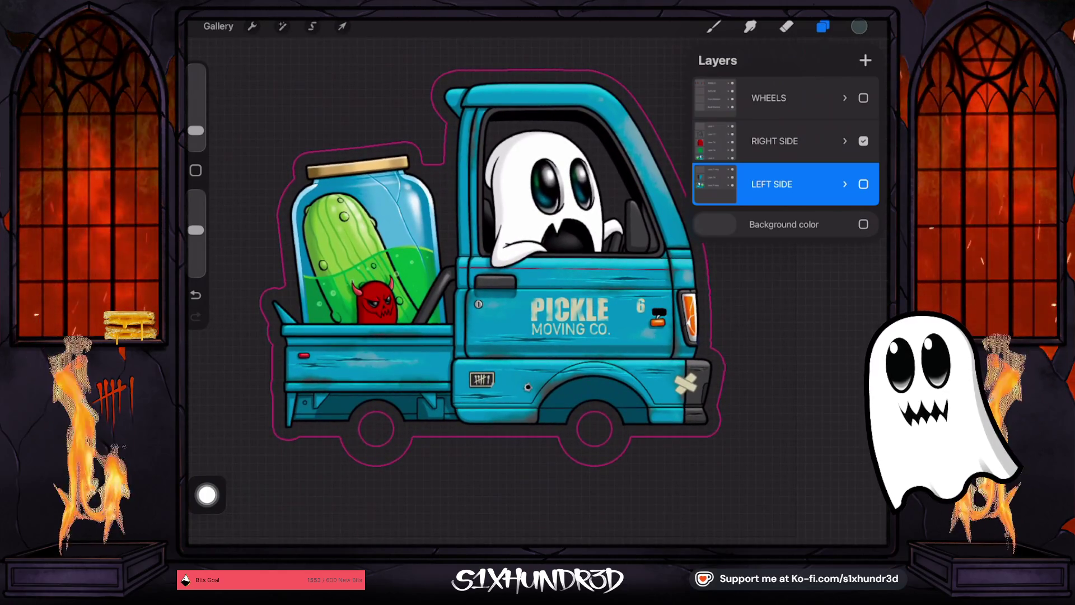
click(863, 97)
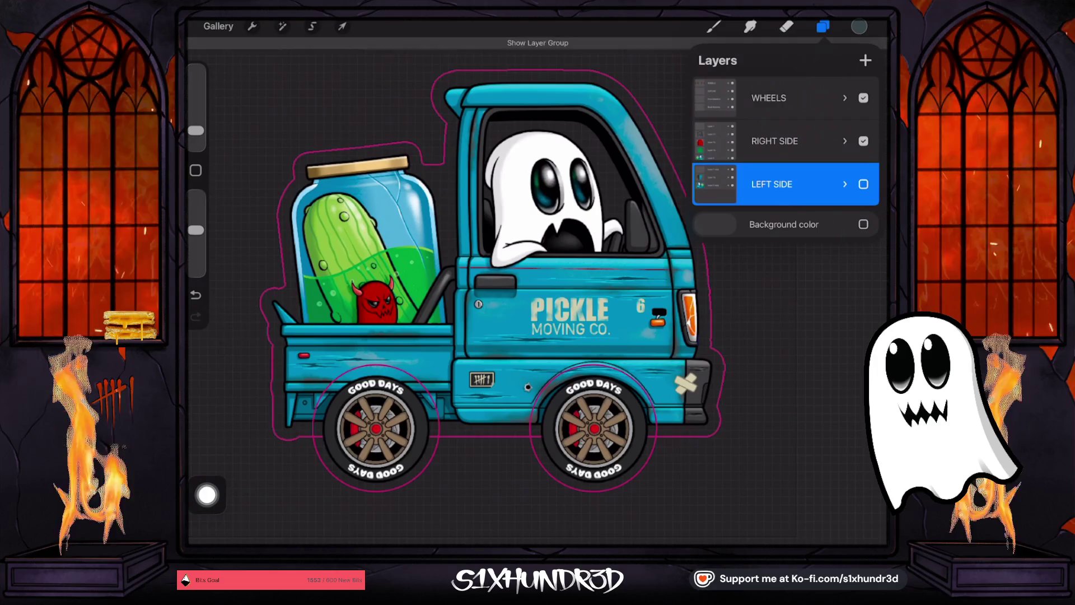
click(863, 184)
- In the LEFT SIDE group, merge Layer 16 down into Layer 2 copy
click(822, 26)
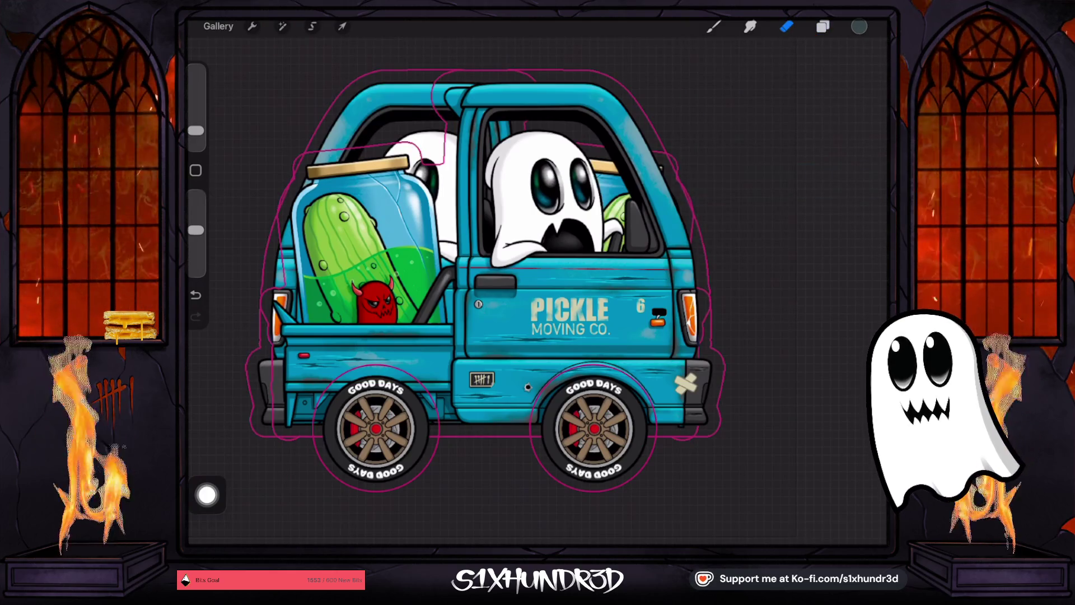
scroll(485, 280, down, 2)
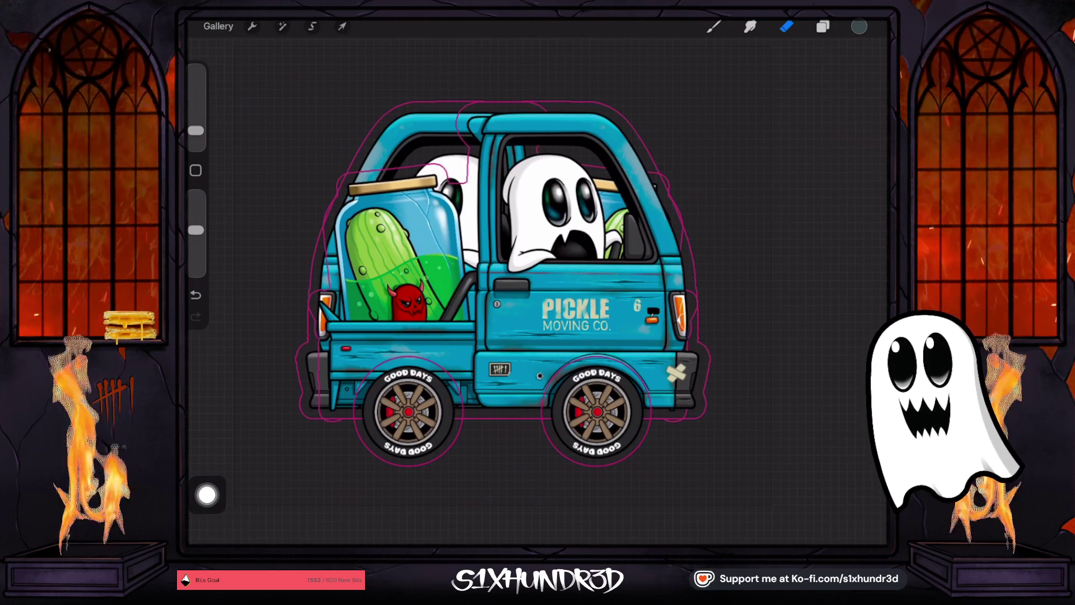
scroll(504, 280, up, 5)
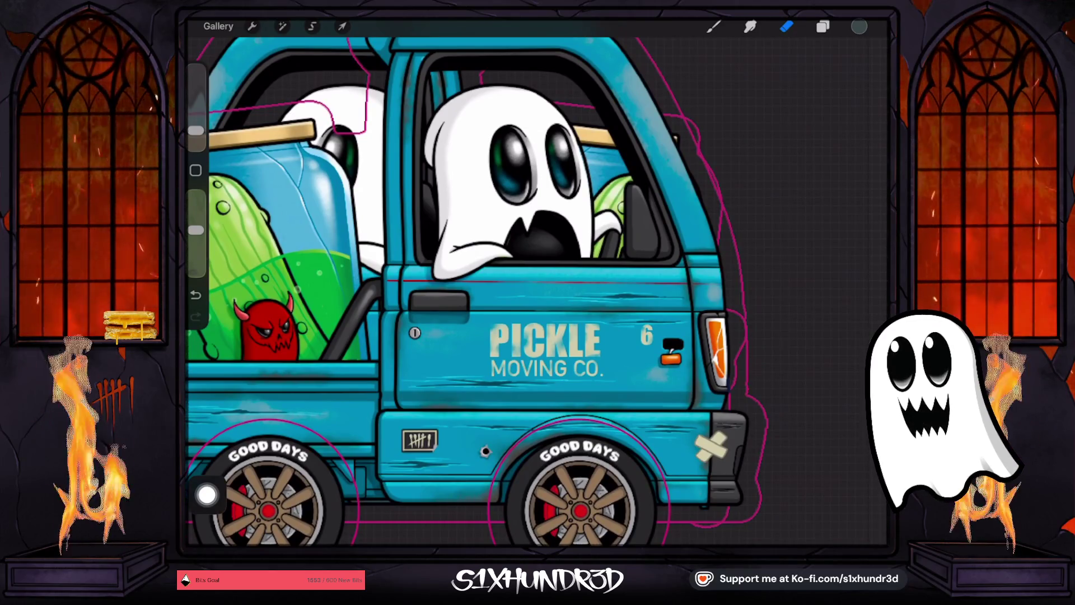
click(822, 27)
click(845, 184)
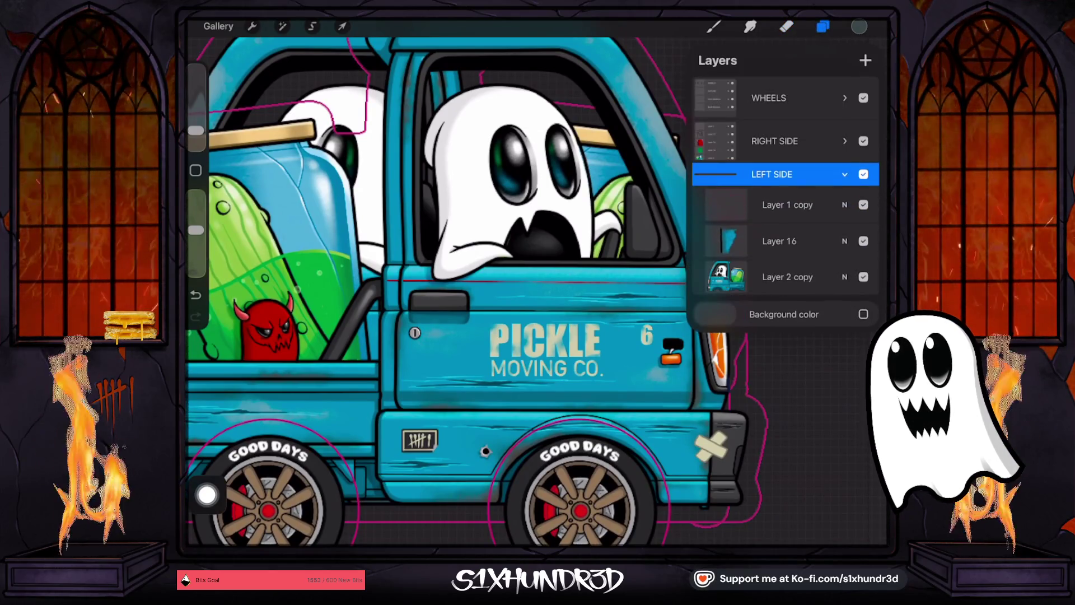
click(786, 277)
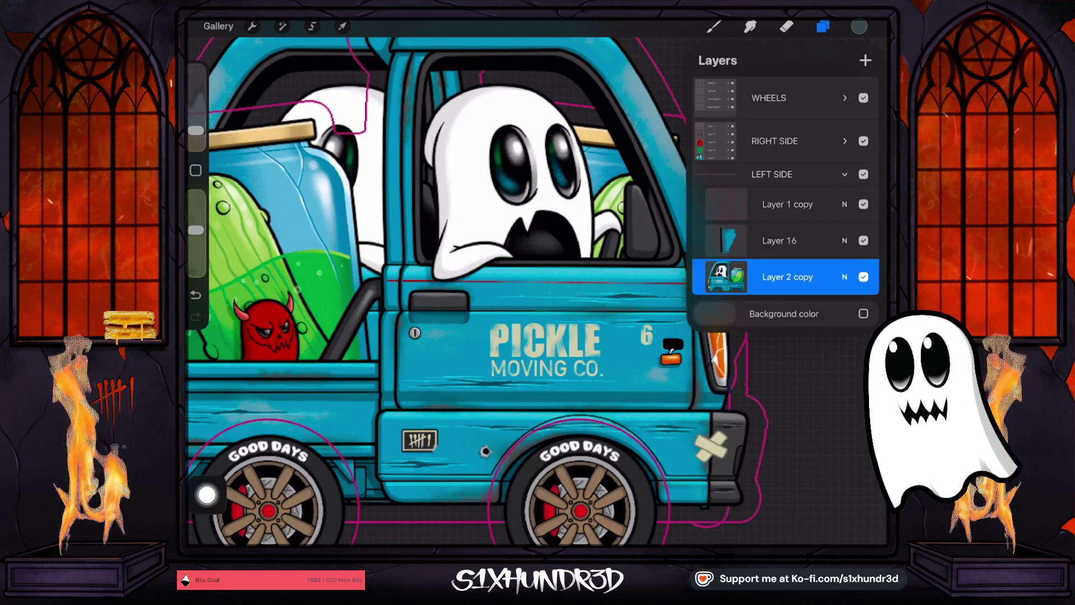
click(779, 241)
click(779, 240)
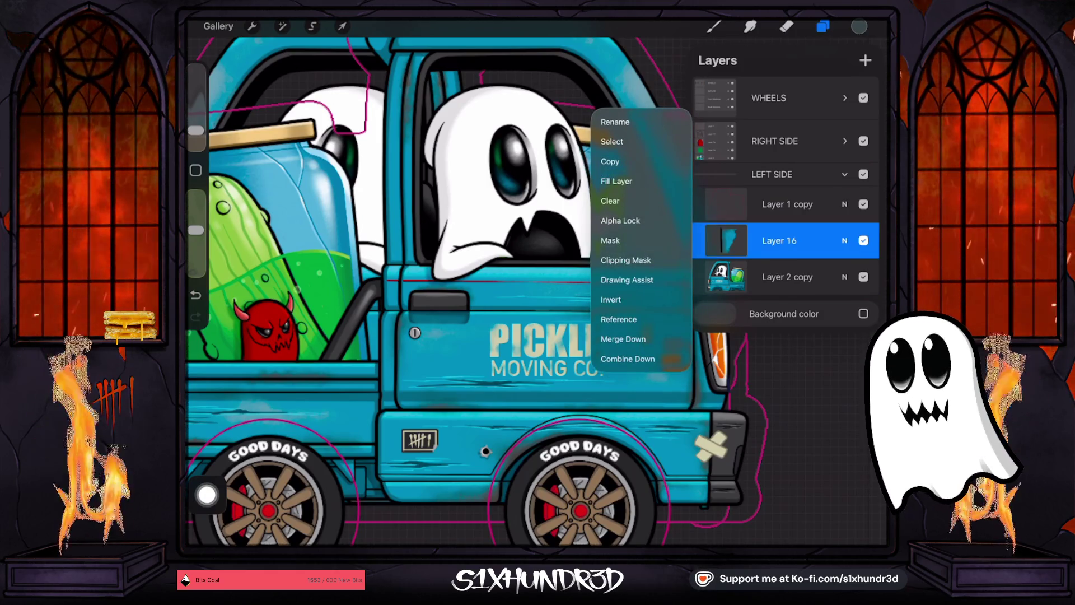
click(779, 240)
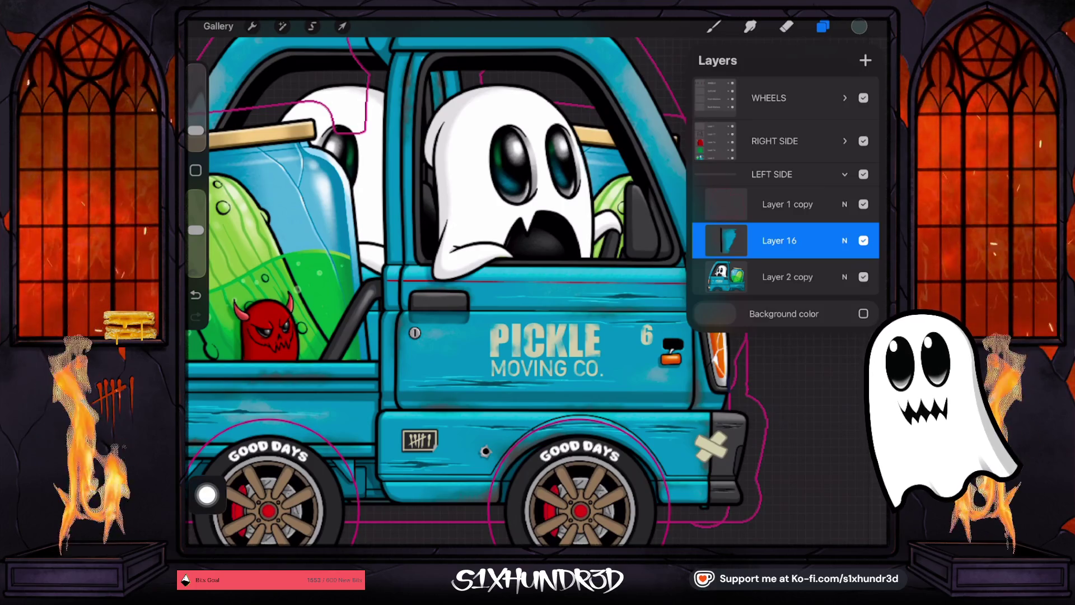
scroll(532, 292, down, 5)
click(779, 240)
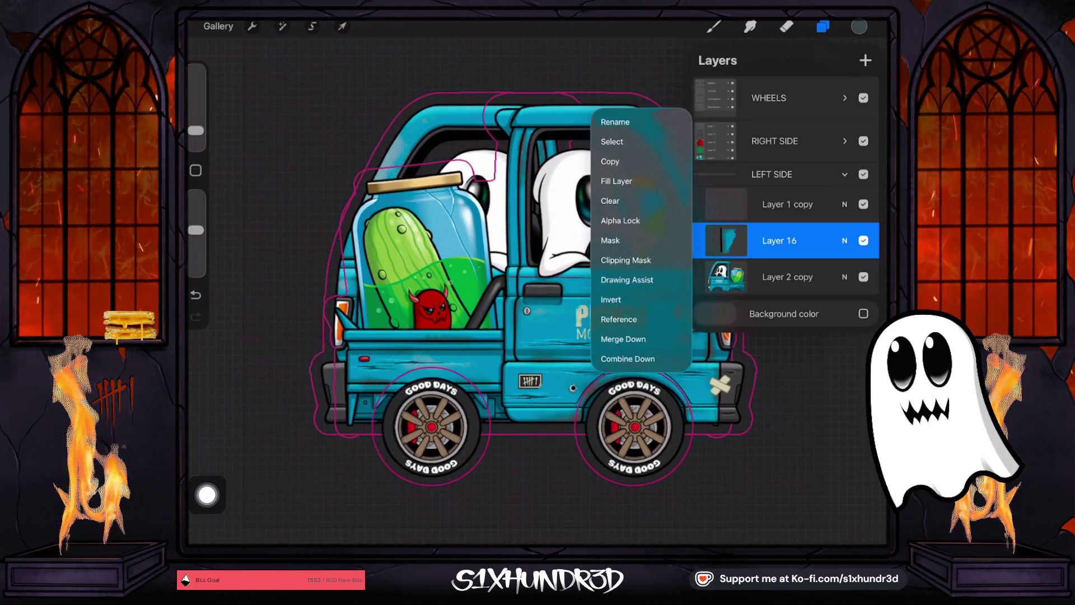
click(623, 339)
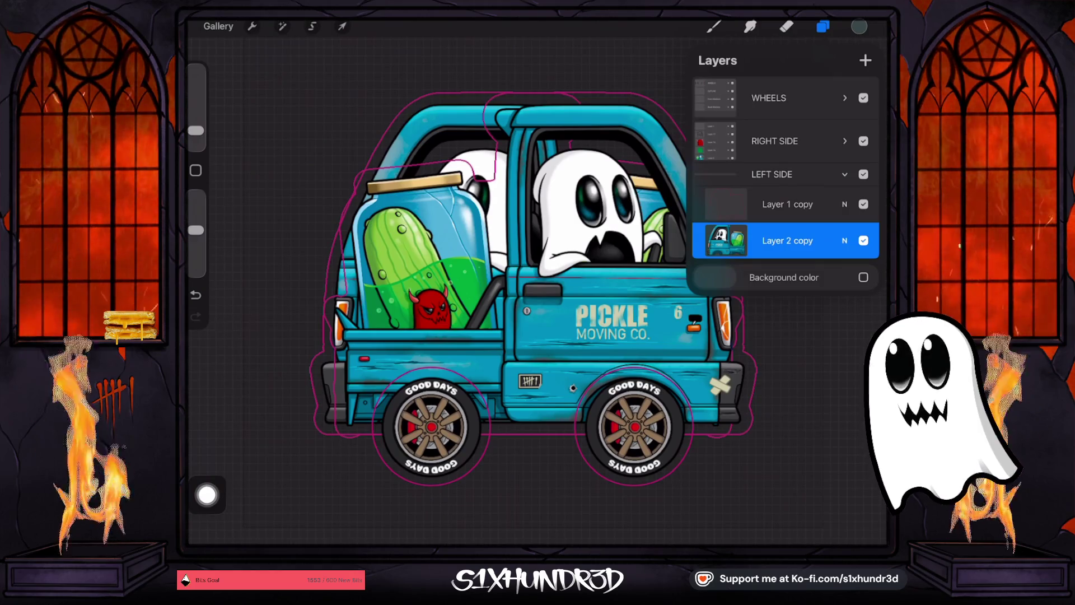
- Expand RIGHT SIDE and add new Layer 15 above Layer 2
click(772, 174)
click(845, 174)
click(845, 141)
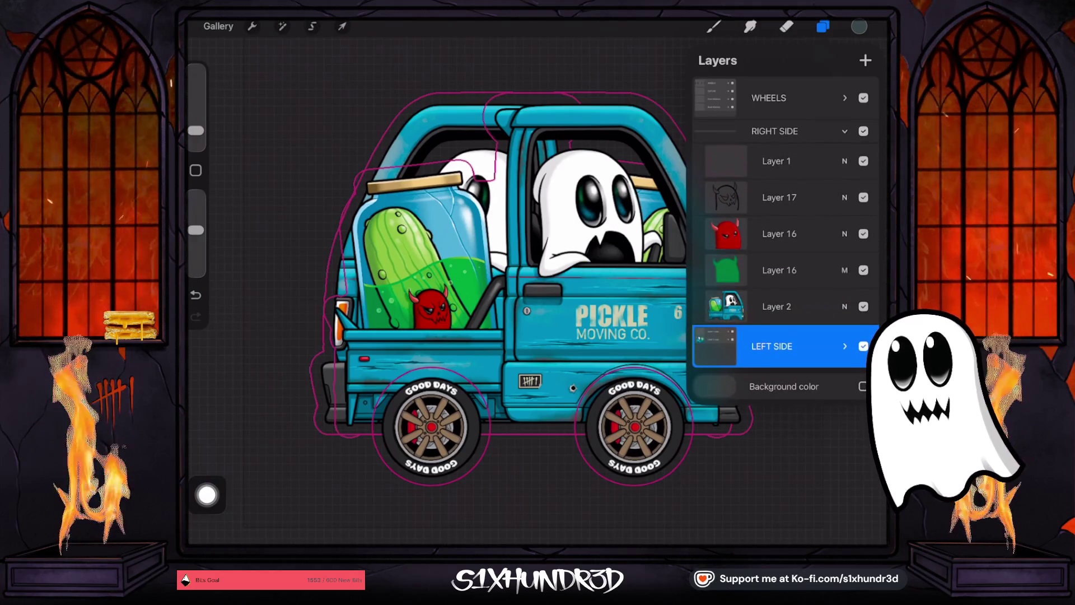
click(776, 307)
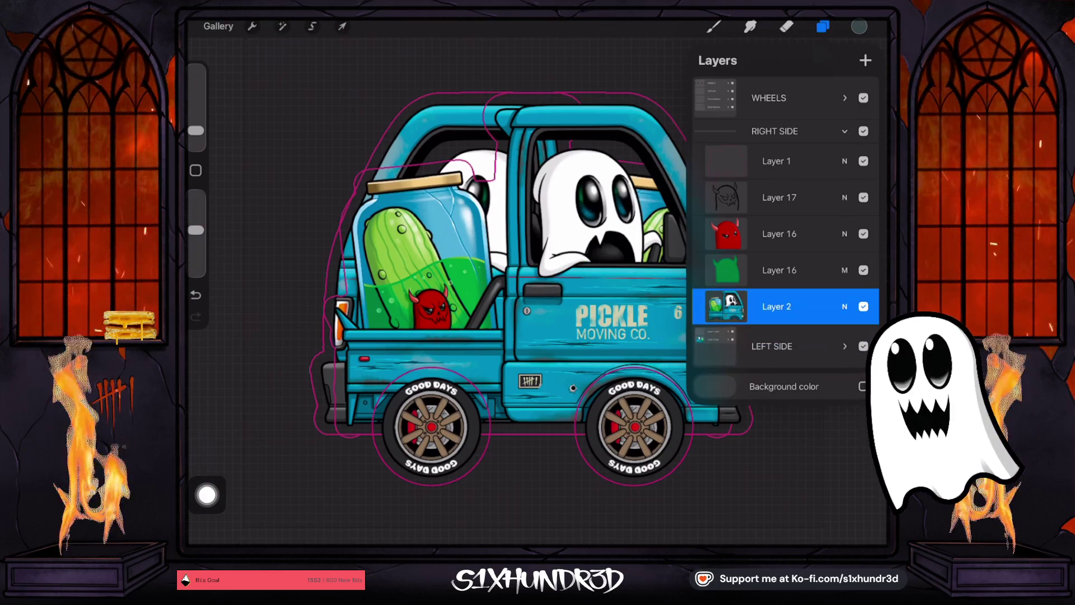
scroll(512, 289, up, 3)
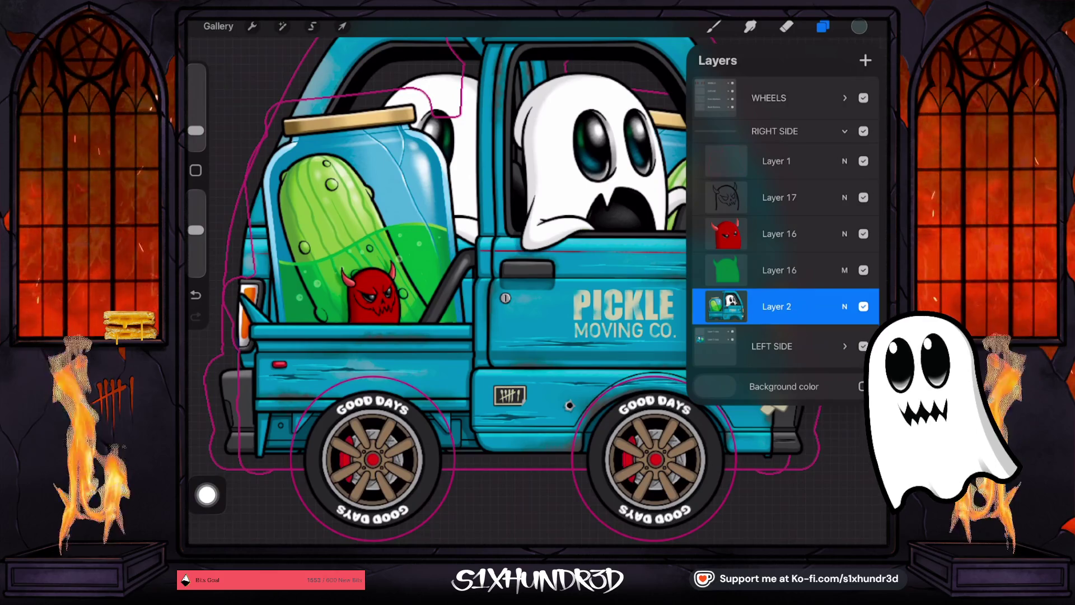
click(866, 60)
click(726, 307)
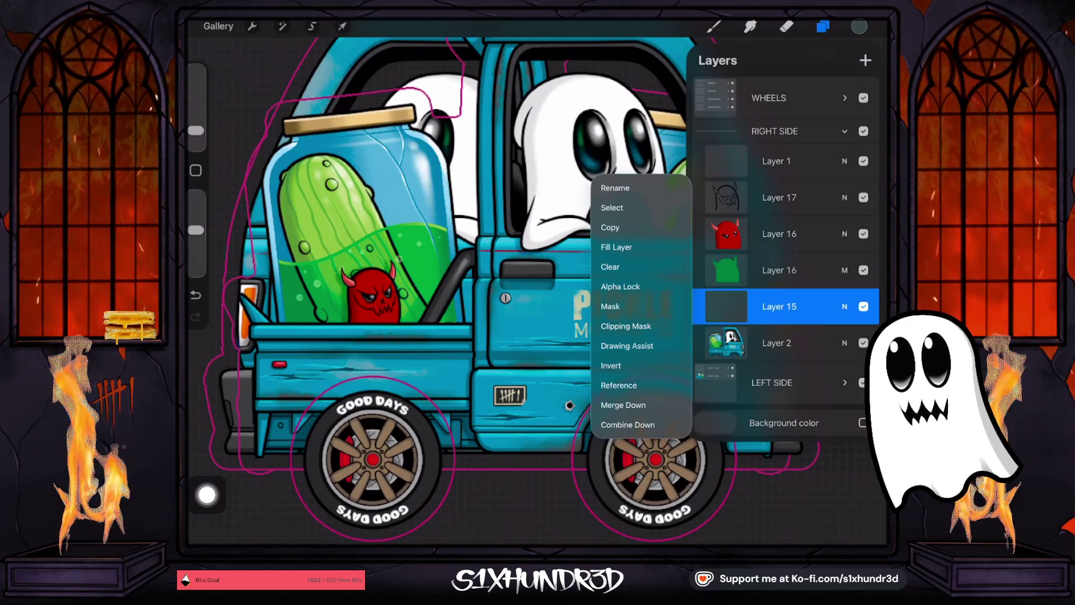
- Make Layer 15 a clipping mask and pick an orange colour
click(625, 326)
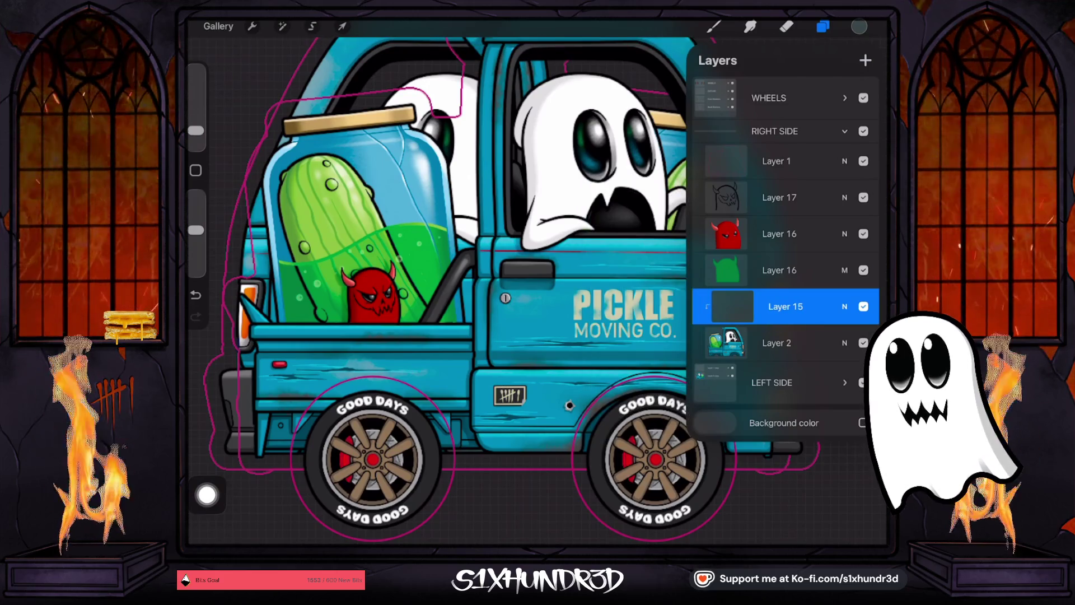
click(859, 26)
click(826, 106)
drag(800, 135, 806, 124)
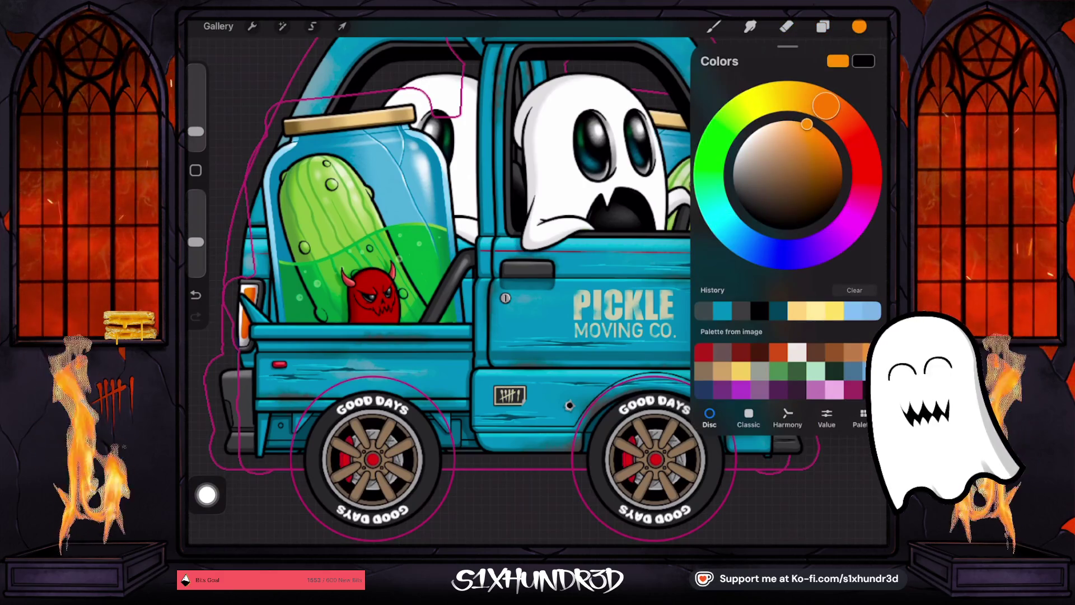
- Paint orange over the truck door and lettering with a larger Round Render brush
drag(196, 131, 195, 103)
click(714, 27)
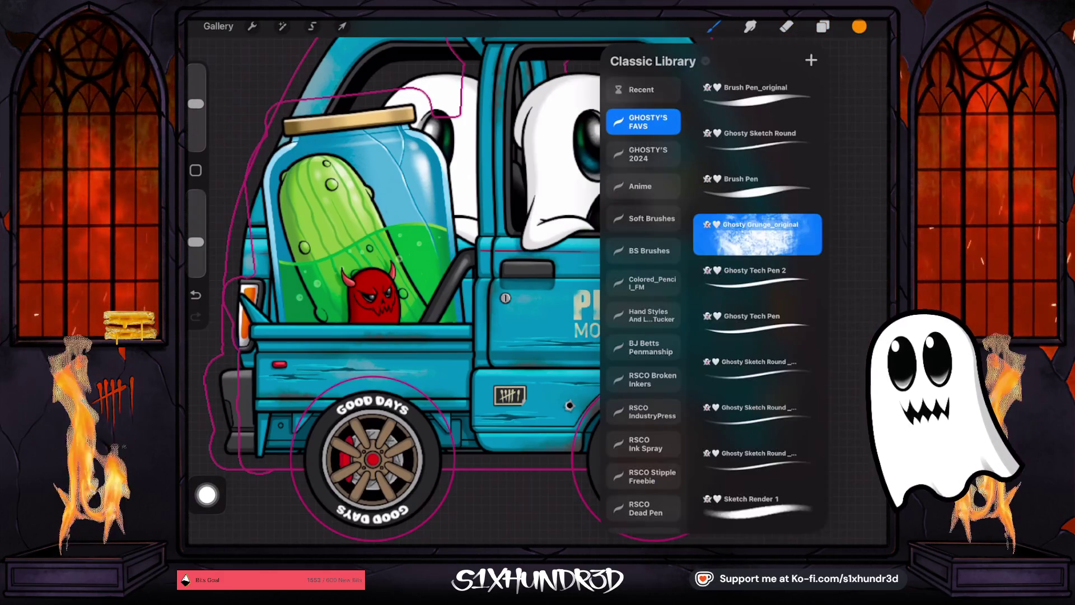
scroll(757, 280, down, 10)
click(758, 274)
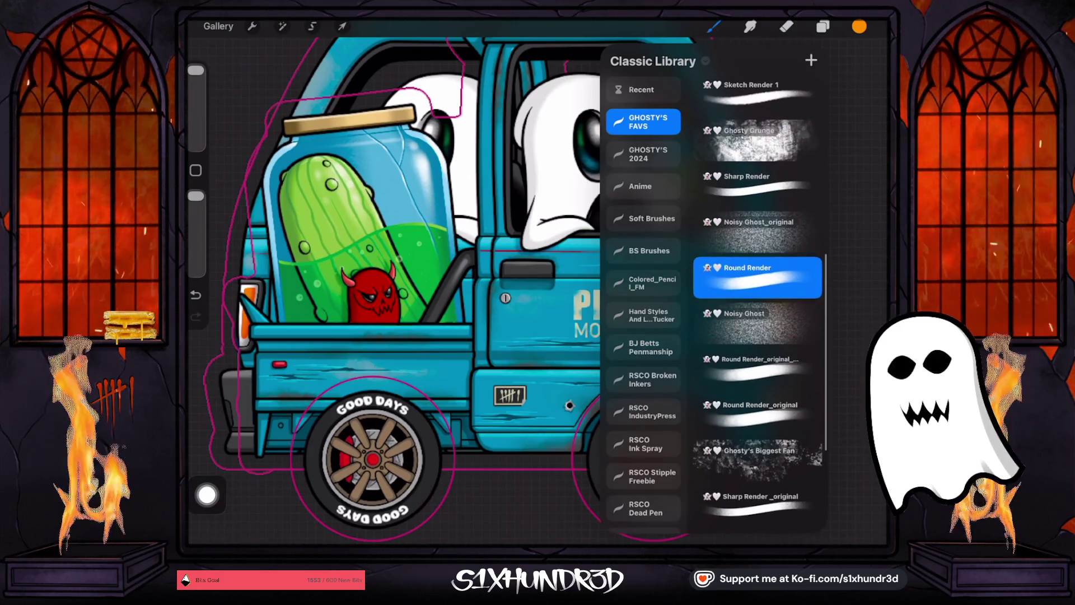
click(565, 297)
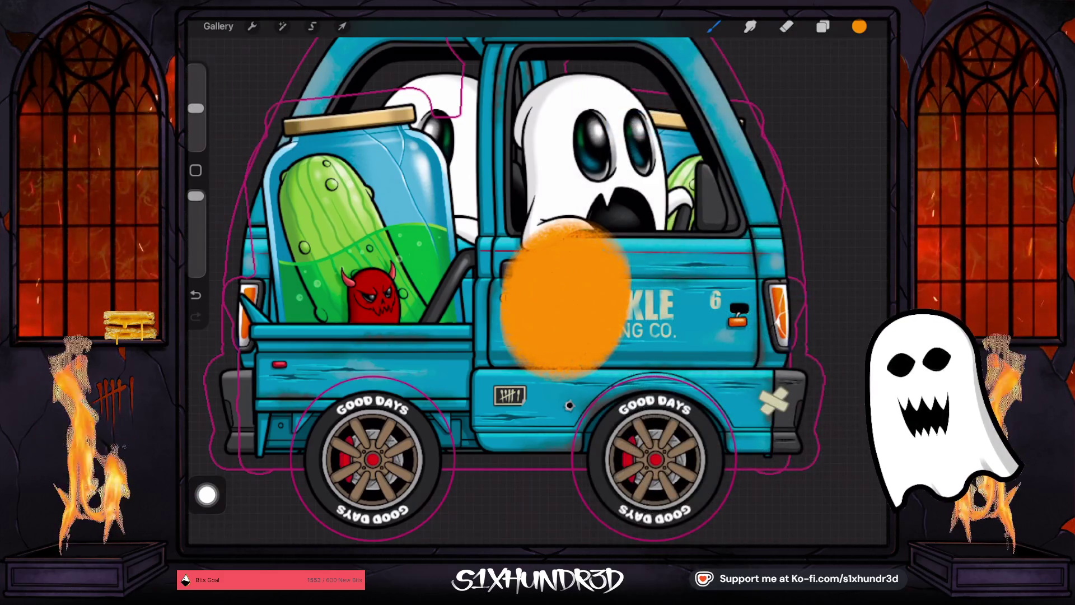
mouse_move(586, 280)
mouse_down()
mouse_move(632, 252)
mouse_move(723, 252)
mouse_move(649, 314)
mouse_move(667, 314)
mouse_up()
- Change Layer 15's blend mode to Hue so the orange tints the door
click(823, 26)
click(844, 306)
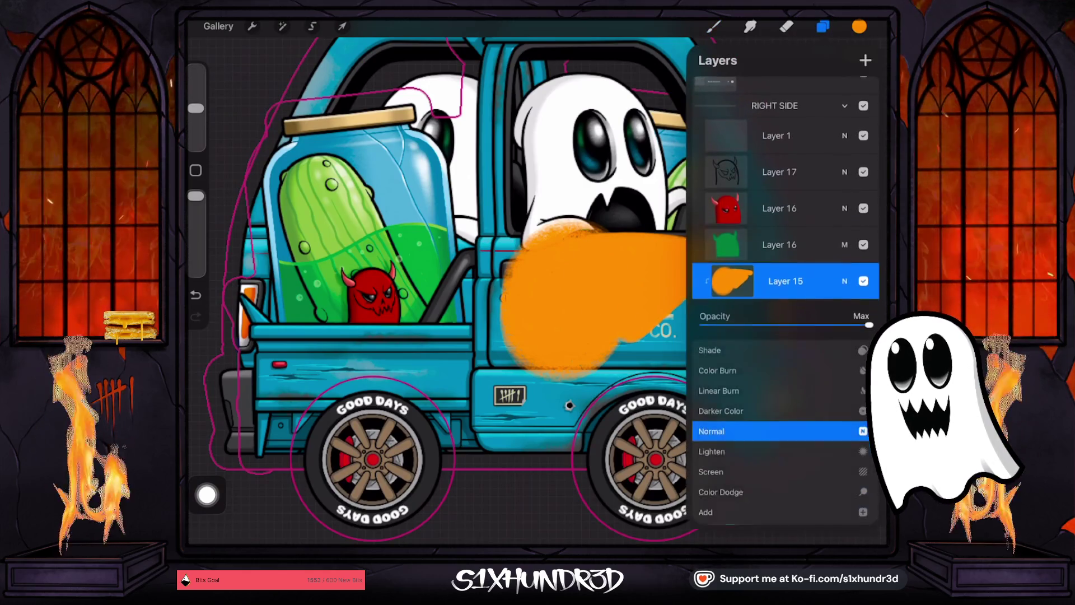
click(719, 422)
click(711, 421)
scroll(778, 426, down, 5)
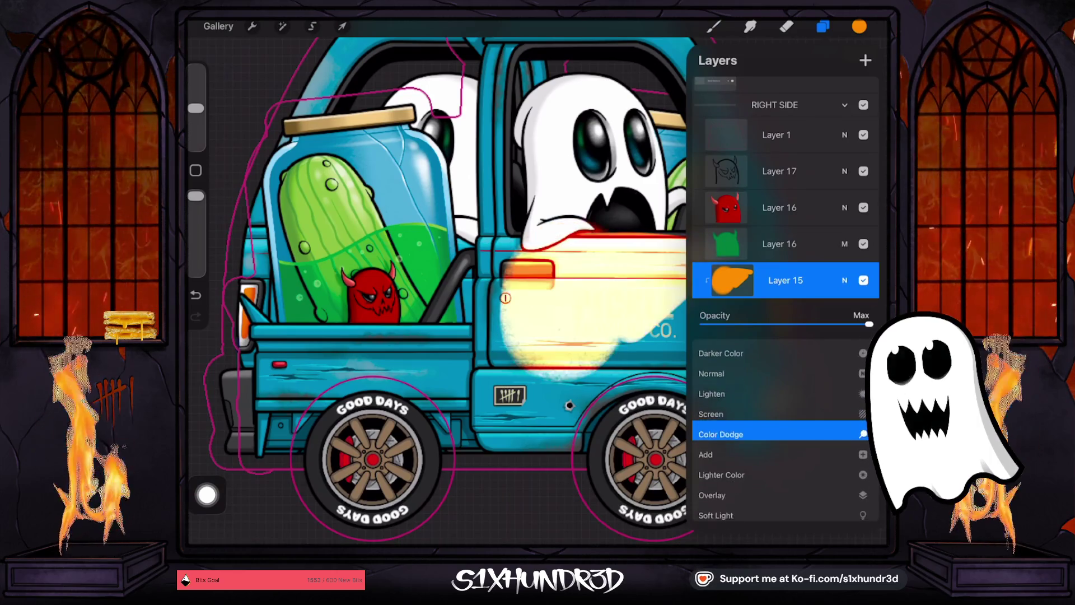
scroll(778, 431, down, 6)
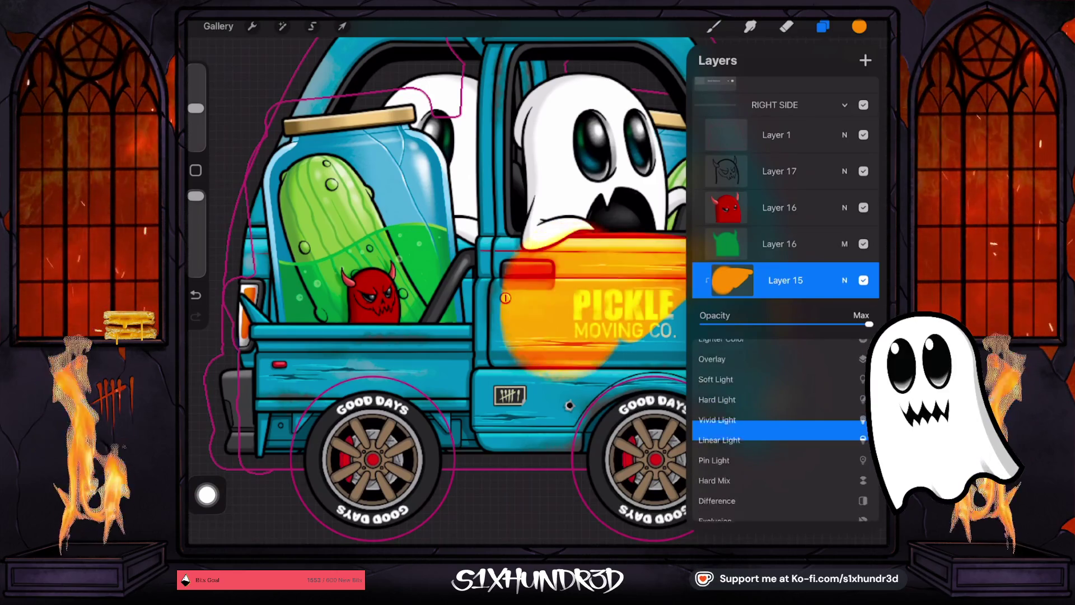
scroll(778, 431, down, 5)
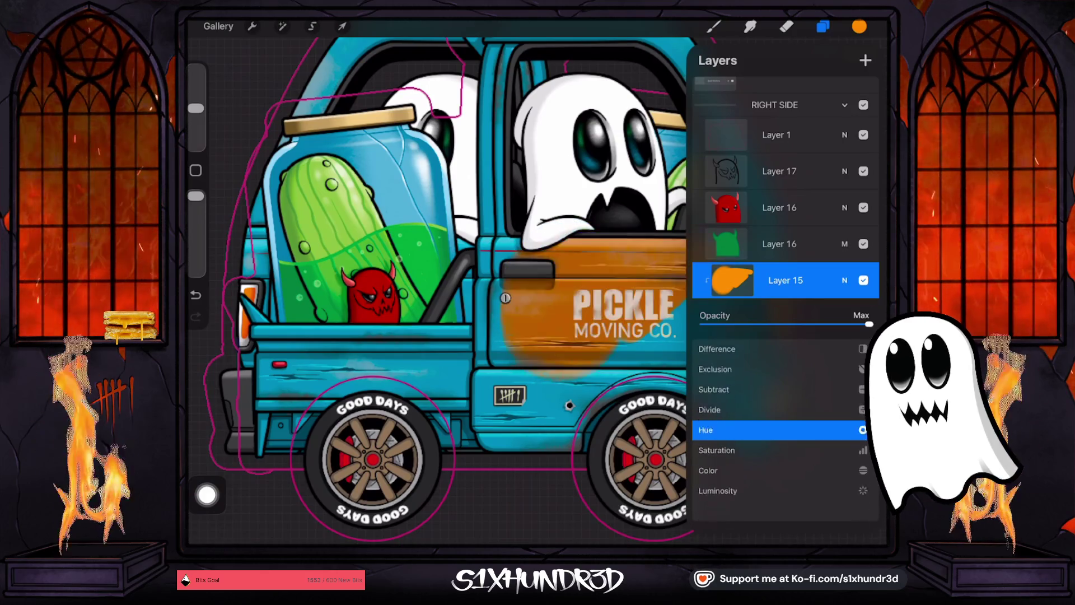
scroll(778, 431, up, 2)
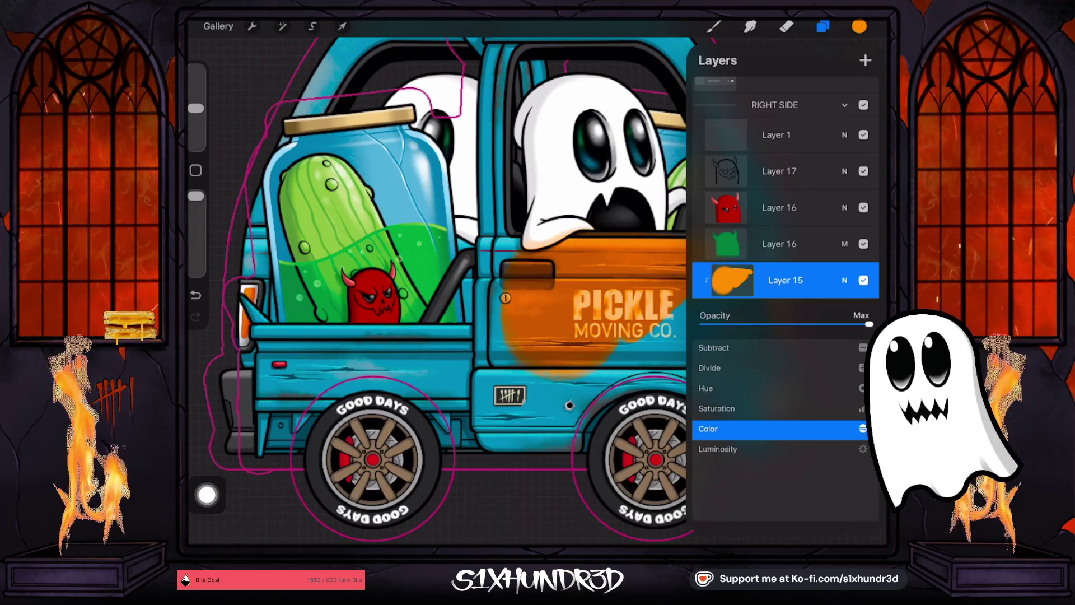
scroll(779, 420, up, 1)
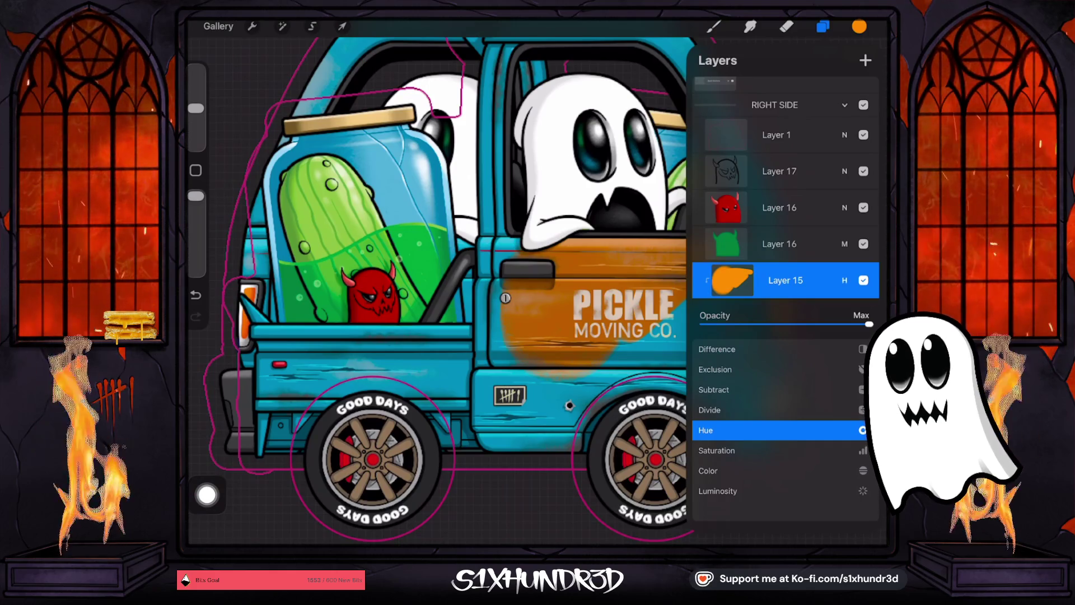
click(845, 280)
click(859, 26)
- Wash pale grey over the orange door patch on Layer 15
click(750, 137)
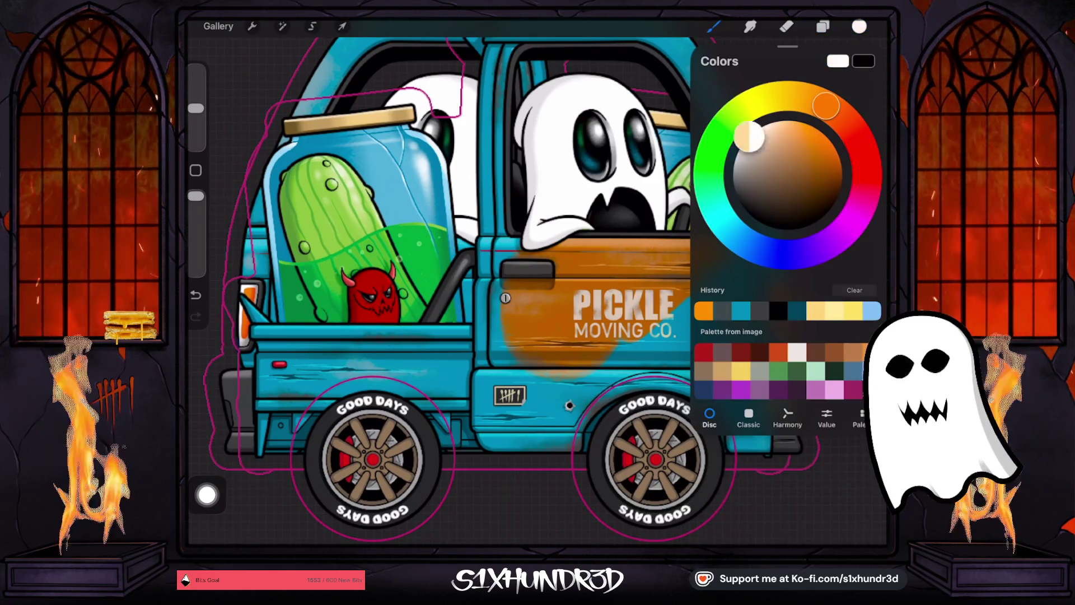
click(627, 308)
mouse_move(621, 311)
mouse_down()
mouse_move(644, 263)
mouse_move(624, 310)
mouse_move(703, 233)
mouse_move(618, 264)
mouse_move(502, 249)
mouse_move(503, 357)
mouse_up()
mouse_move(520, 297)
mouse_down()
mouse_move(560, 289)
mouse_move(505, 355)
mouse_move(660, 351)
mouse_move(602, 268)
mouse_move(555, 252)
mouse_move(696, 290)
mouse_move(728, 260)
mouse_move(741, 347)
mouse_move(741, 241)
mouse_move(715, 338)
mouse_move(690, 330)
mouse_move(719, 307)
mouse_up()
- Repaint the door red instead, covering it up to the top edge
click(859, 26)
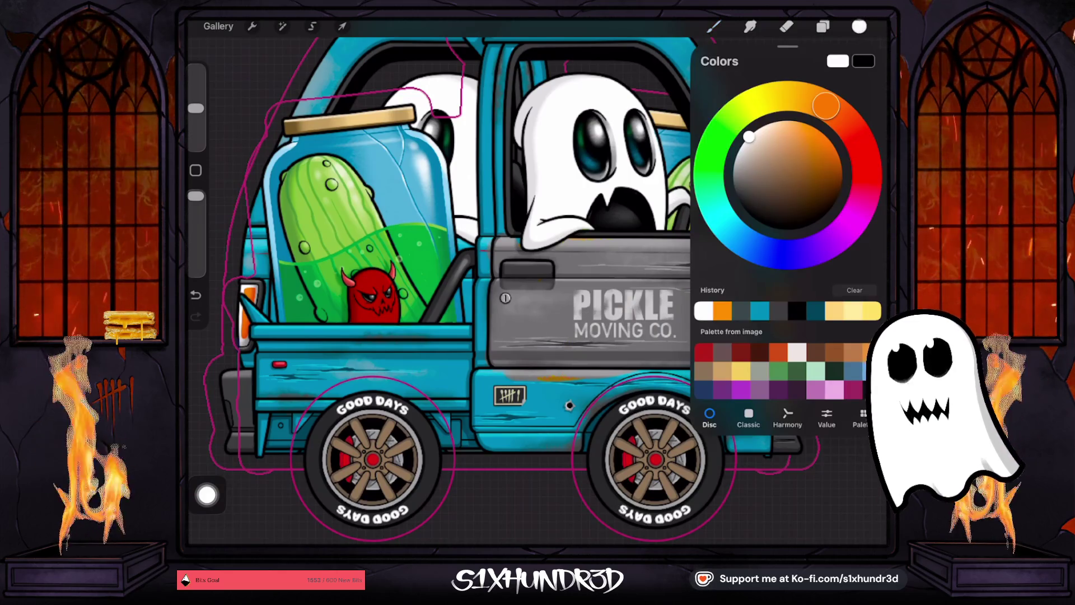
drag(826, 105, 867, 171)
click(859, 26)
click(585, 291)
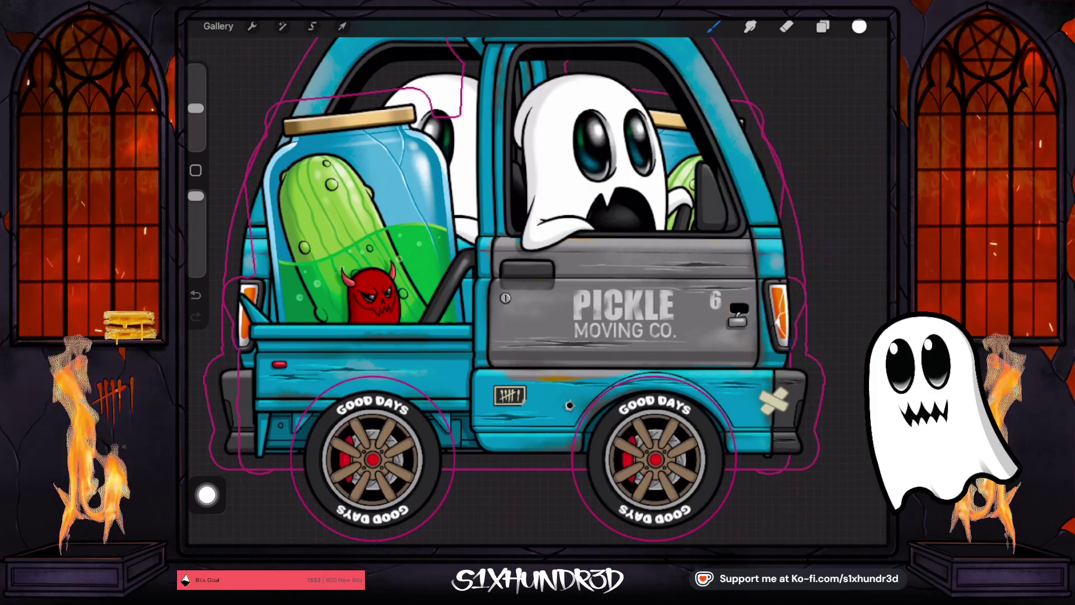
click(859, 26)
drag(749, 136, 834, 148)
mouse_move(572, 302)
mouse_down()
mouse_move(689, 291)
mouse_move(567, 308)
mouse_move(532, 336)
mouse_move(518, 288)
mouse_move(504, 297)
mouse_move(618, 296)
mouse_move(566, 266)
mouse_move(513, 262)
mouse_move(504, 246)
mouse_move(722, 264)
mouse_move(739, 252)
mouse_move(746, 340)
mouse_move(728, 297)
mouse_move(681, 341)
mouse_move(728, 361)
mouse_move(493, 359)
mouse_move(663, 354)
mouse_move(546, 341)
mouse_move(731, 294)
mouse_up()
scroll(537, 291, up, 3)
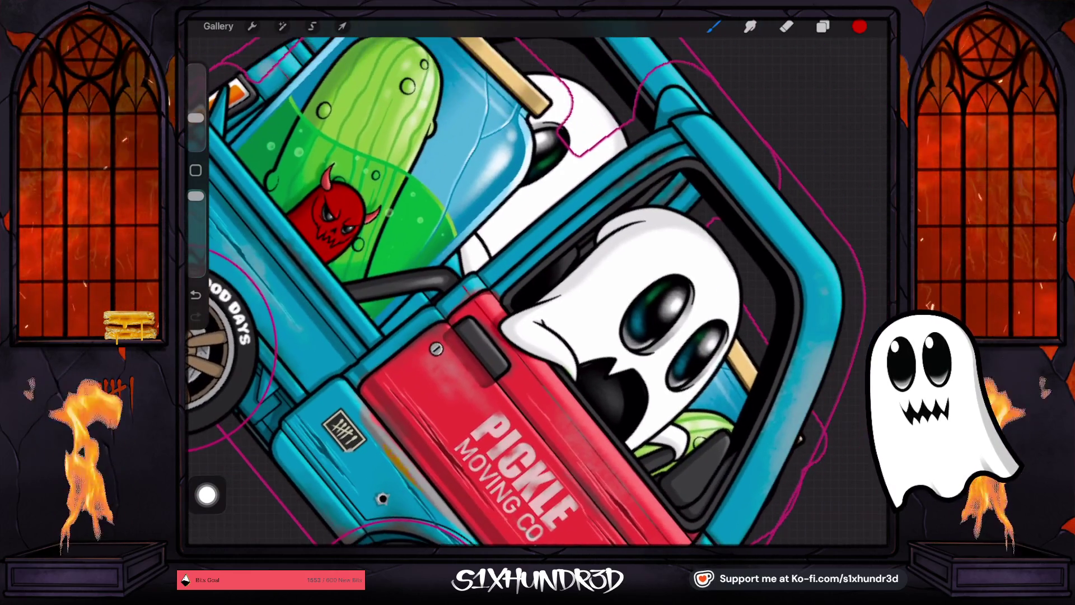
scroll(538, 291, up, 3)
mouse_move(504, 301)
mouse_down()
mouse_move(532, 263)
mouse_move(686, 156)
mouse_move(676, 158)
mouse_up()
scroll(537, 291, down, 5)
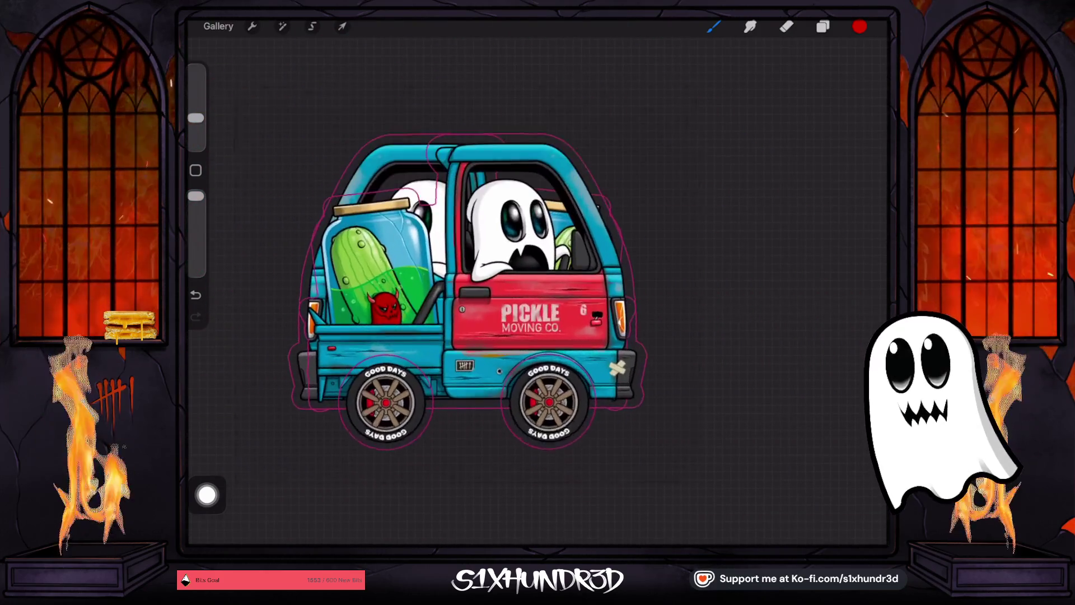
click(860, 27)
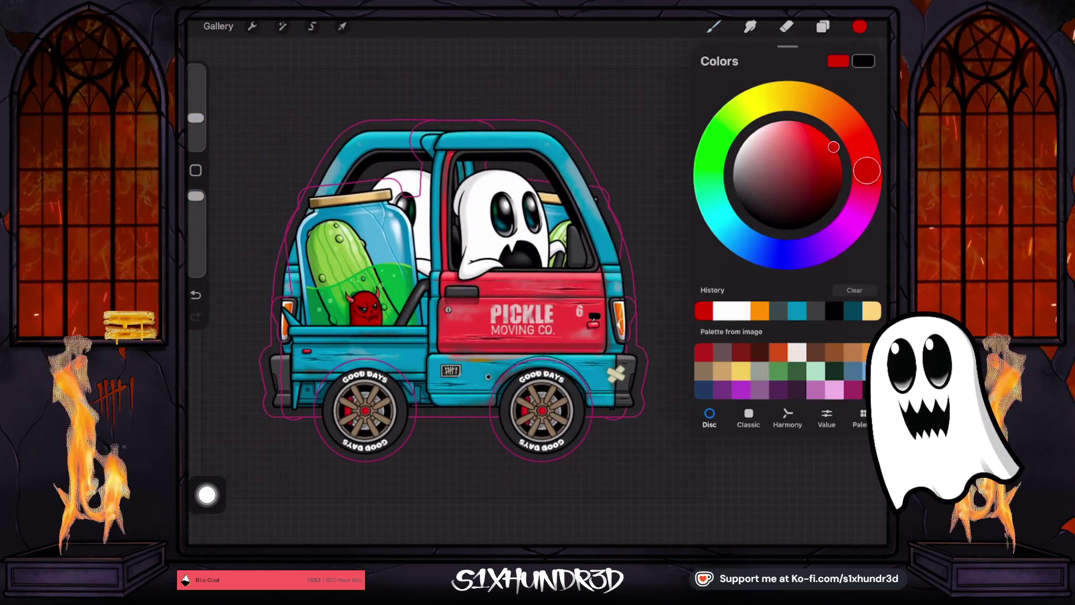
- Clear all paint from Layer 15 so the door shows teal again
click(823, 26)
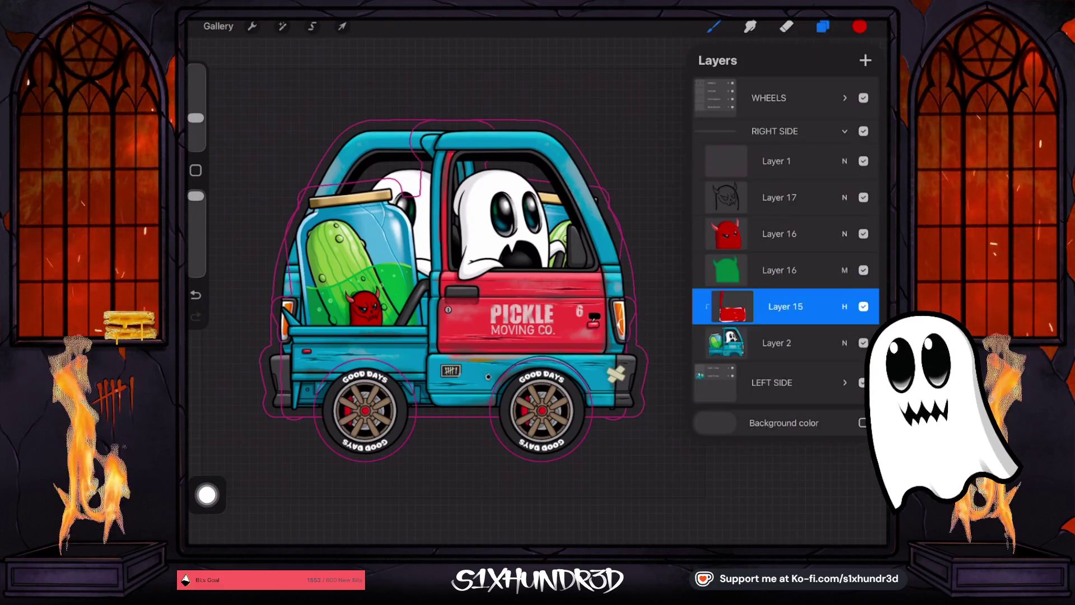
click(845, 306)
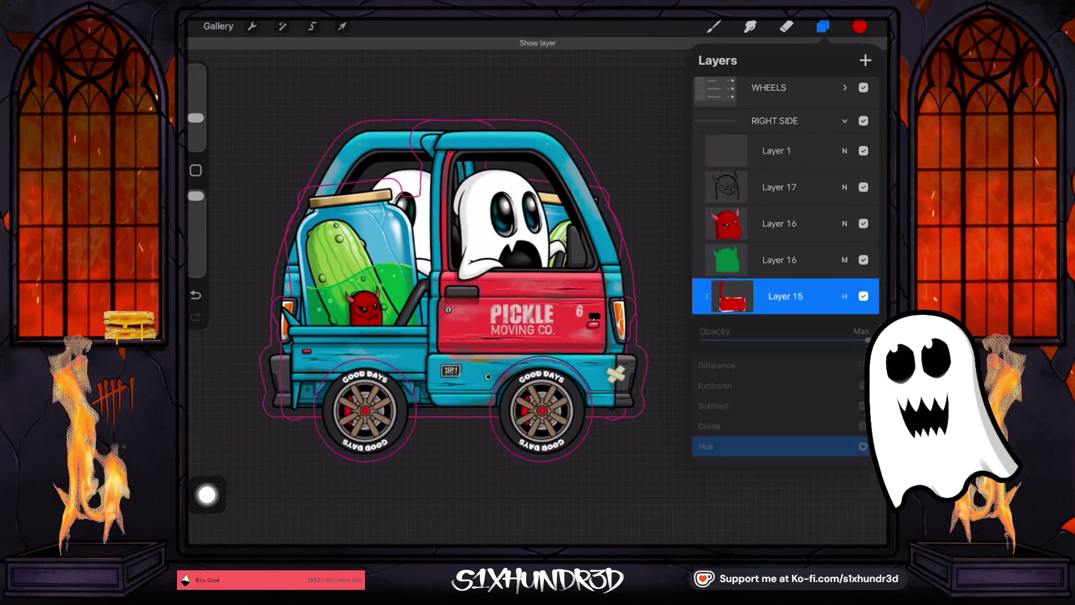
click(844, 280)
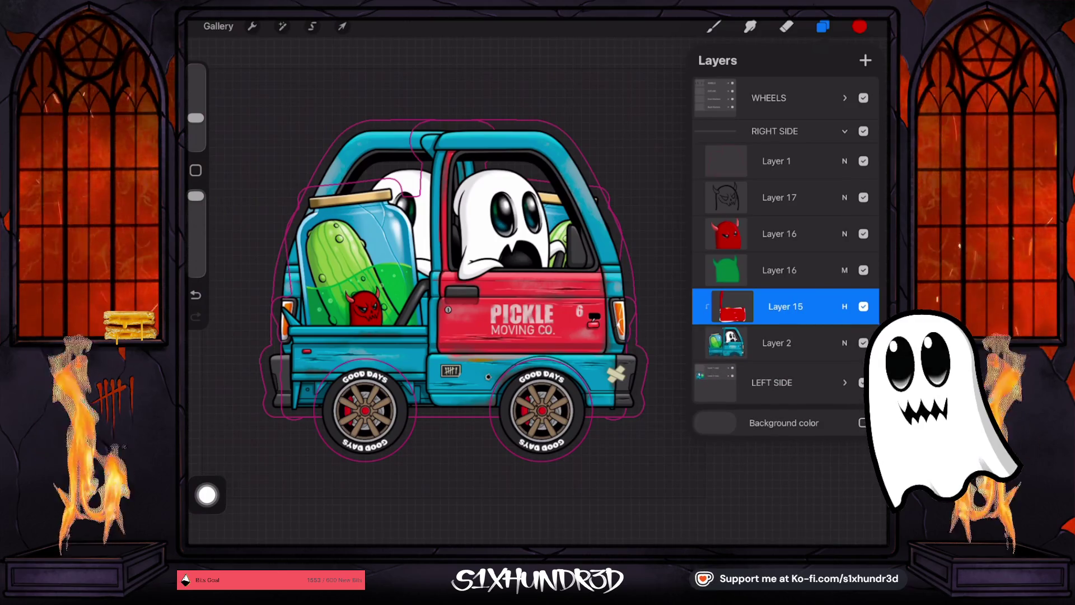
click(731, 306)
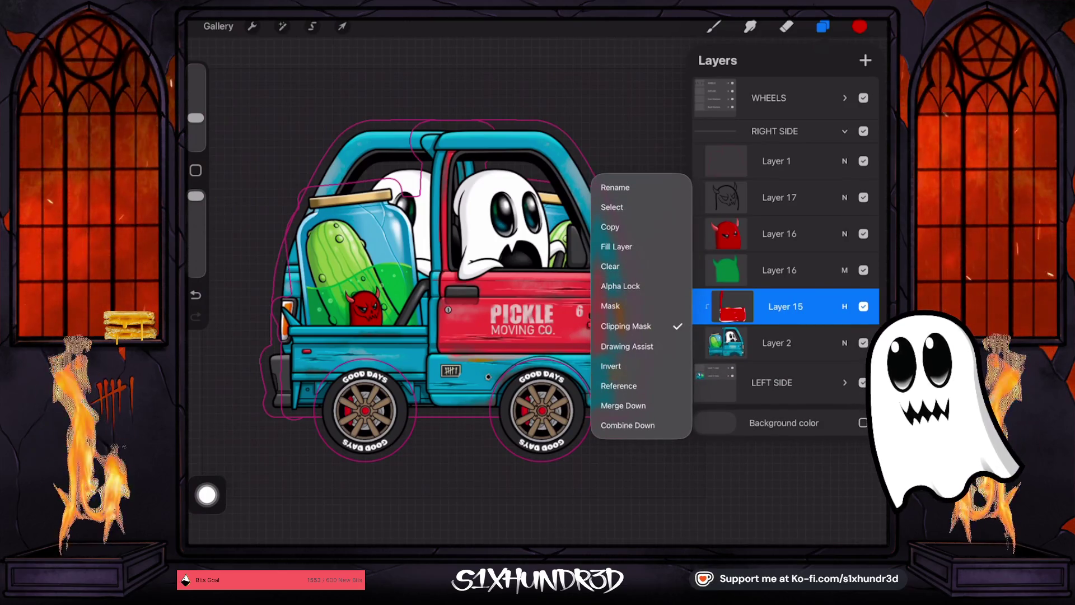
click(610, 266)
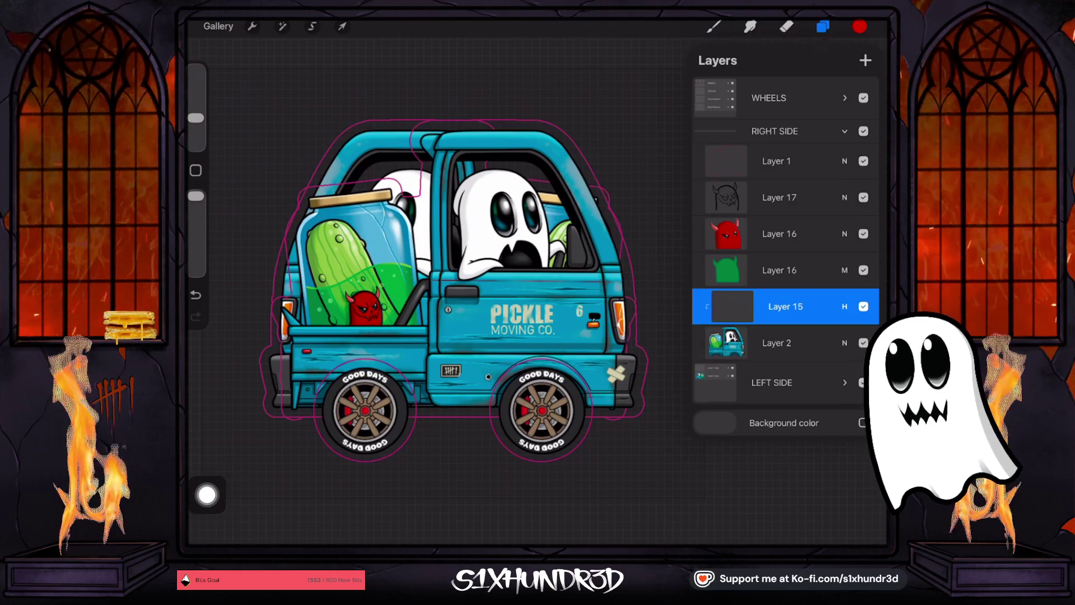
click(714, 26)
- Select the Ghosty Tech Pen brush and make it slightly larger
scroll(757, 303, up, 5)
click(757, 221)
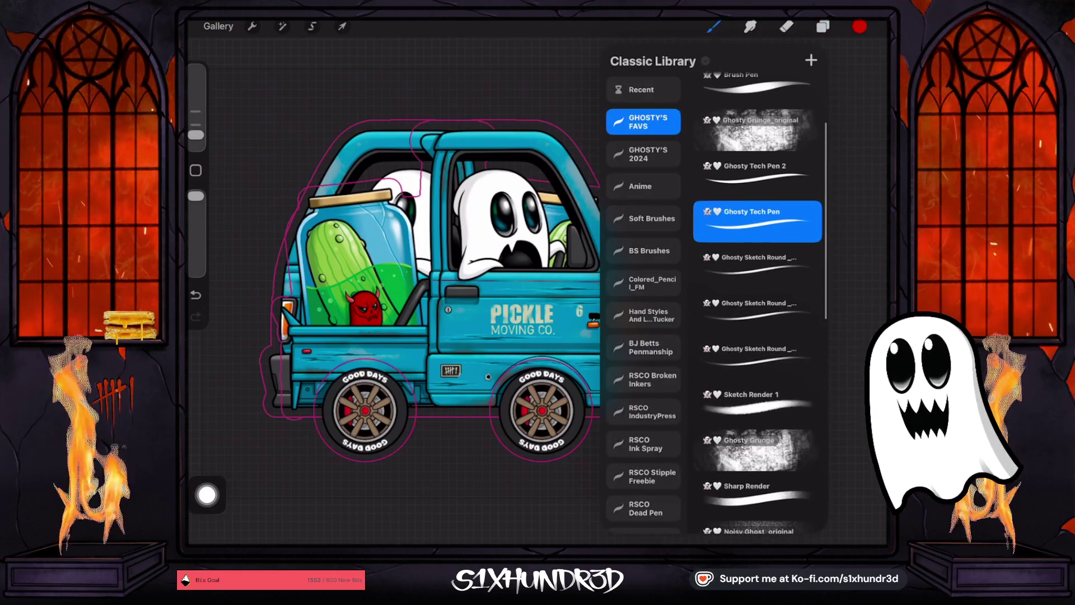
click(757, 175)
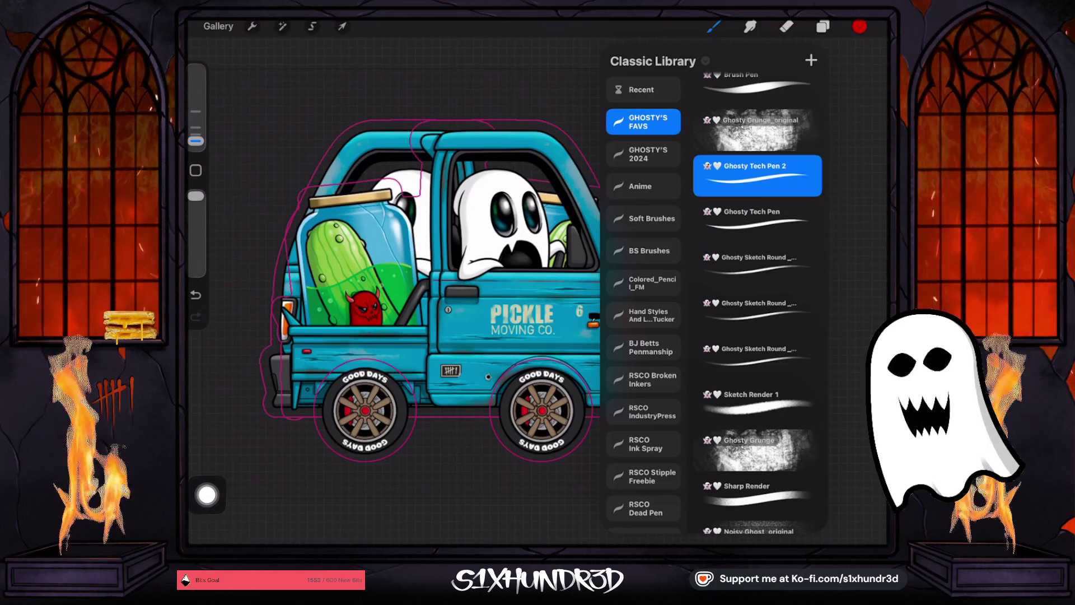
click(713, 27)
scroll(537, 291, up, 5)
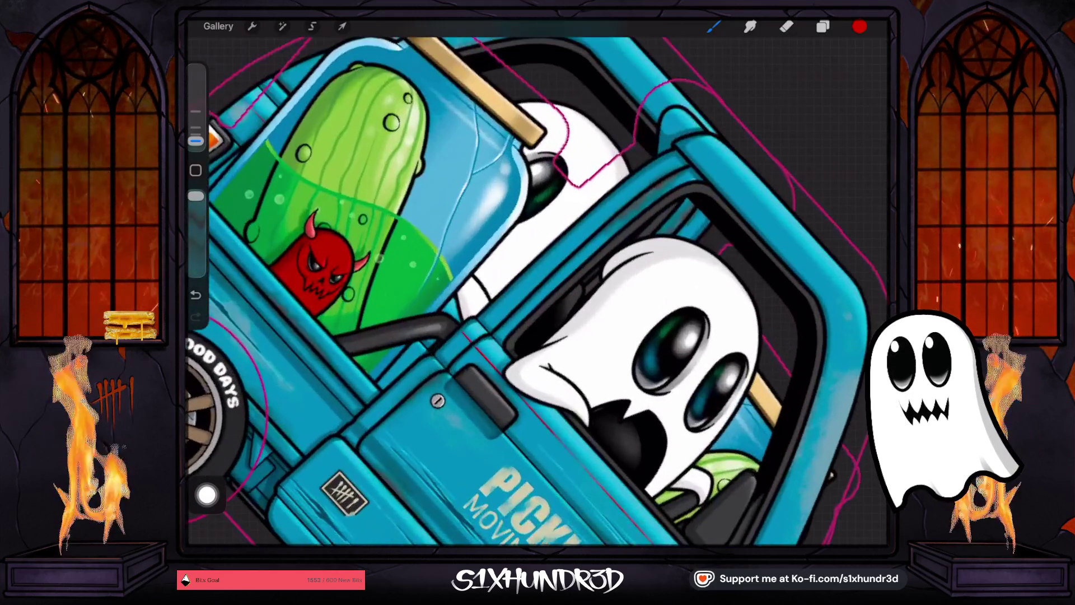
scroll(538, 291, up, 2)
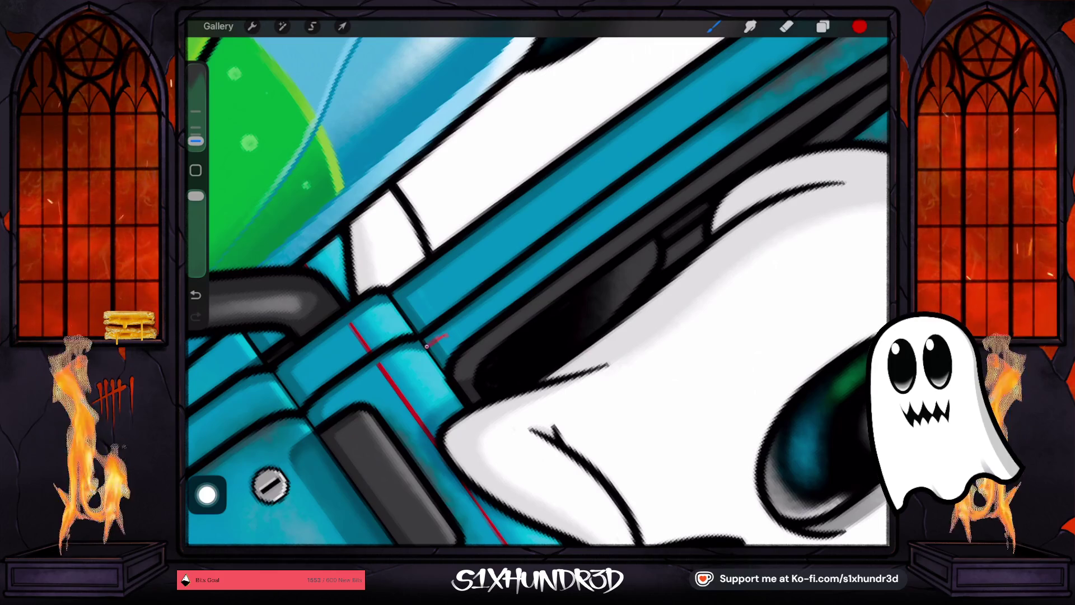
click(713, 26)
click(756, 322)
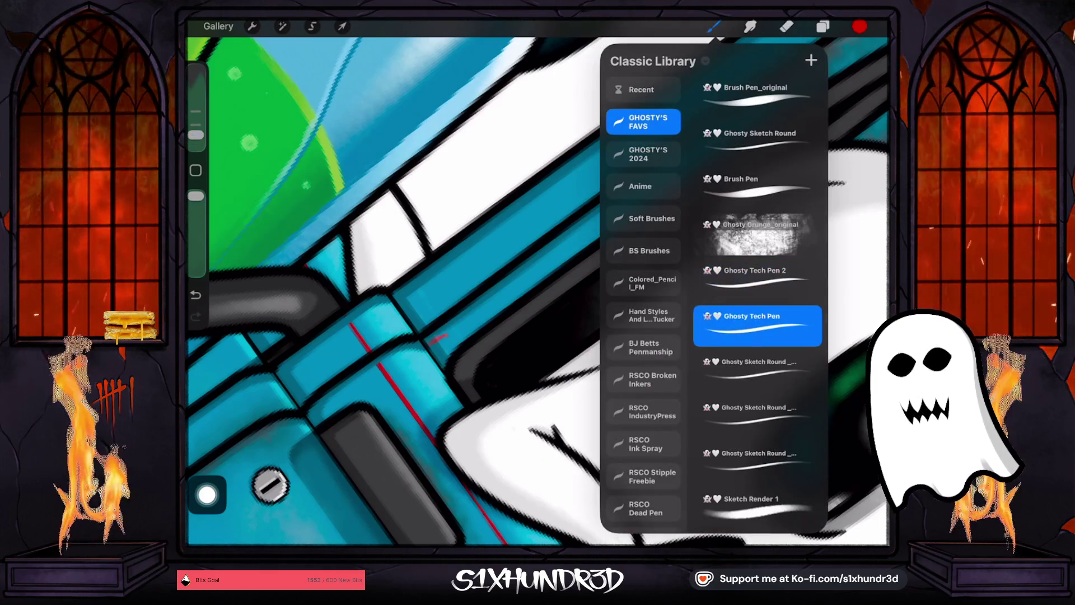
click(714, 26)
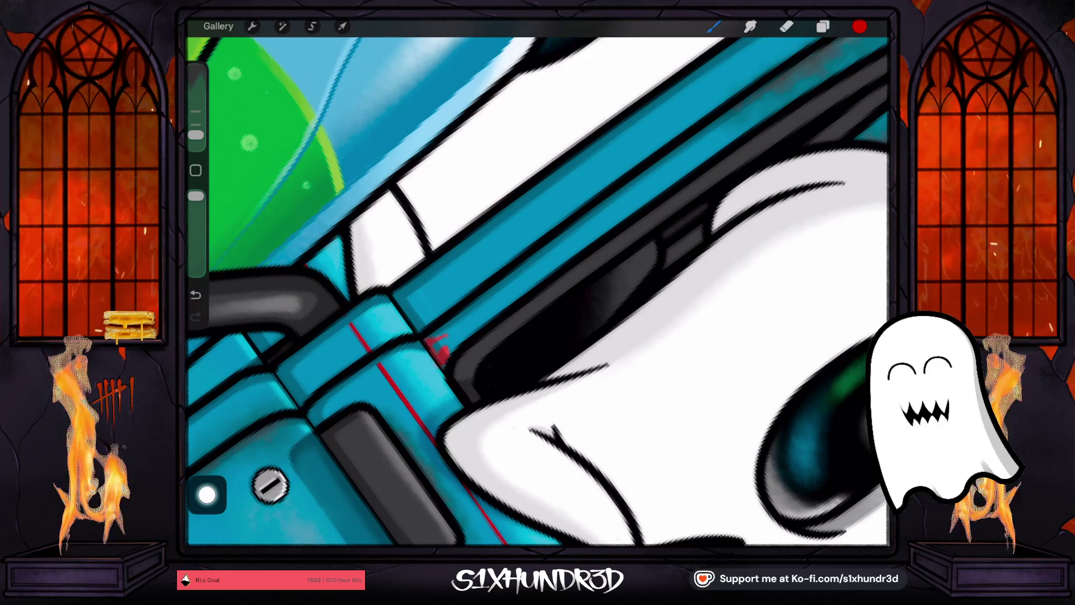
drag(196, 135, 195, 131)
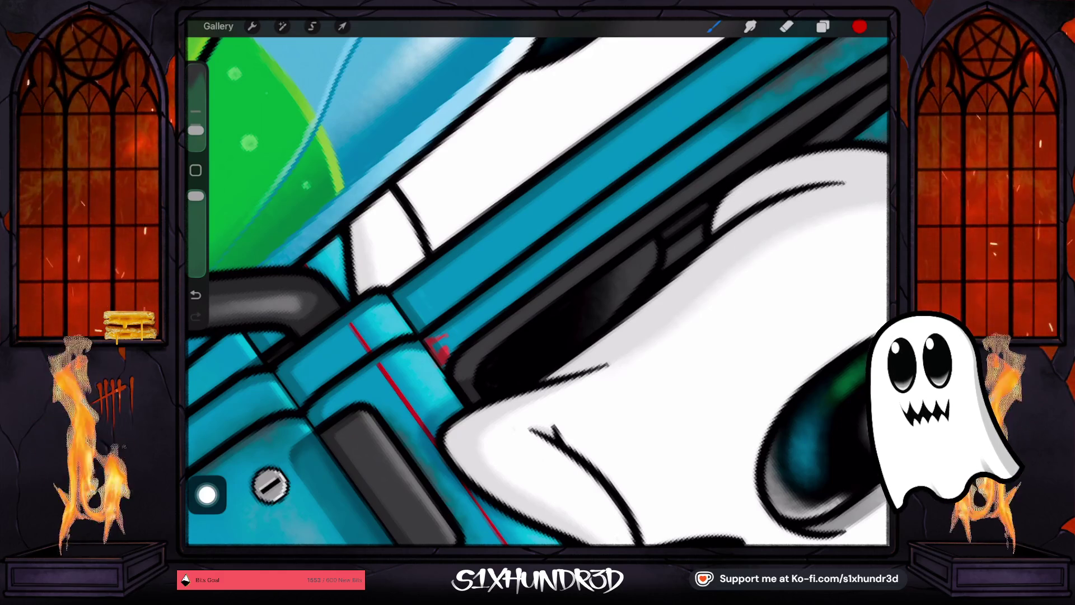
- Paint a broad red stripe up the window frame beside the ghost driver
scroll(538, 291, down, 5)
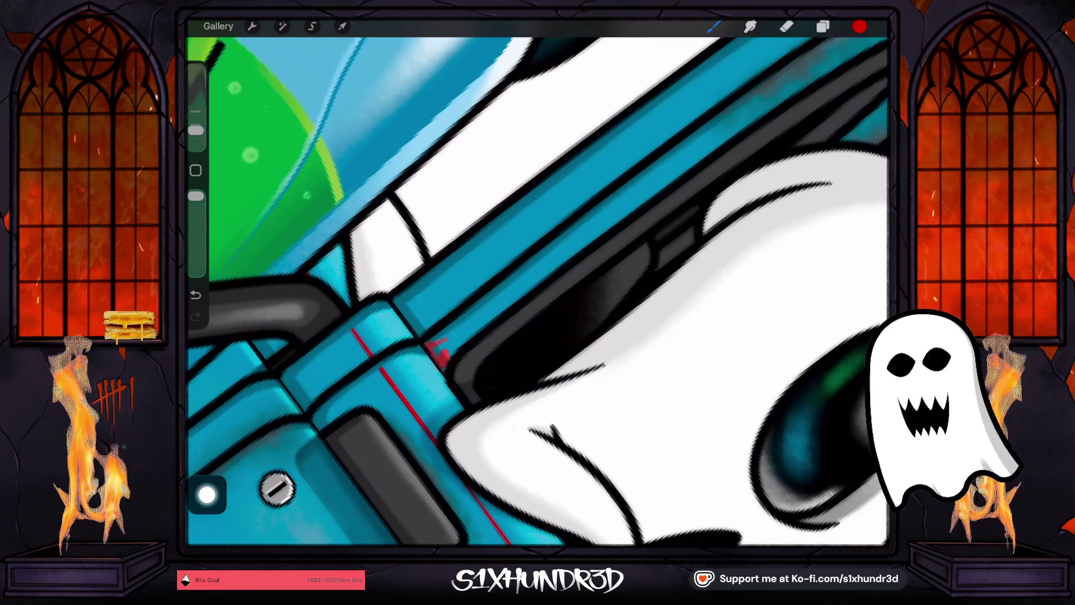
scroll(537, 291, up, 5)
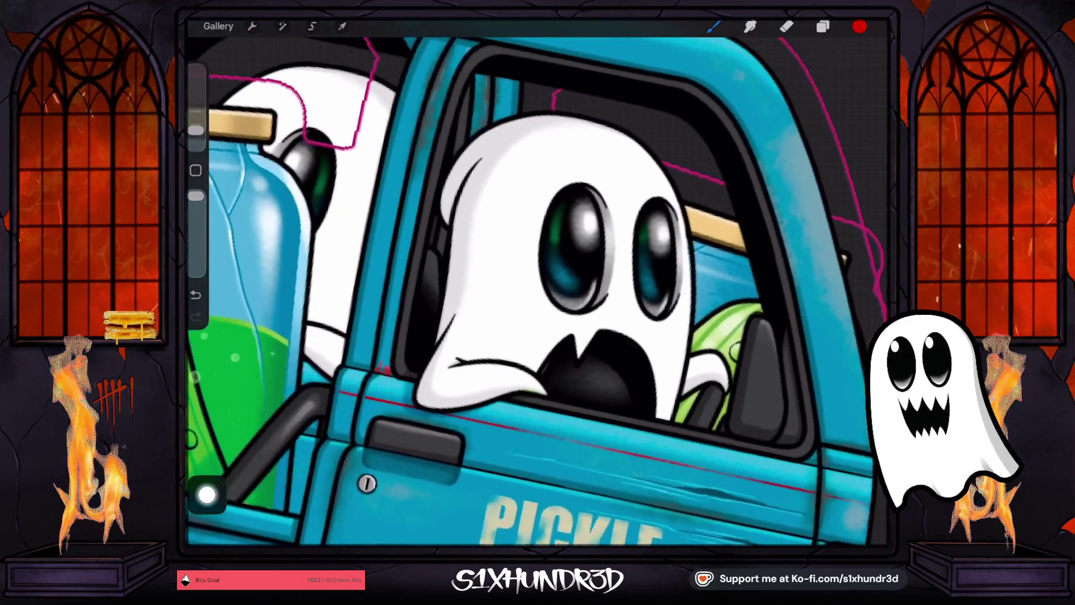
scroll(538, 291, up, 3)
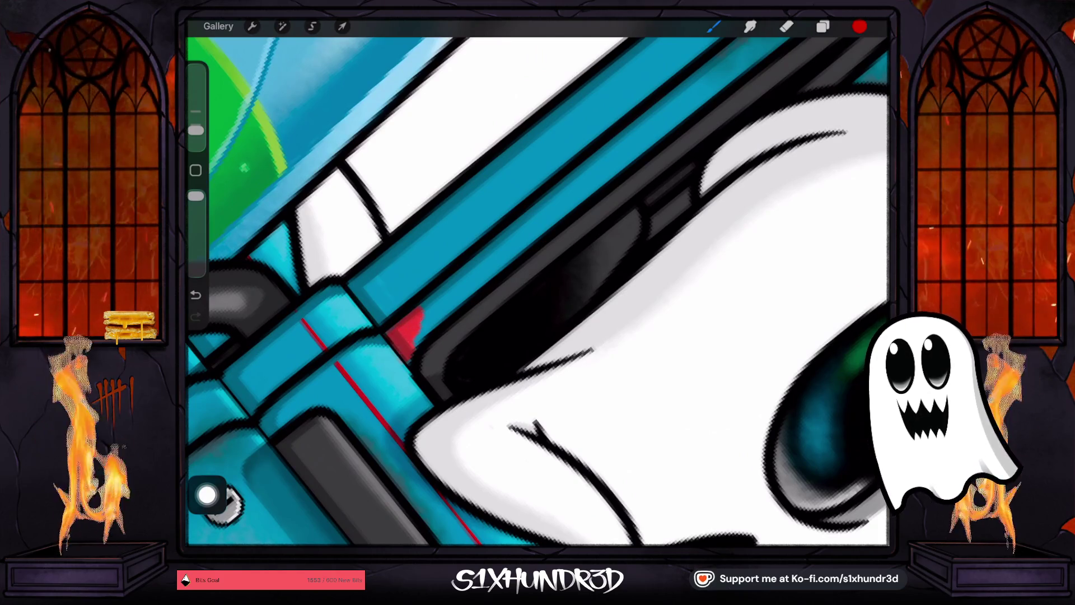
mouse_move(414, 336)
mouse_down()
mouse_move(524, 224)
mouse_move(552, 216)
mouse_up()
drag(490, 272, 602, 166)
drag(549, 220, 650, 120)
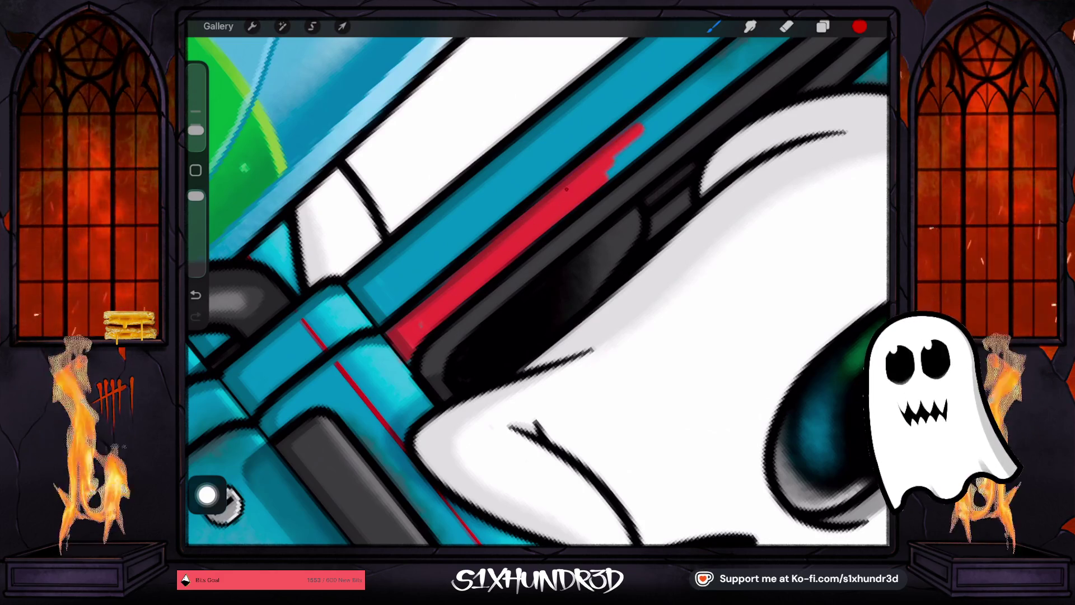
mouse_move(611, 159)
mouse_down()
mouse_move(652, 126)
mouse_move(644, 145)
mouse_up()
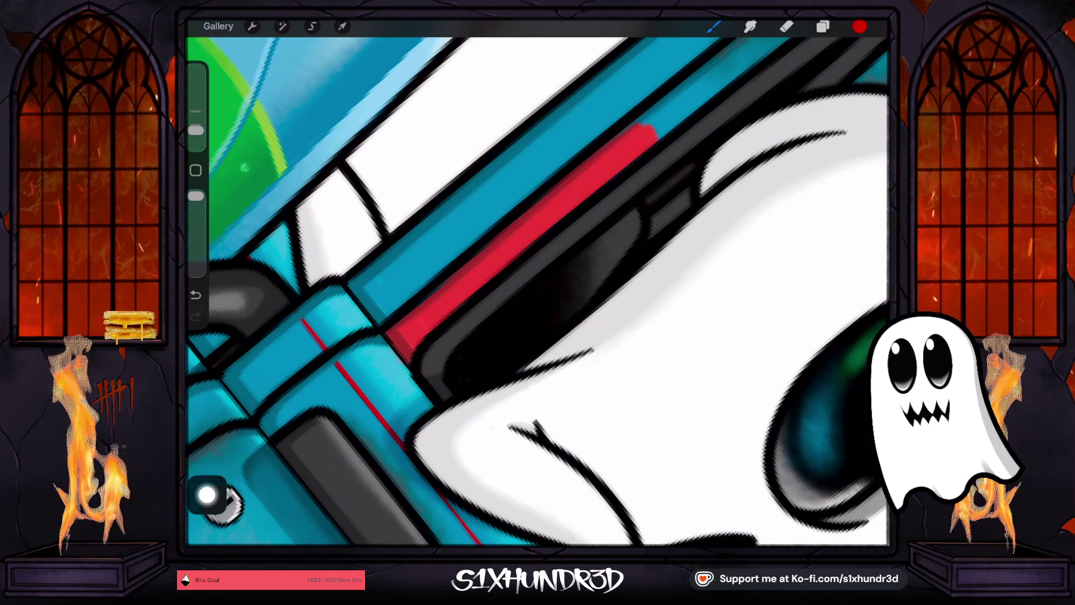
- Add a thin red line along the teal bar, filling the gap at its upper end
scroll(538, 291, down, 5)
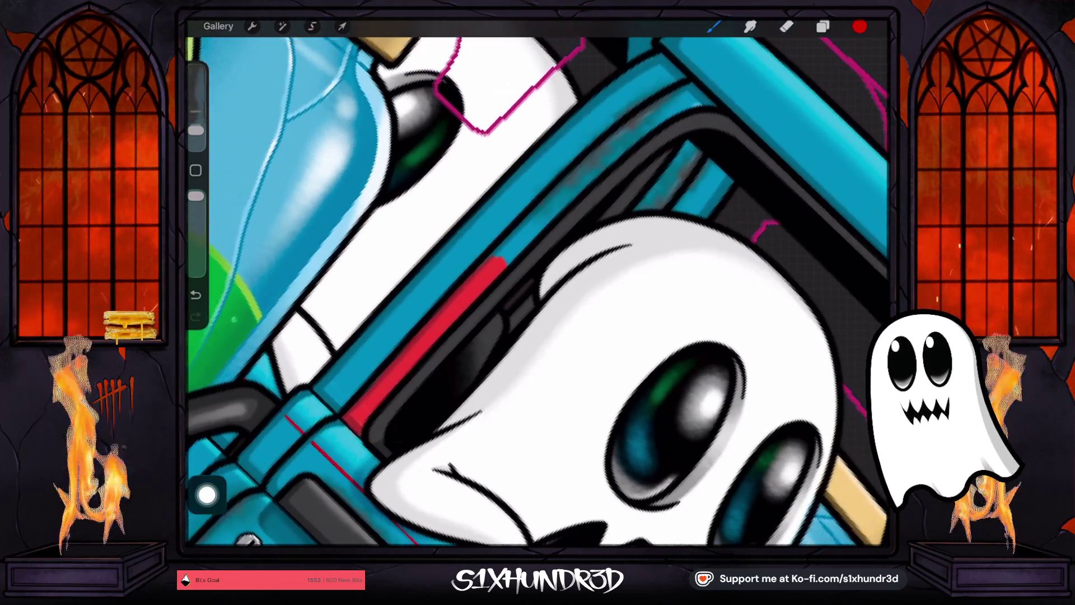
scroll(538, 291, up, 2)
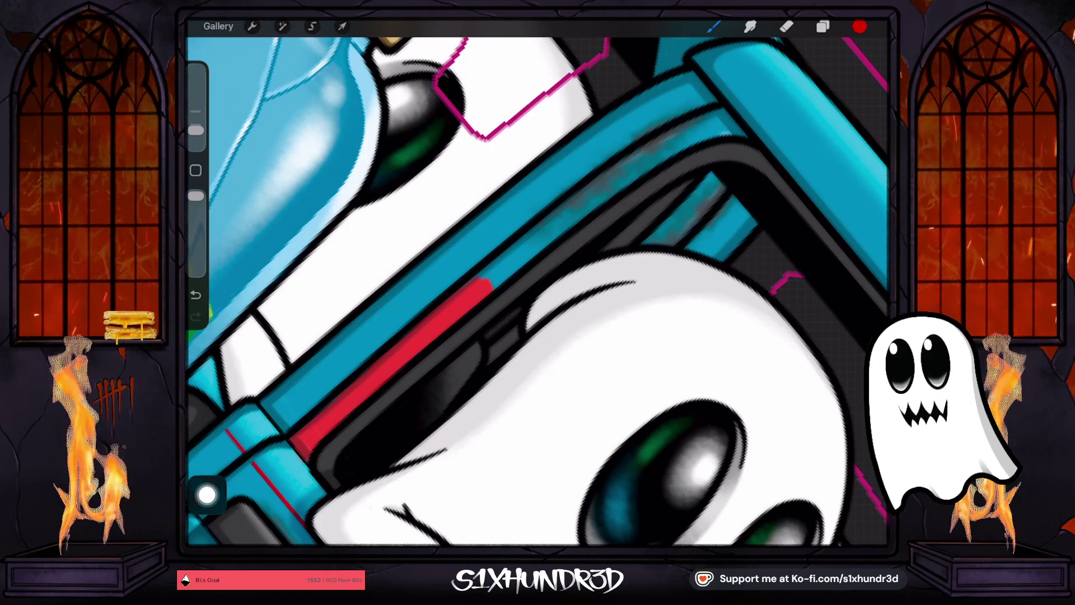
drag(485, 279, 538, 240)
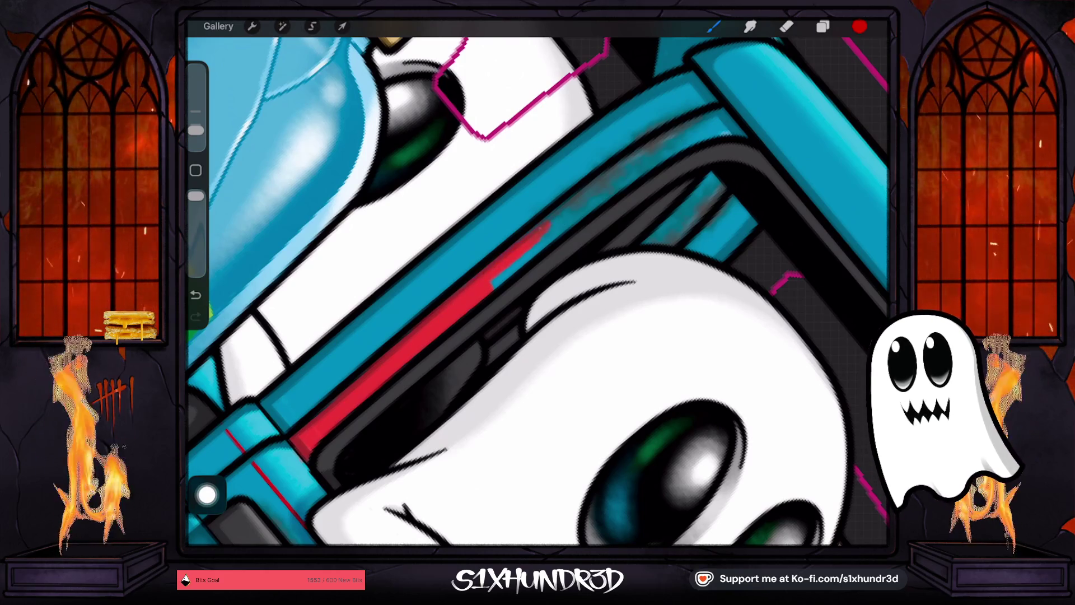
mouse_move(493, 280)
mouse_down()
mouse_move(644, 156)
mouse_move(711, 133)
mouse_up()
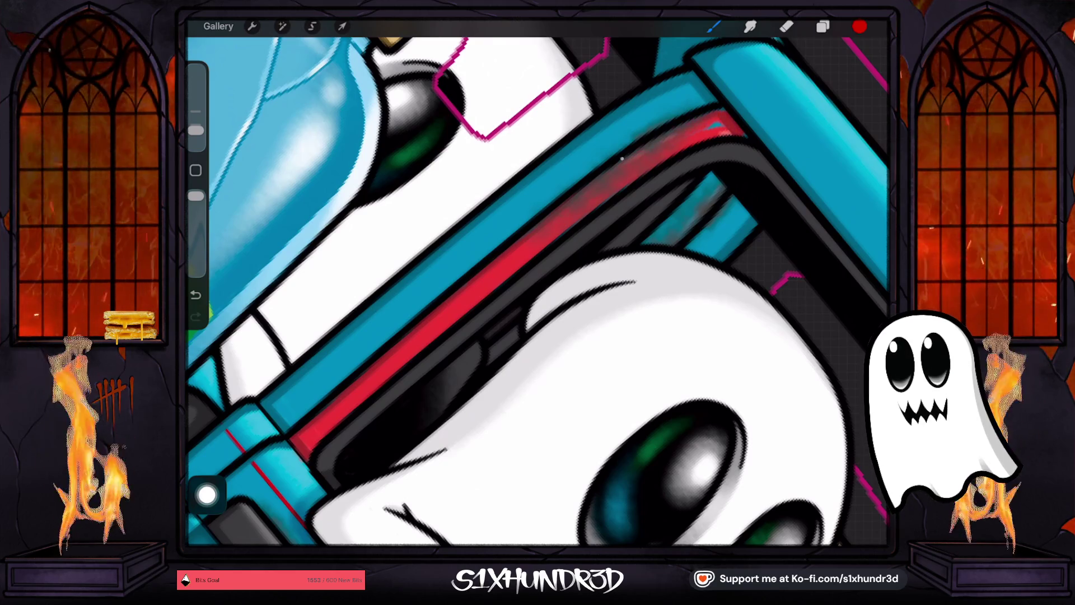
drag(711, 130, 723, 123)
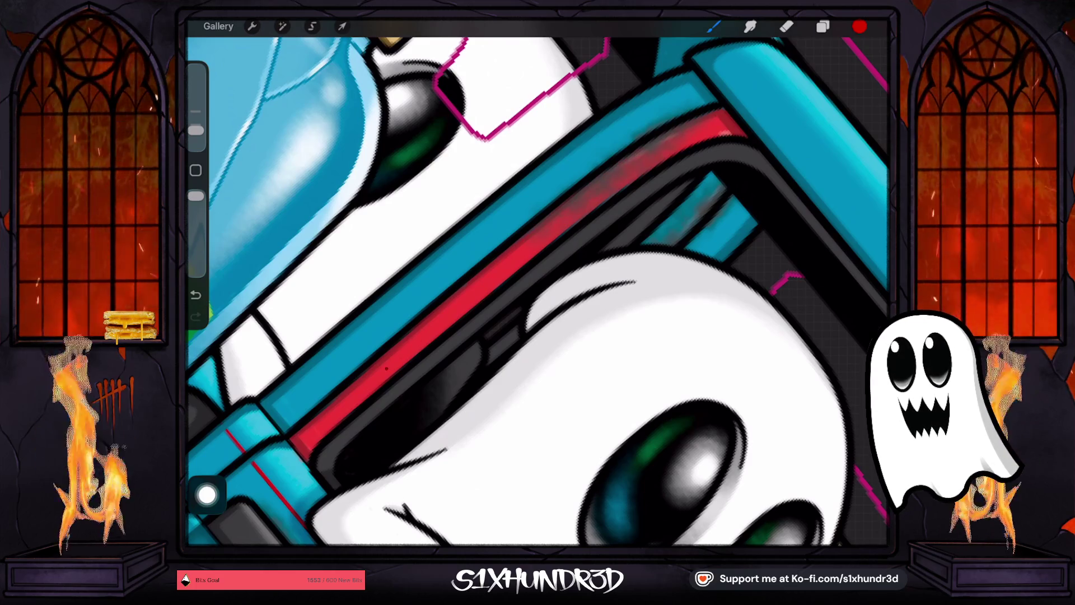
scroll(538, 283, down, 10)
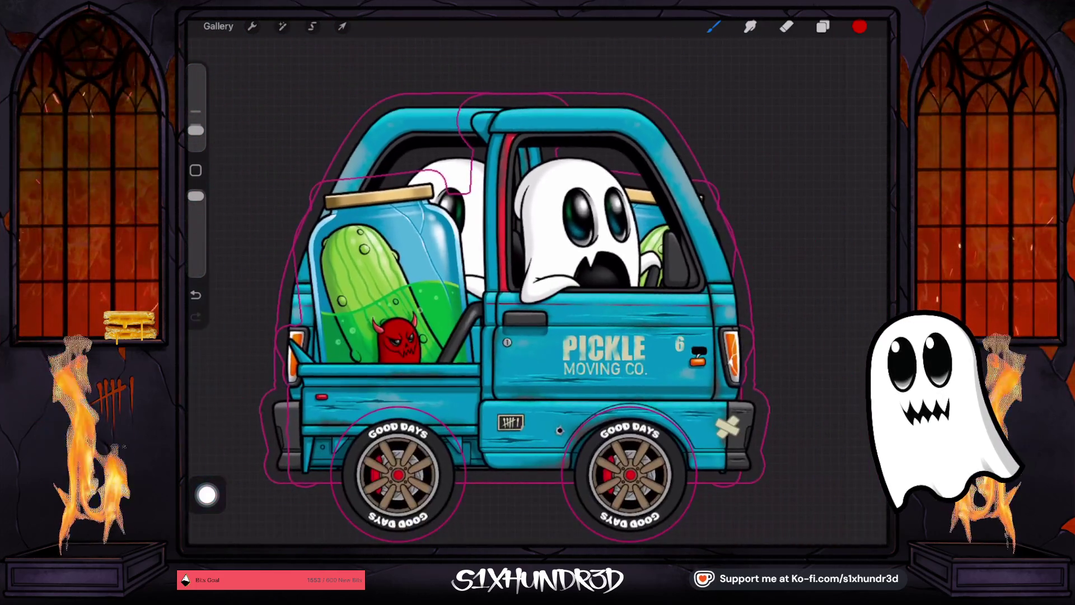
- Extend the red trim up and down the door pillar, covering its teal patch
scroll(526, 320, up, 10)
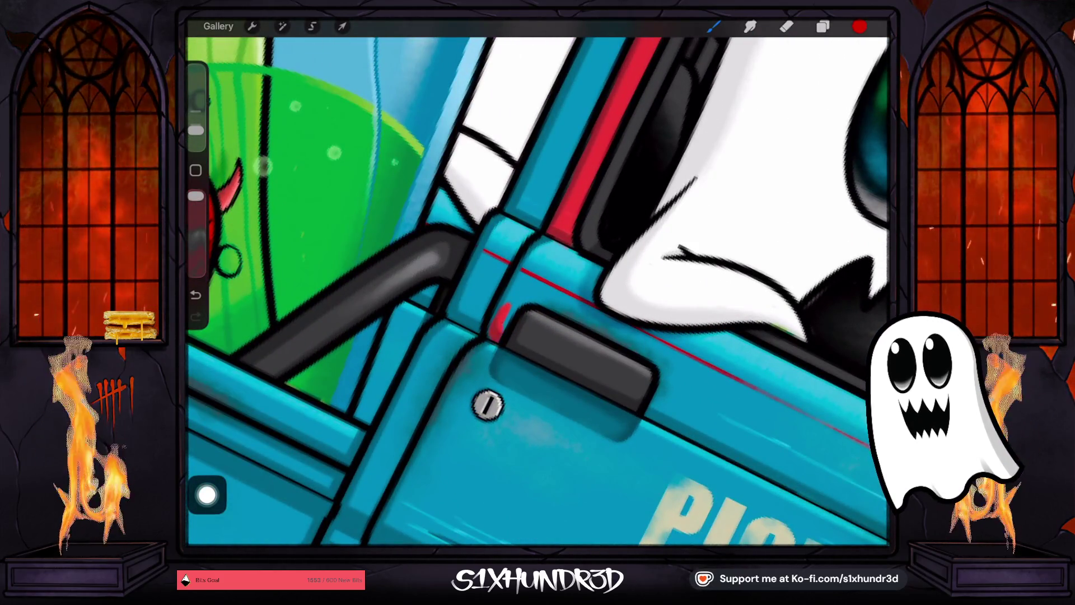
mouse_move(518, 280)
mouse_down()
mouse_move(546, 242)
mouse_move(585, 262)
mouse_up()
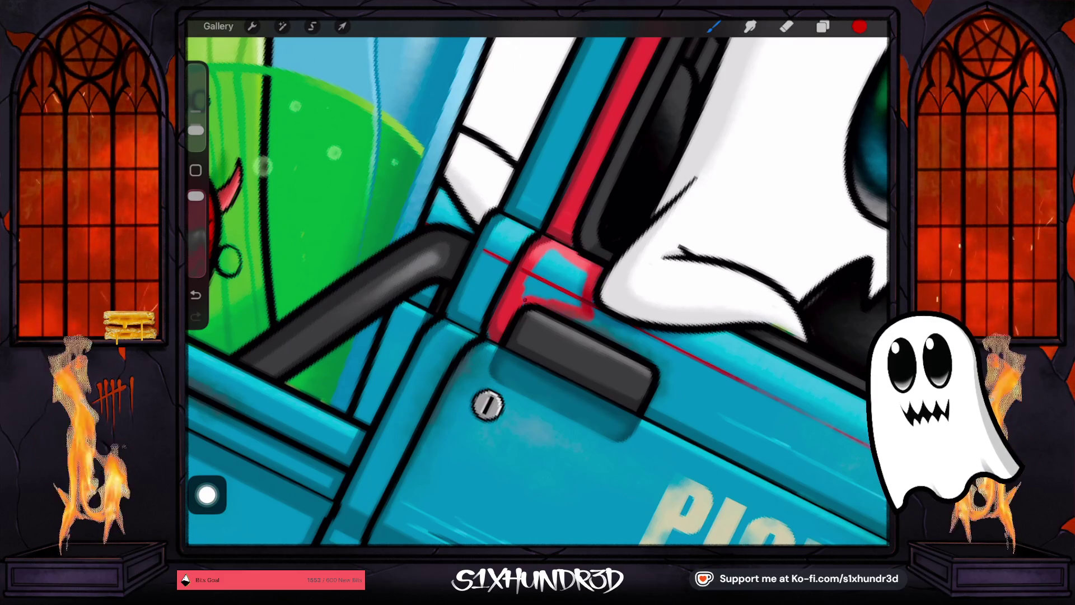
mouse_move(535, 294)
mouse_down()
mouse_move(554, 266)
mouse_move(560, 286)
mouse_move(580, 286)
mouse_move(579, 275)
mouse_up()
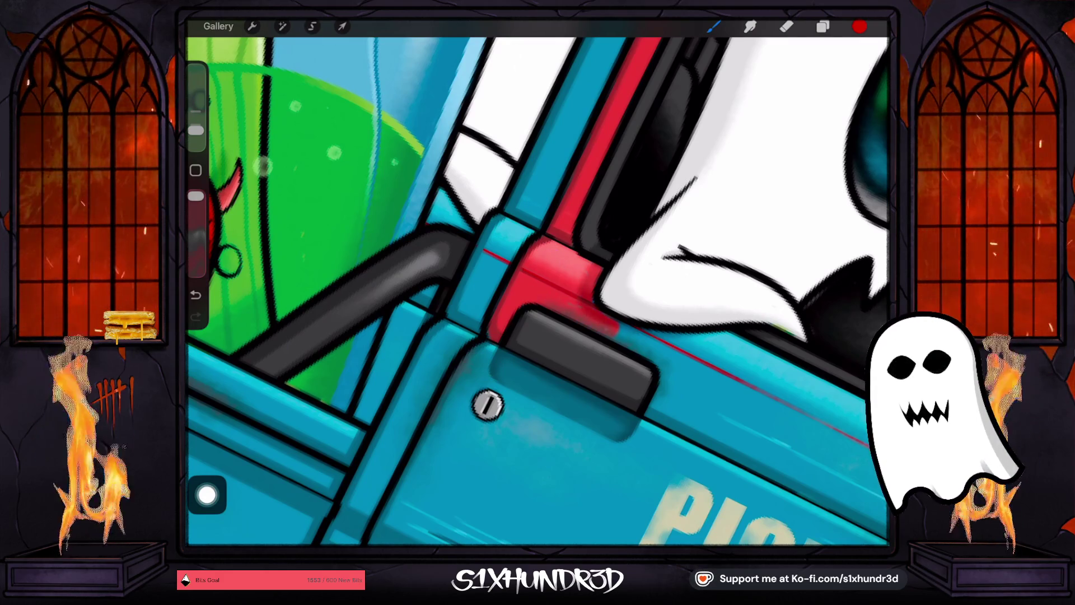
mouse_move(487, 405)
mouse_down()
mouse_move(451, 476)
mouse_move(492, 516)
mouse_up()
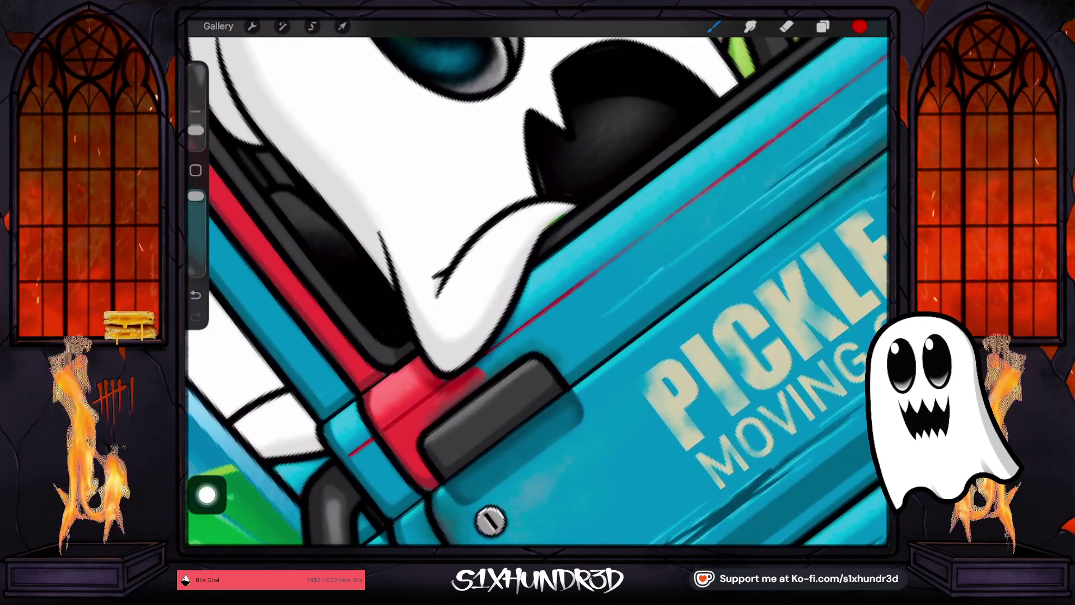
mouse_move(487, 364)
mouse_down()
mouse_move(518, 344)
mouse_move(526, 305)
mouse_up()
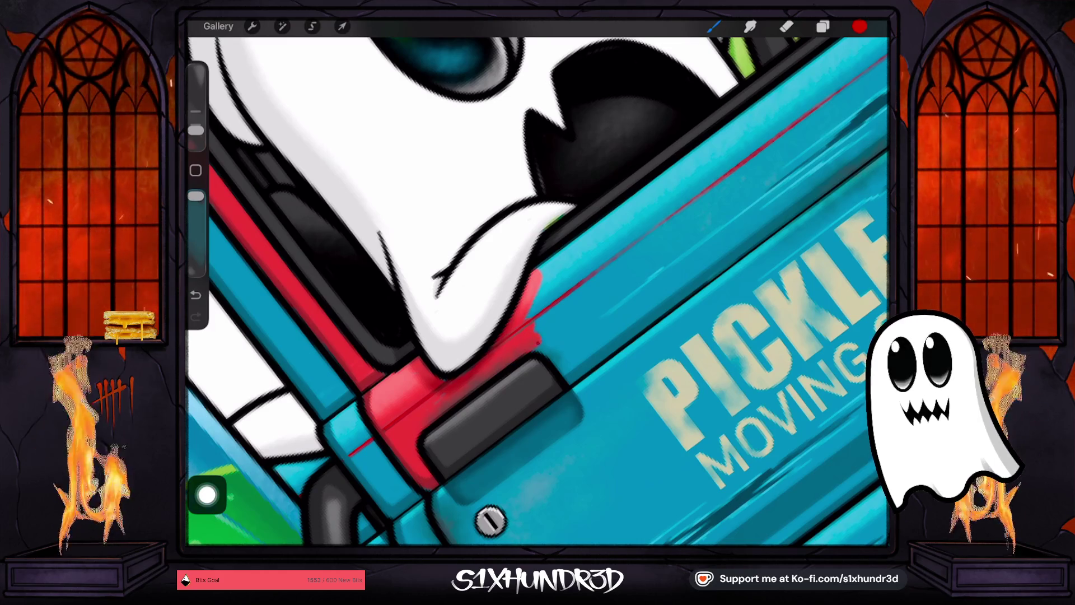
drag(562, 366, 578, 383)
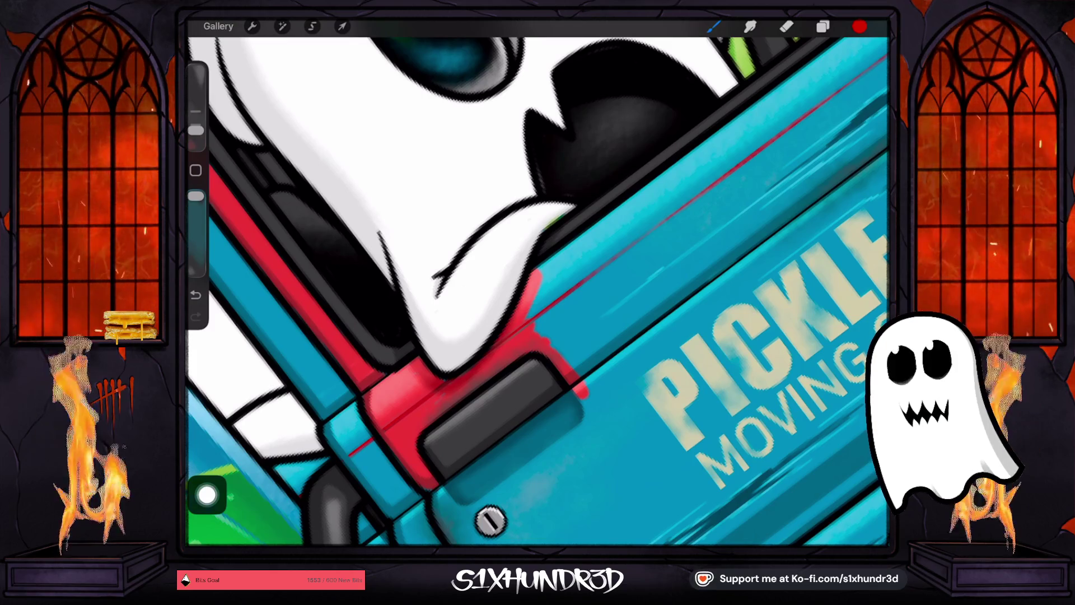
- Paint red around the door handle and screw and along the truck's lower edge
scroll(538, 291, down, 5)
mouse_move(599, 219)
mouse_down()
mouse_move(468, 328)
mouse_move(463, 339)
mouse_move(474, 340)
mouse_up()
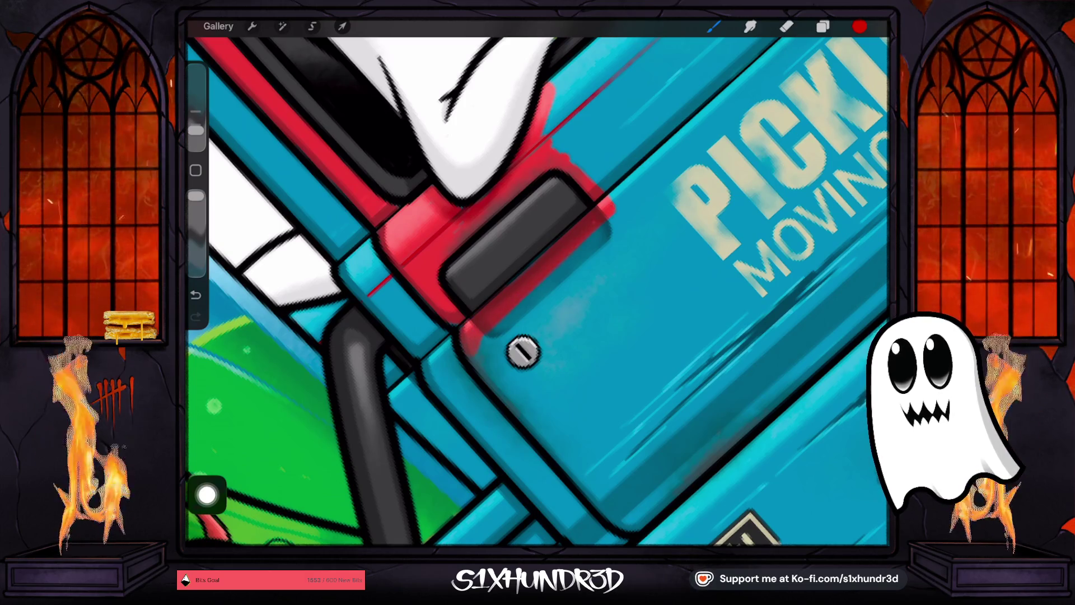
drag(596, 246, 507, 319)
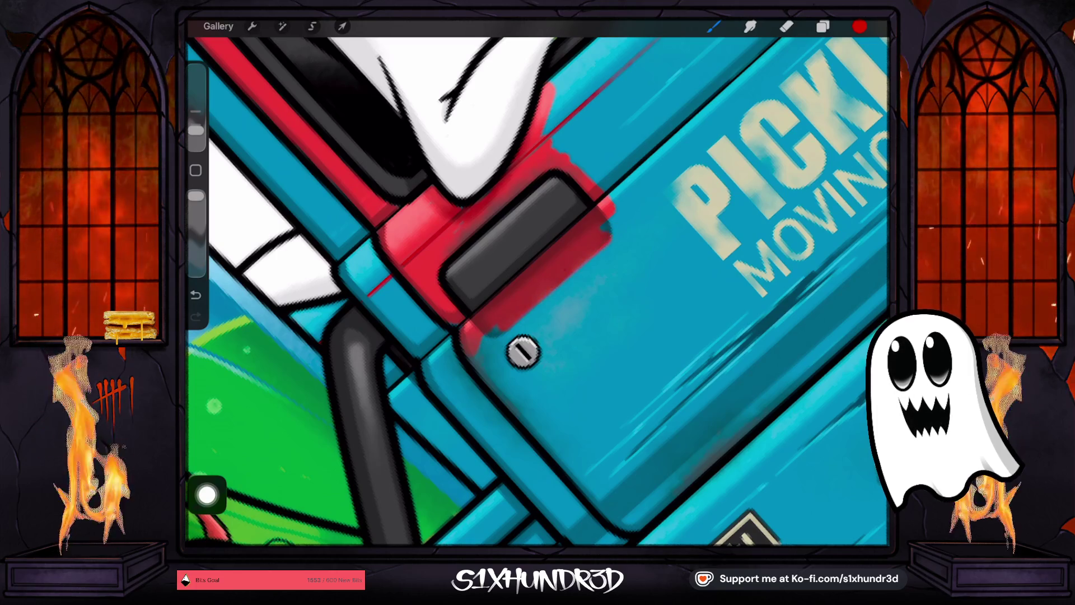
mouse_move(616, 213)
mouse_down()
mouse_move(614, 240)
mouse_move(487, 341)
mouse_move(500, 347)
mouse_up()
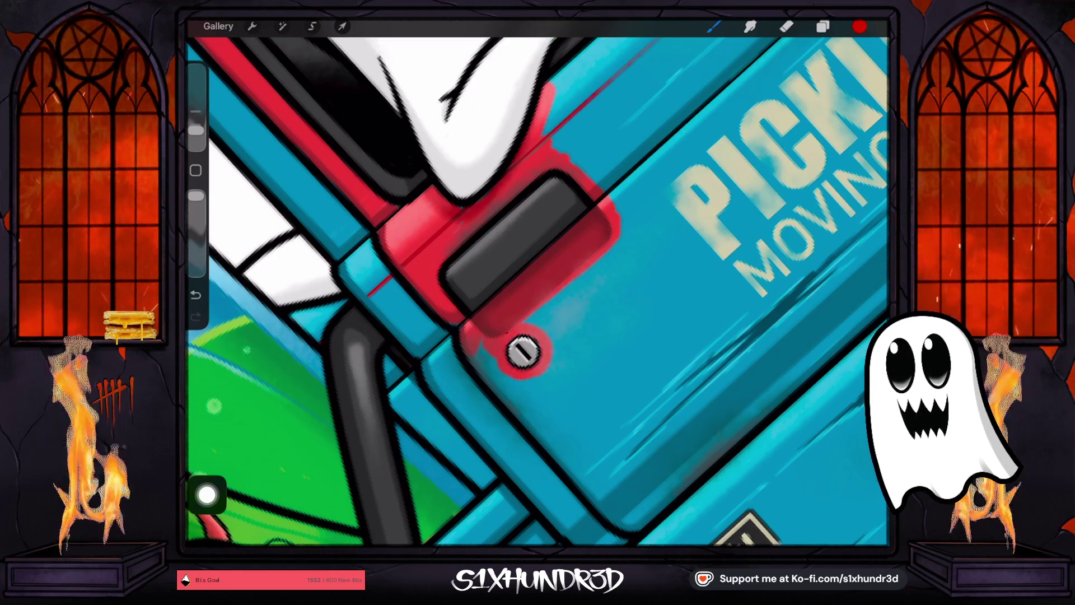
mouse_move(494, 359)
mouse_down()
mouse_move(529, 417)
mouse_move(546, 371)
mouse_up()
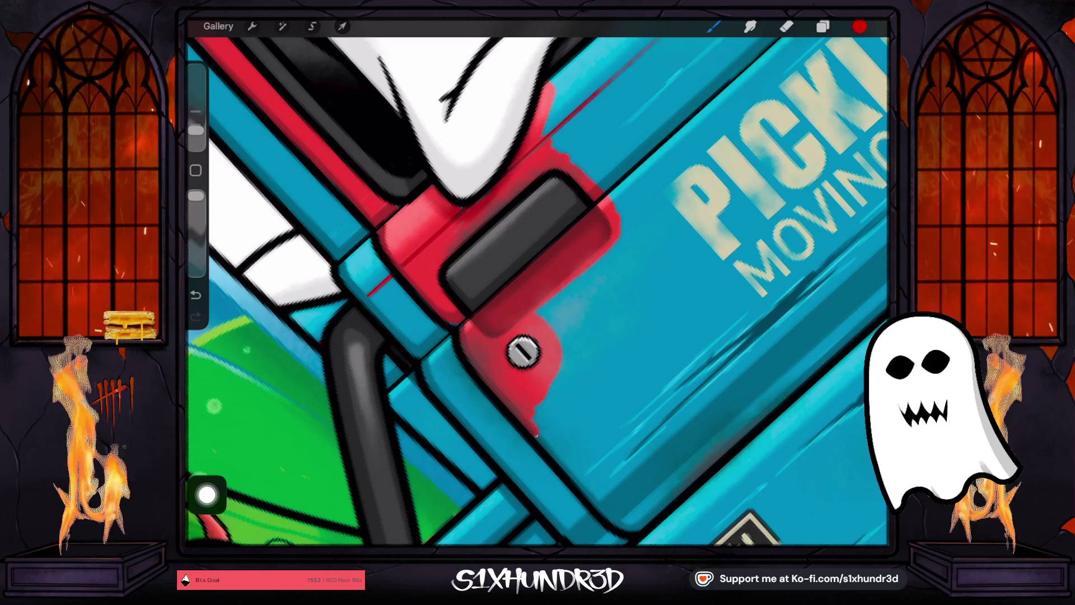
mouse_move(535, 433)
mouse_down()
mouse_move(613, 513)
mouse_move(643, 524)
mouse_up()
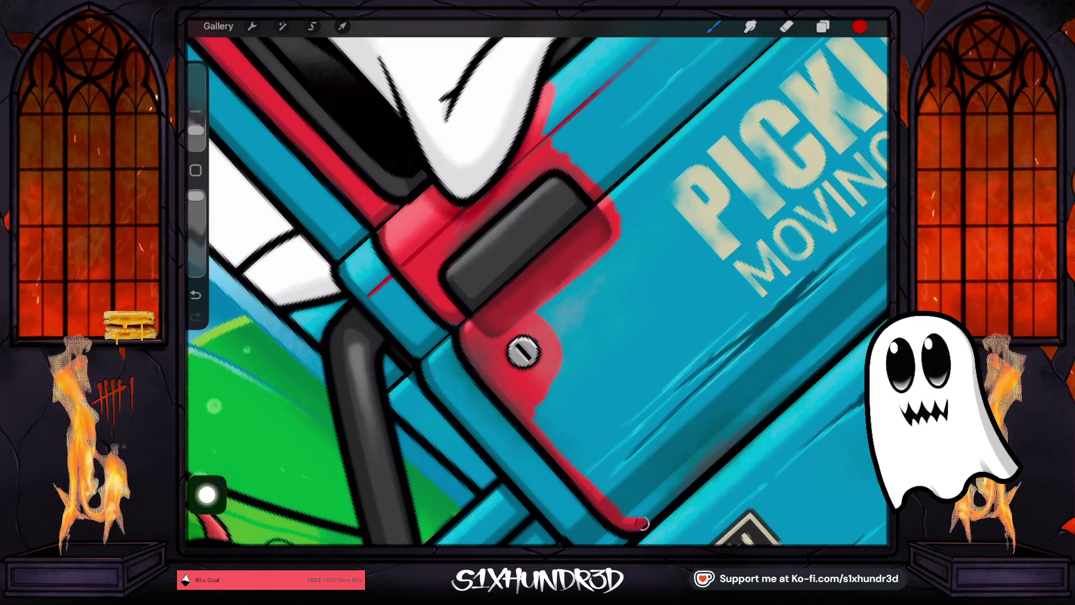
scroll(538, 291, down, 5)
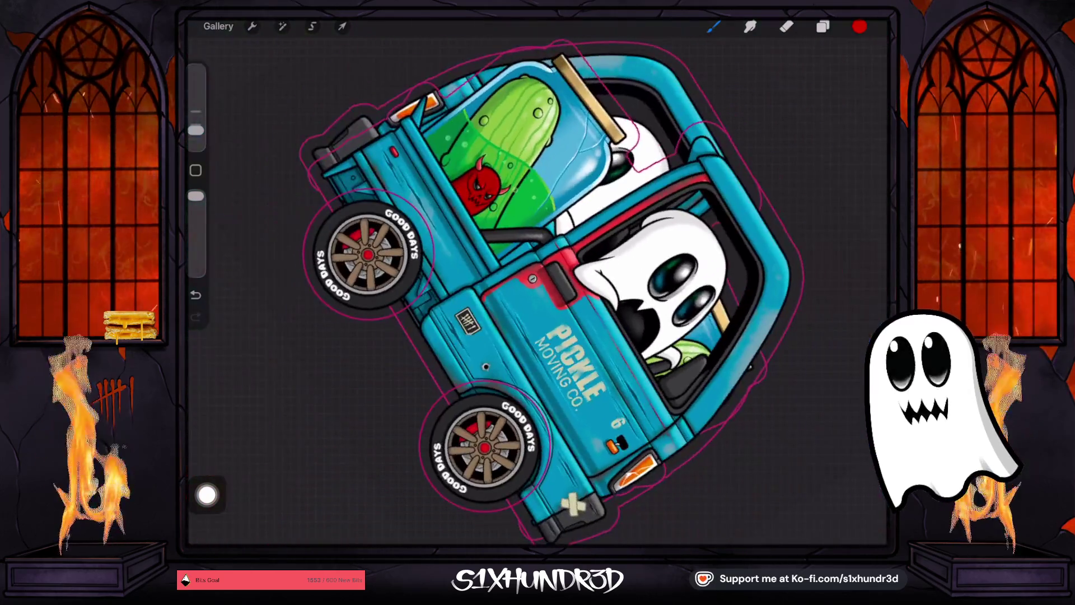
- Trace thin red lines along the door panel's black edge from top to bottom
scroll(538, 292, up, 5)
scroll(538, 291, down, 3)
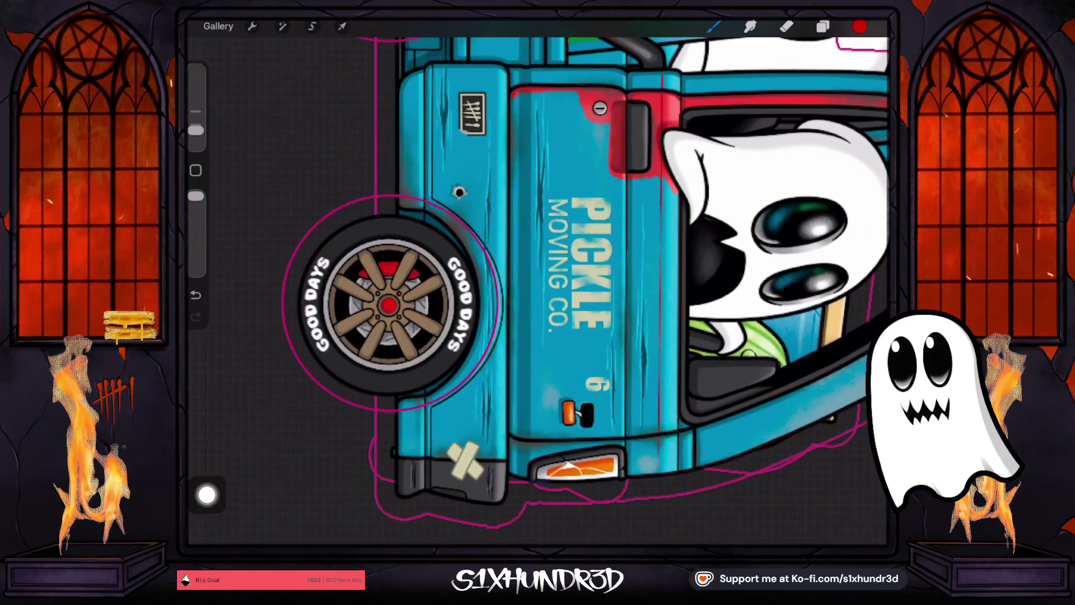
drag(511, 95, 516, 437)
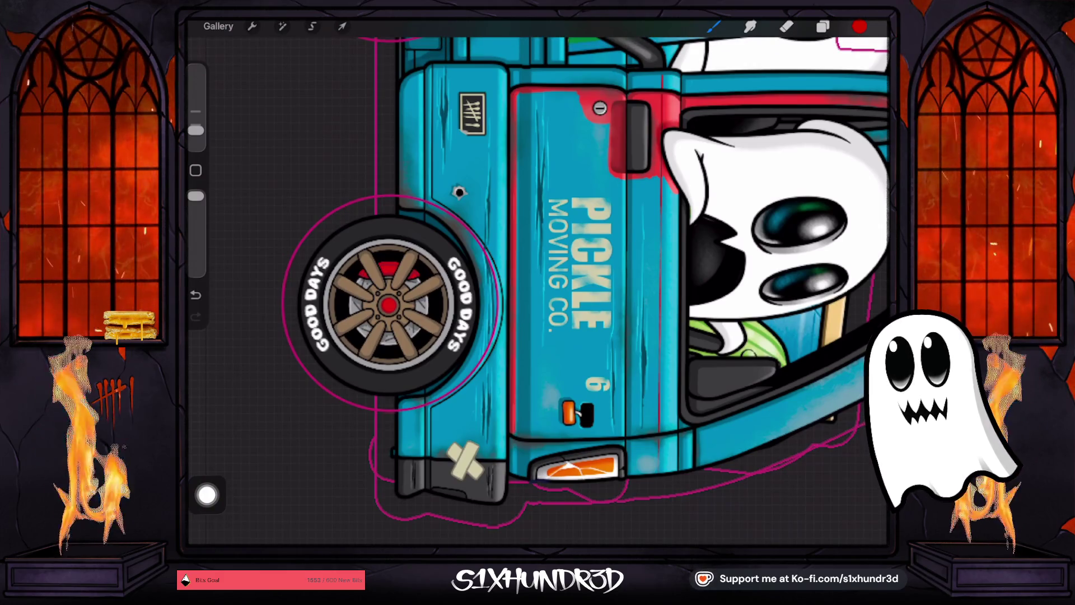
scroll(538, 292, up, 3)
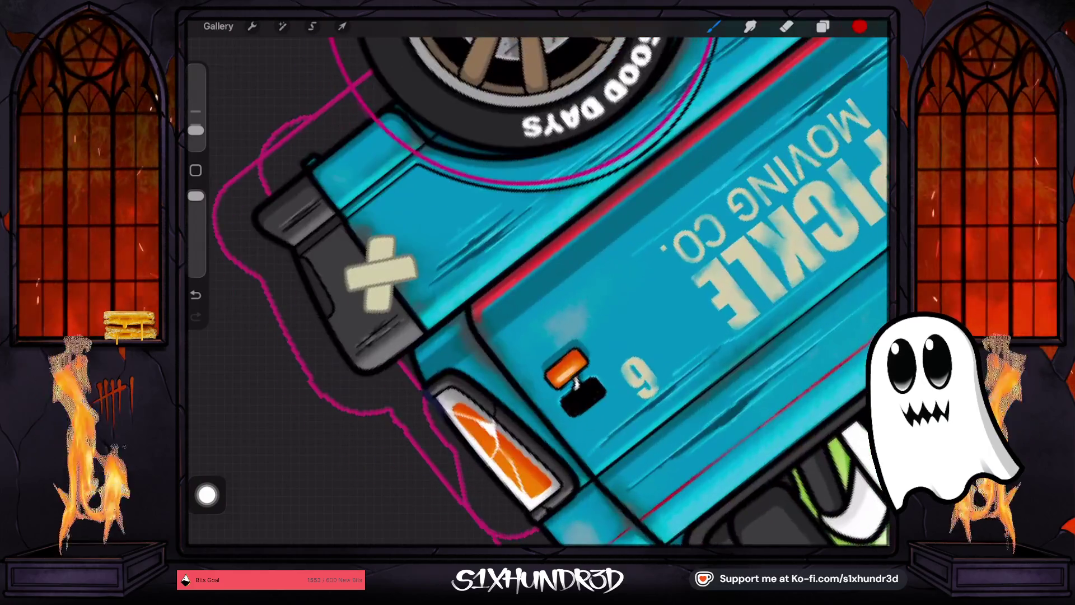
scroll(537, 291, up, 2)
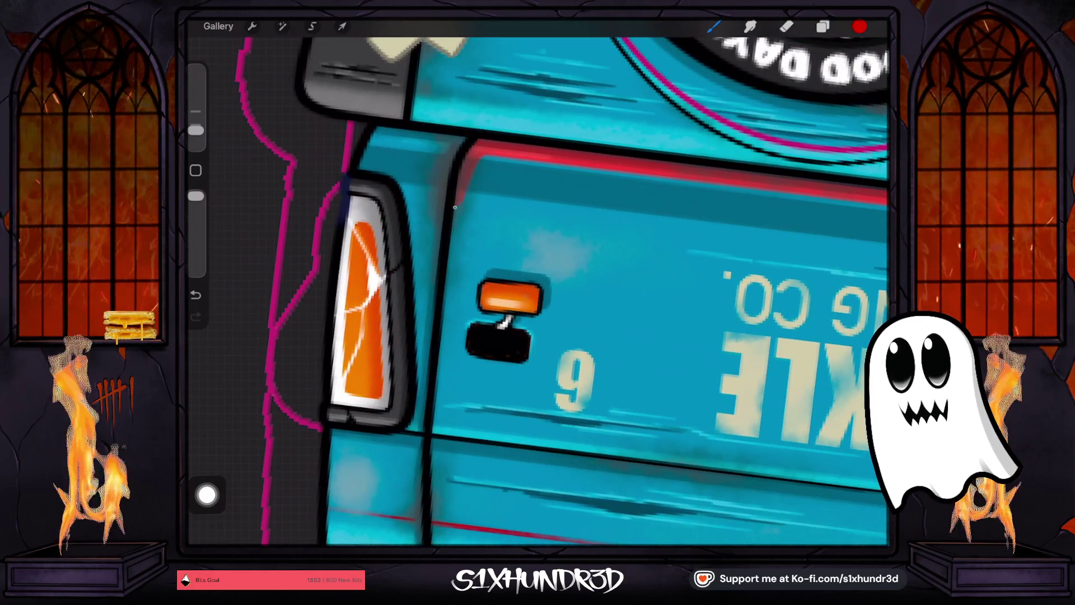
mouse_move(455, 207)
mouse_down()
mouse_move(431, 437)
mouse_move(470, 171)
mouse_up()
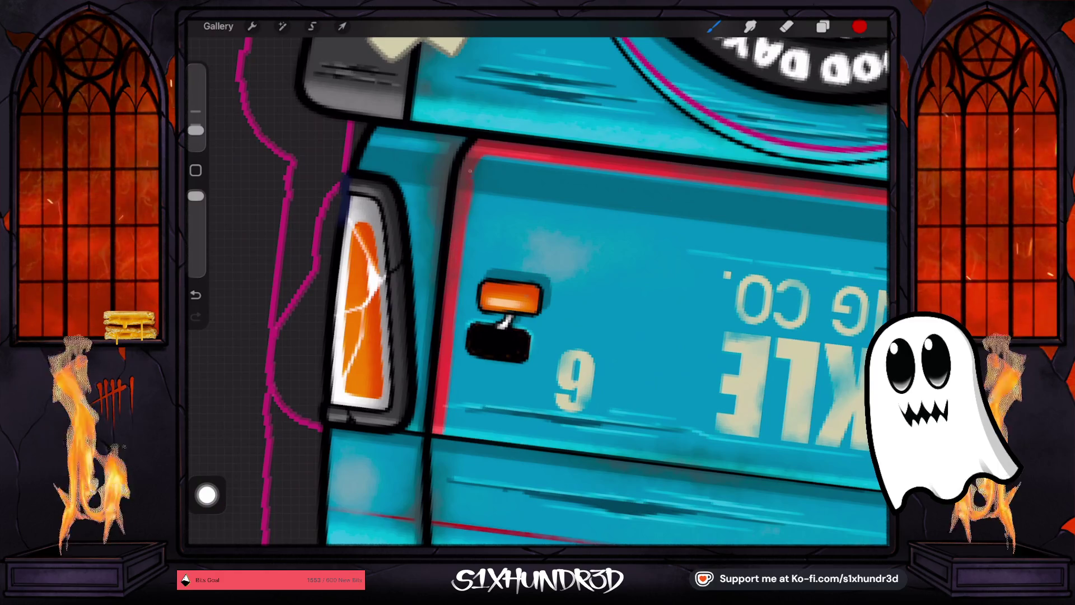
scroll(538, 291, down, 2)
scroll(537, 292, up, 3)
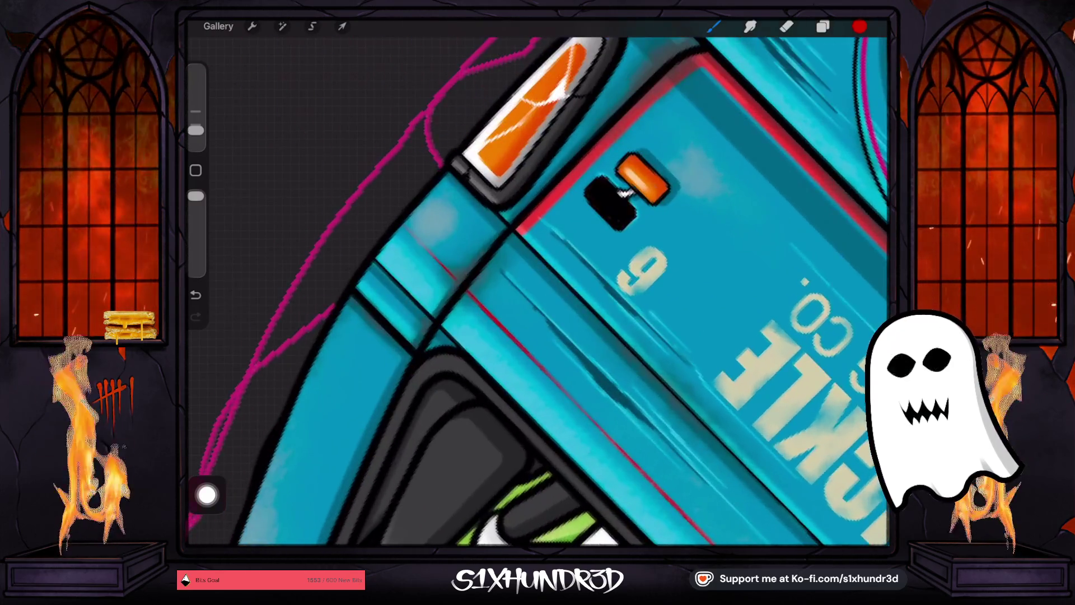
mouse_move(470, 280)
mouse_down()
mouse_move(434, 330)
mouse_move(456, 336)
mouse_move(447, 322)
mouse_move(487, 274)
mouse_up()
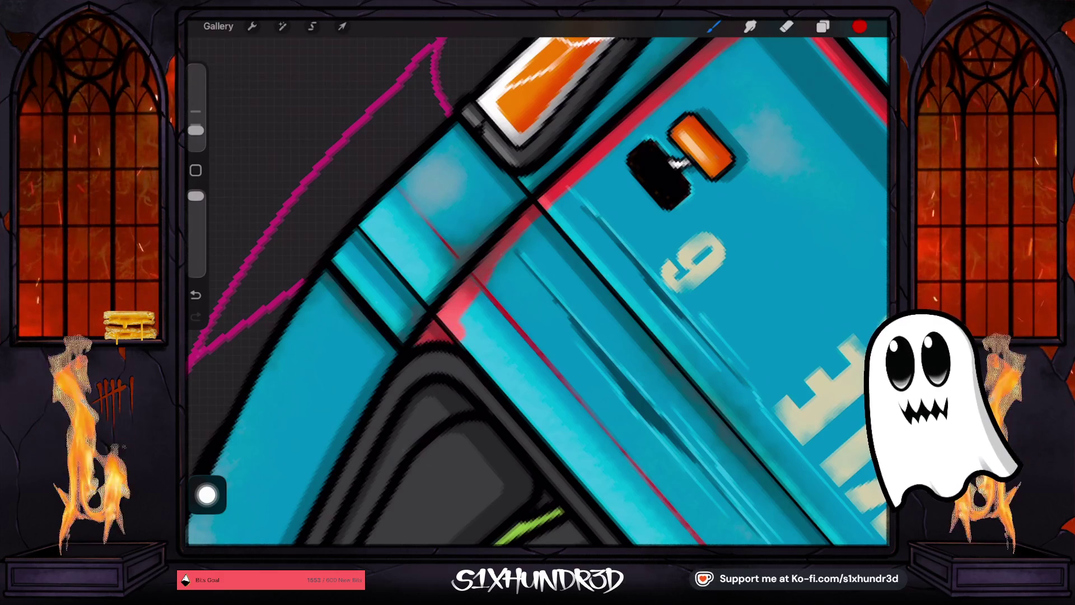
scroll(537, 292, down, 3)
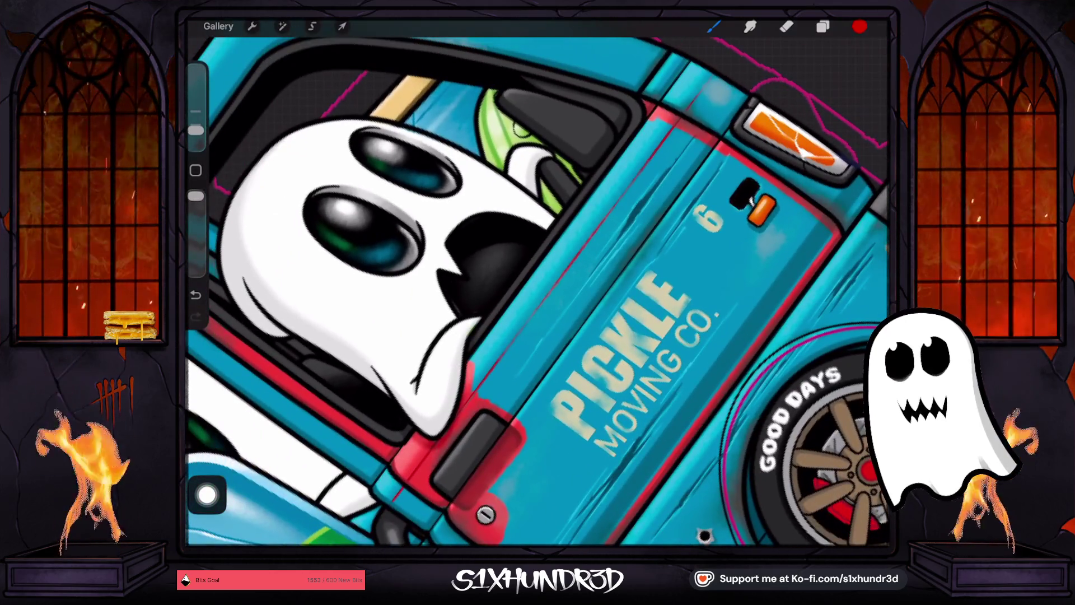
drag(653, 115, 471, 365)
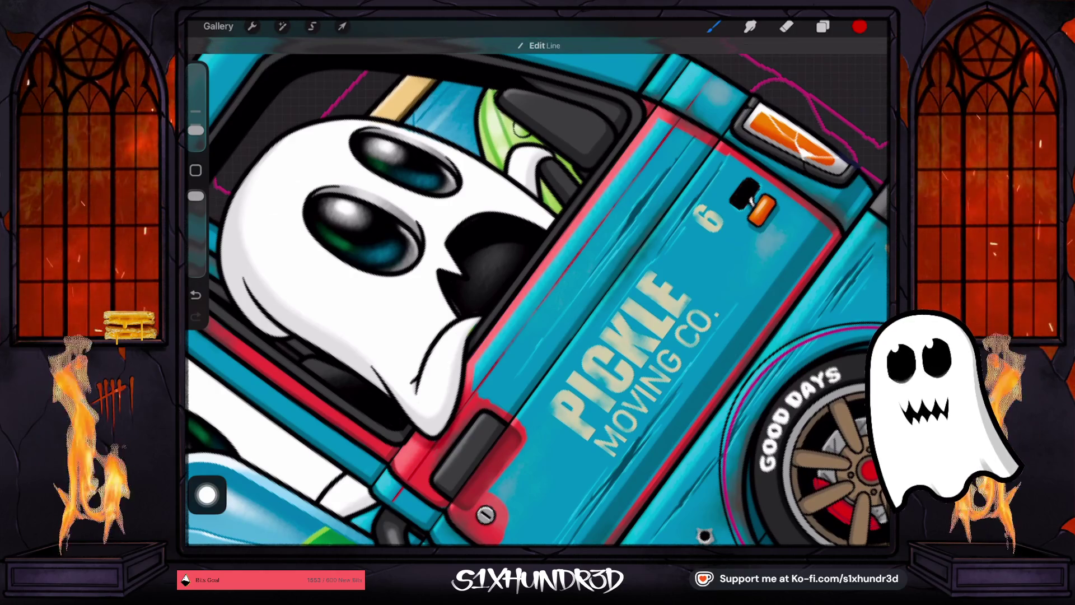
- Drop a red fill into the door panel
drag(860, 26, 644, 252)
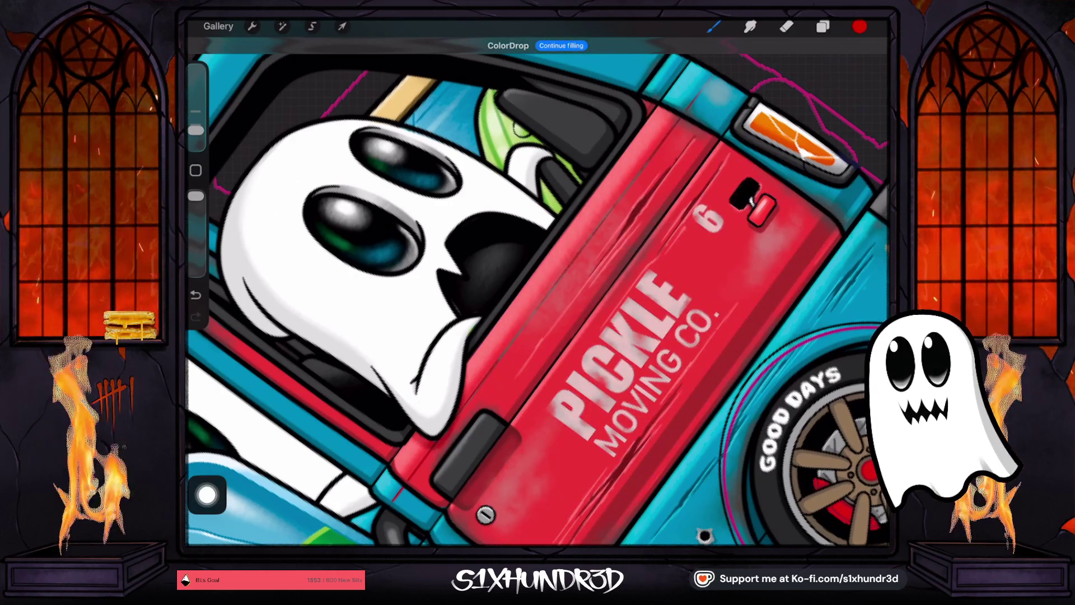
scroll(537, 292, down, 5)
scroll(537, 291, up, 5)
scroll(538, 292, down, 3)
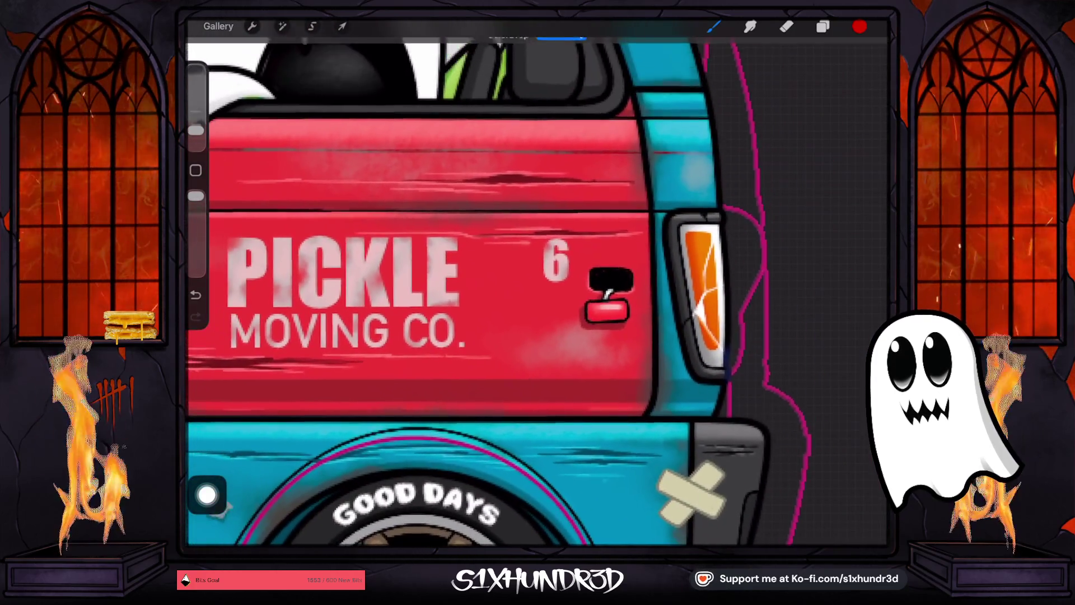
scroll(538, 291, down, 5)
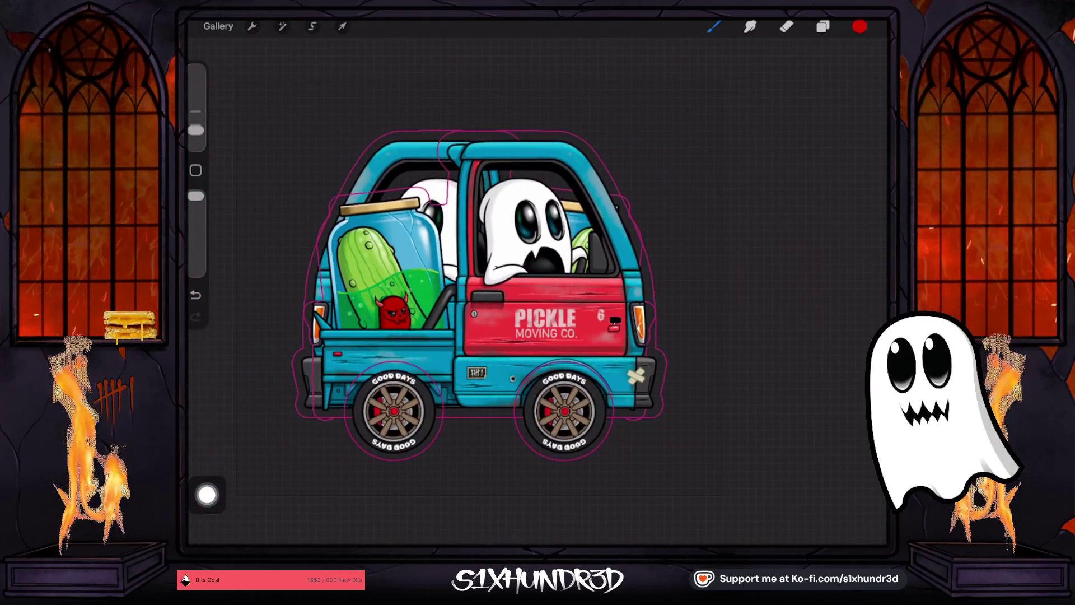
- Hide the LEFT SIDE group and expand the RIGHT SIDE group
click(822, 27)
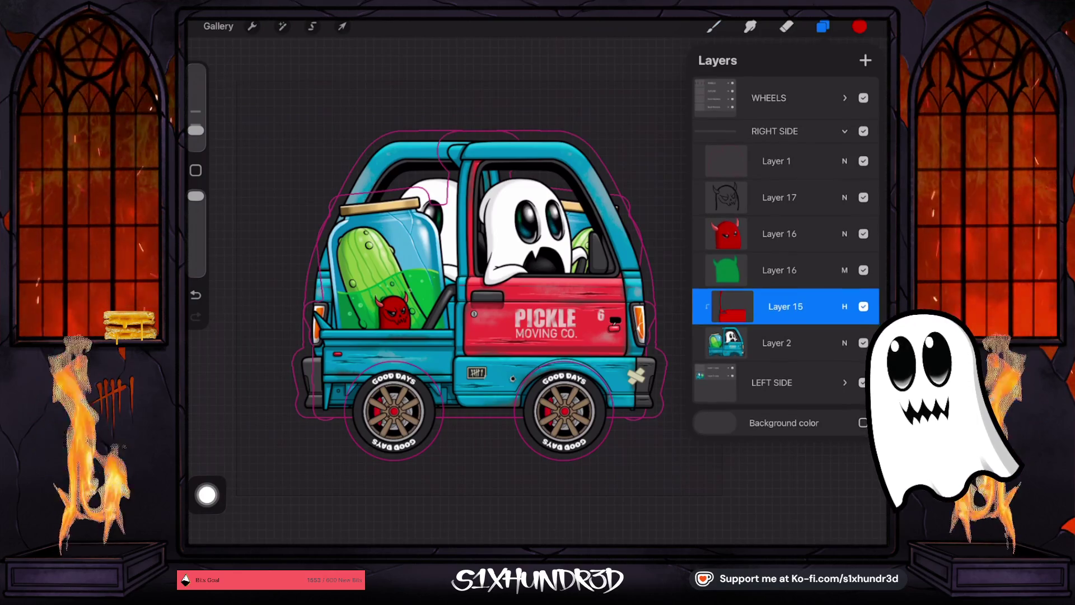
click(844, 131)
click(863, 184)
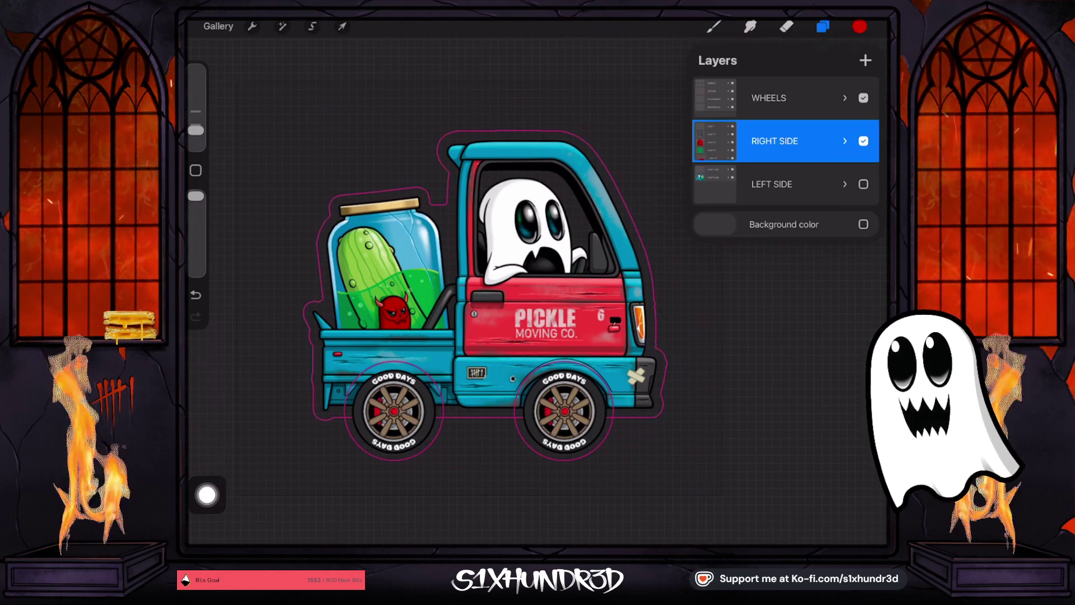
click(844, 140)
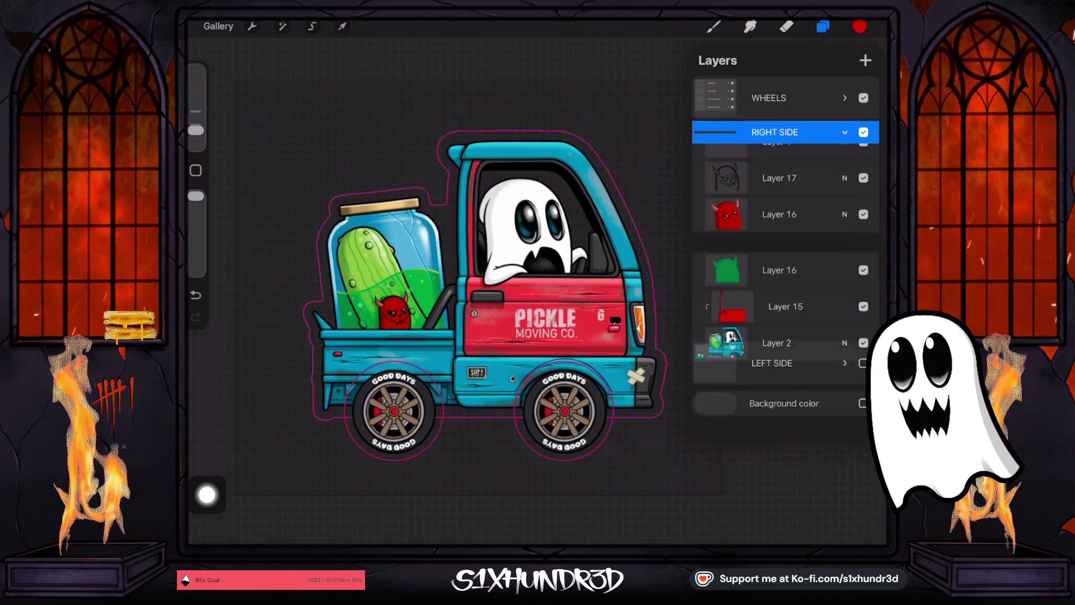
- Compare the door with and without Layer 15's red, then delete Layer 15
click(785, 307)
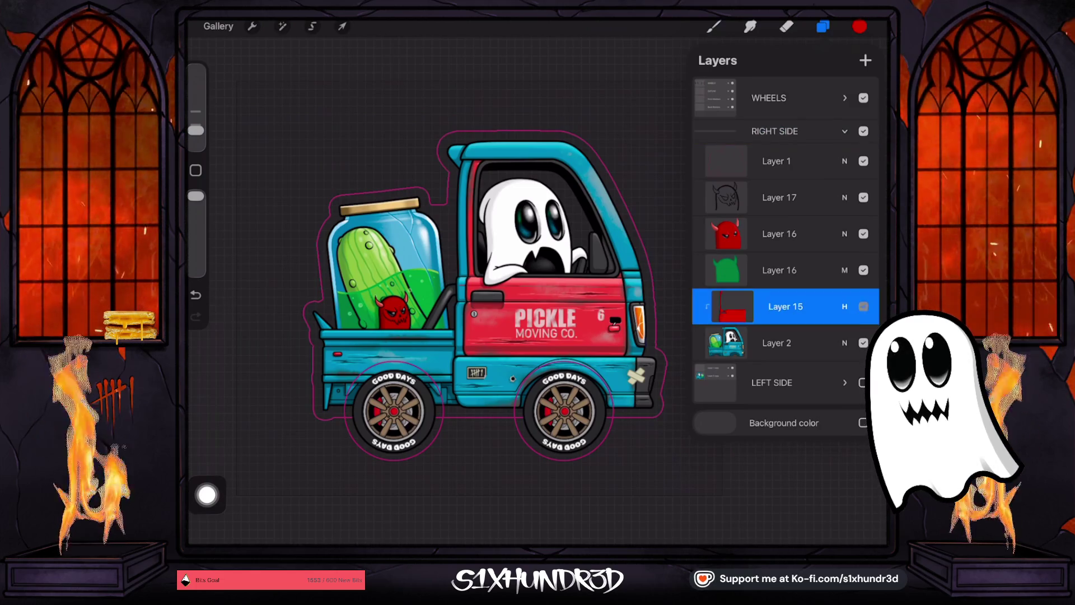
click(864, 306)
click(863, 306)
click(863, 306)
click(864, 306)
click(863, 306)
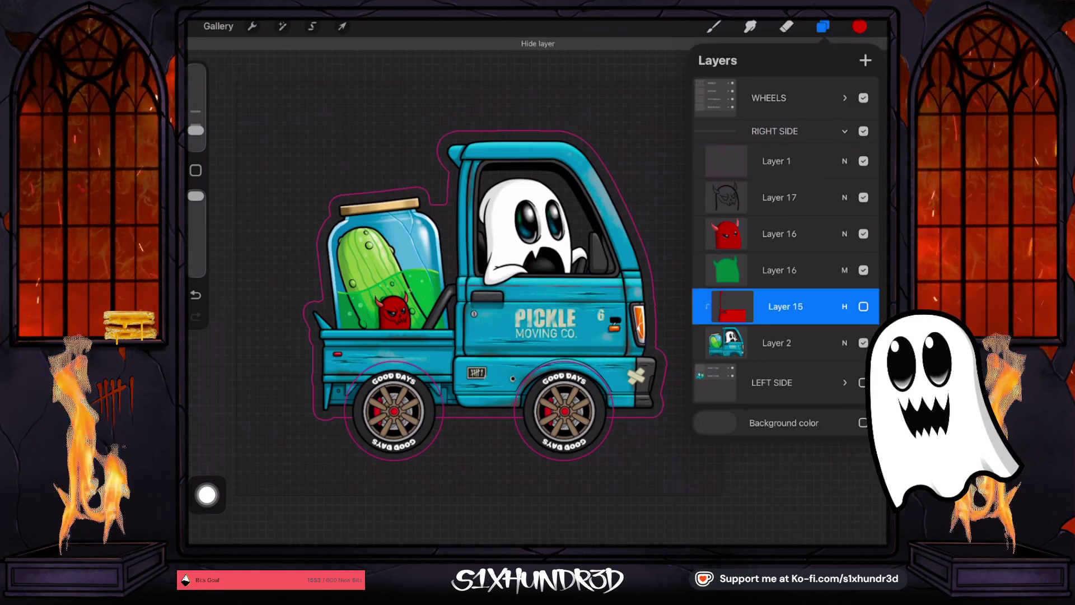
click(863, 306)
click(864, 306)
click(863, 306)
drag(829, 307, 723, 306)
click(852, 307)
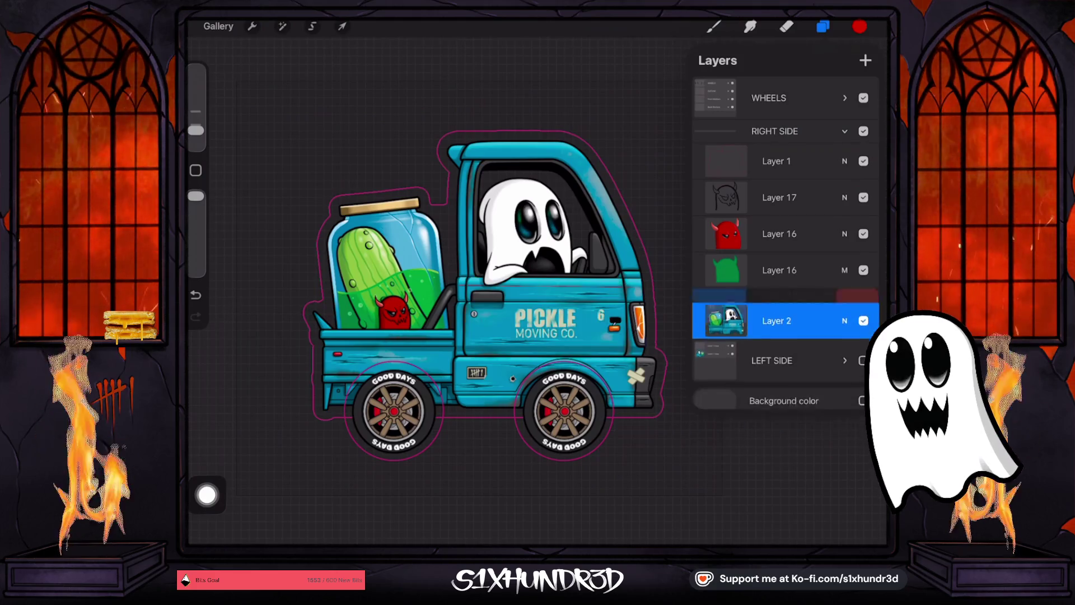
- Collapse the RIGHT SIDE group, then show LEFT SIDE and hide RIGHT SIDE
click(823, 26)
scroll(504, 291, up, 3)
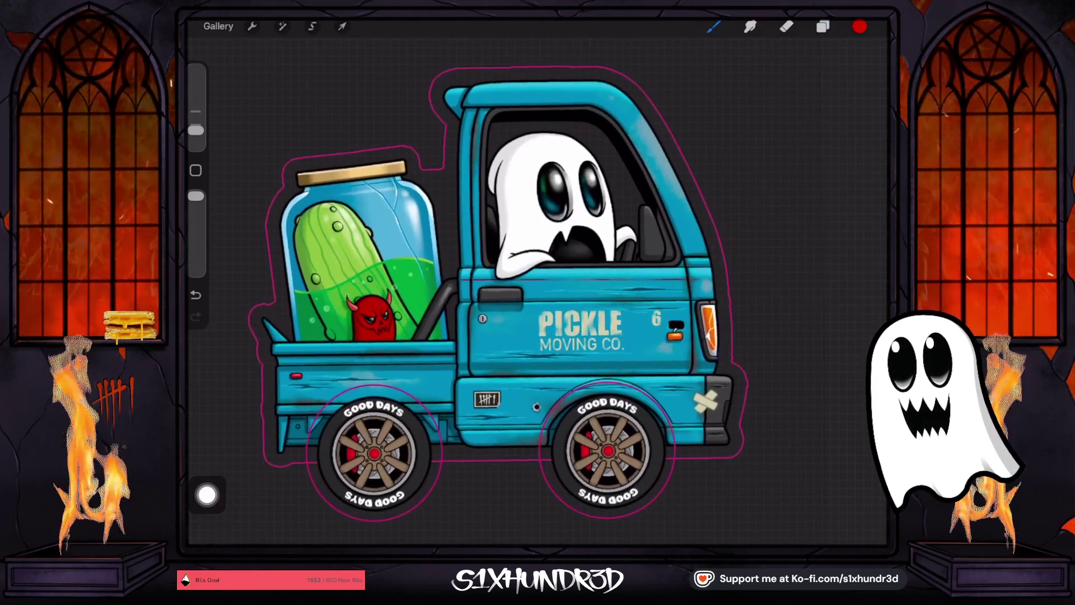
scroll(537, 280, up, 3)
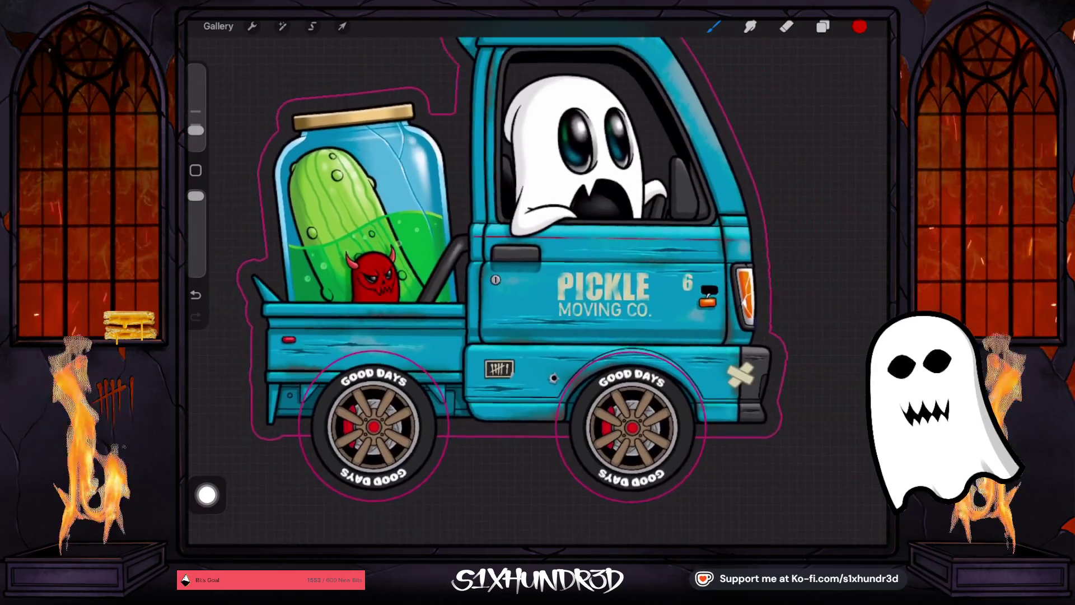
scroll(509, 269, down, 1)
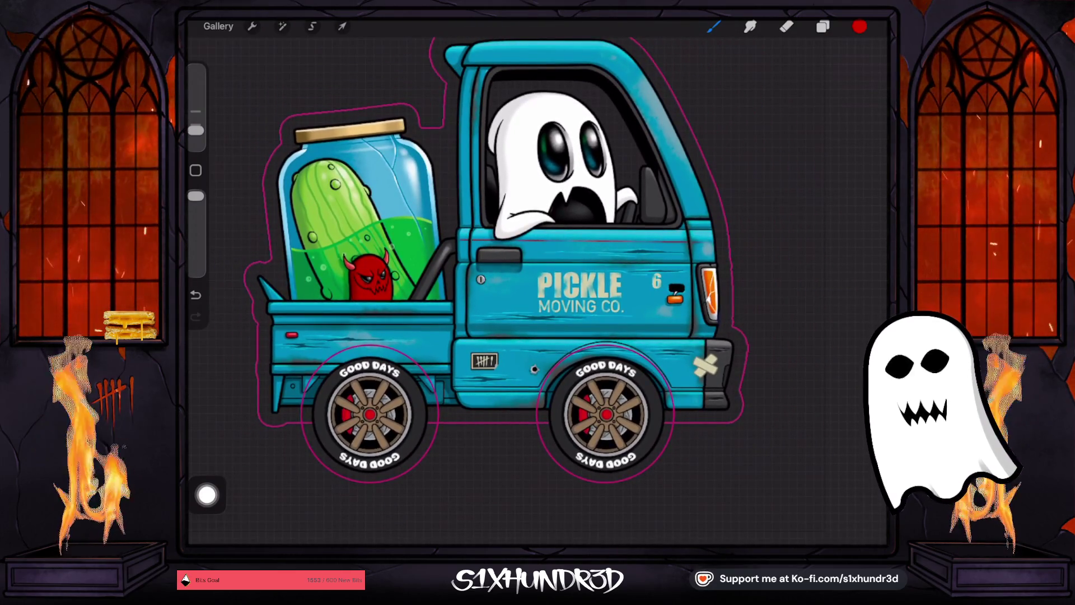
click(823, 26)
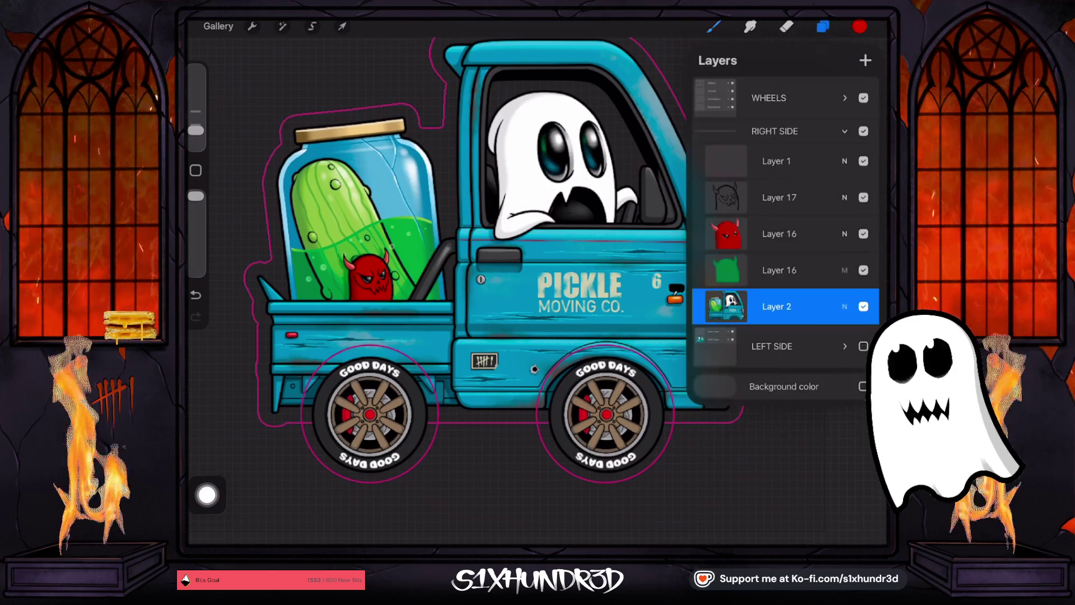
click(864, 306)
click(864, 306)
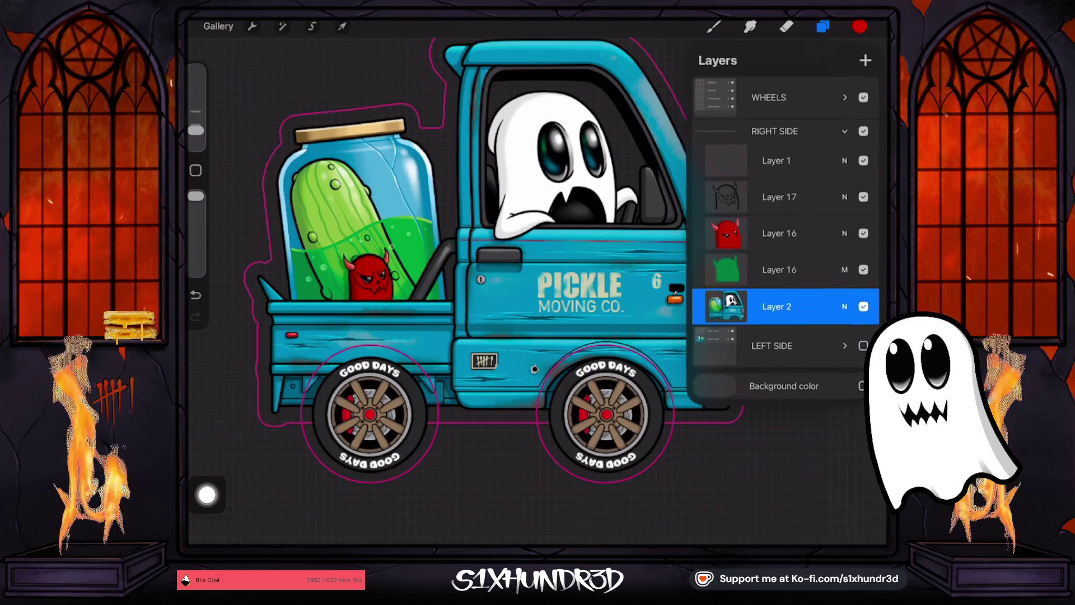
click(845, 131)
click(774, 131)
click(863, 184)
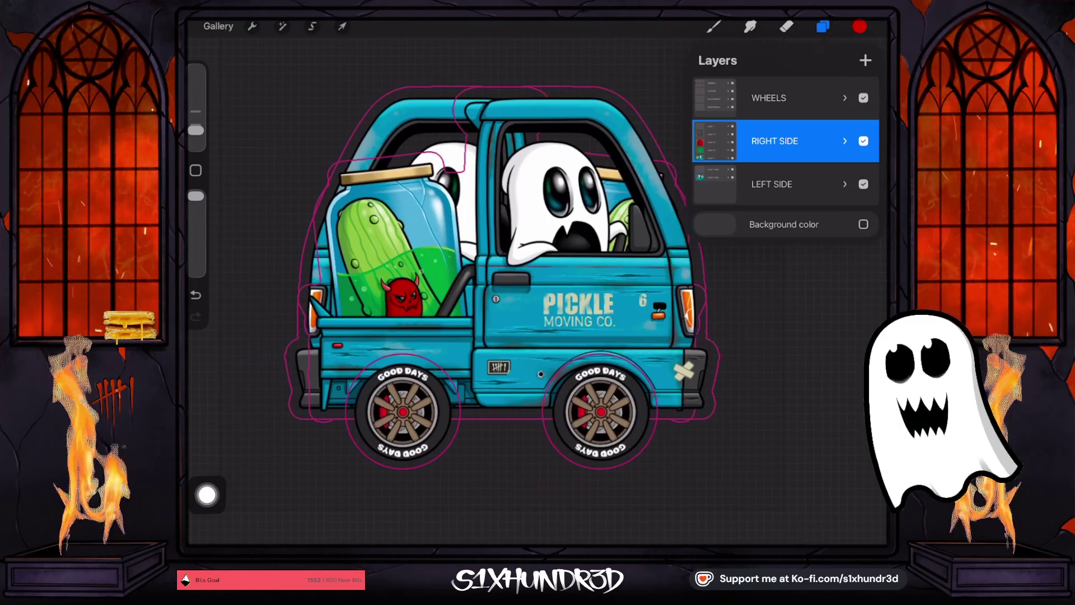
click(863, 140)
- Hide the WHEELS group and briefly check the Colors panel
scroll(498, 258, up, 3)
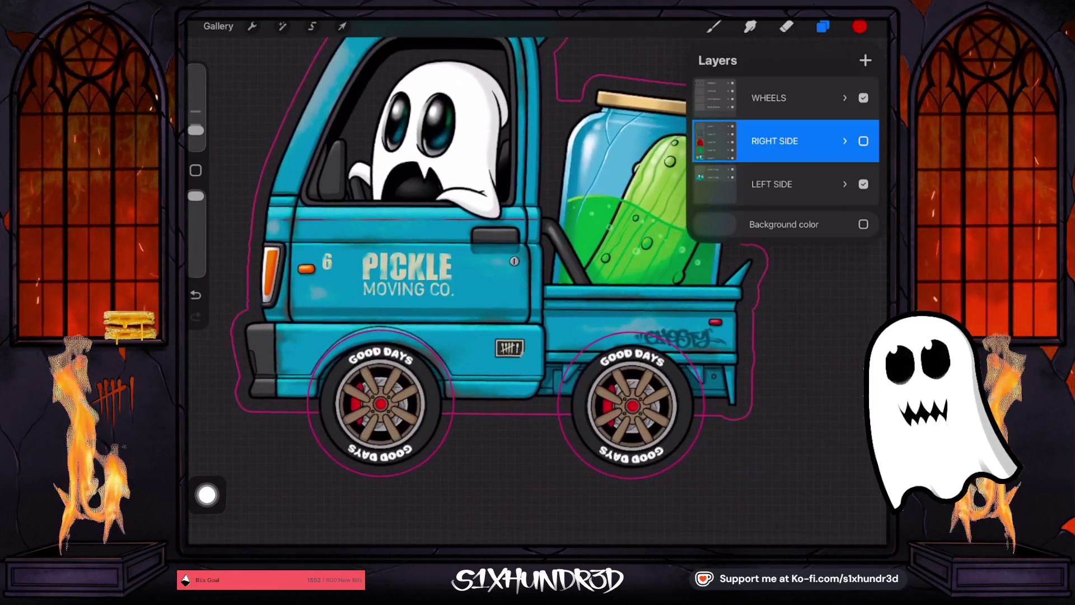
click(864, 97)
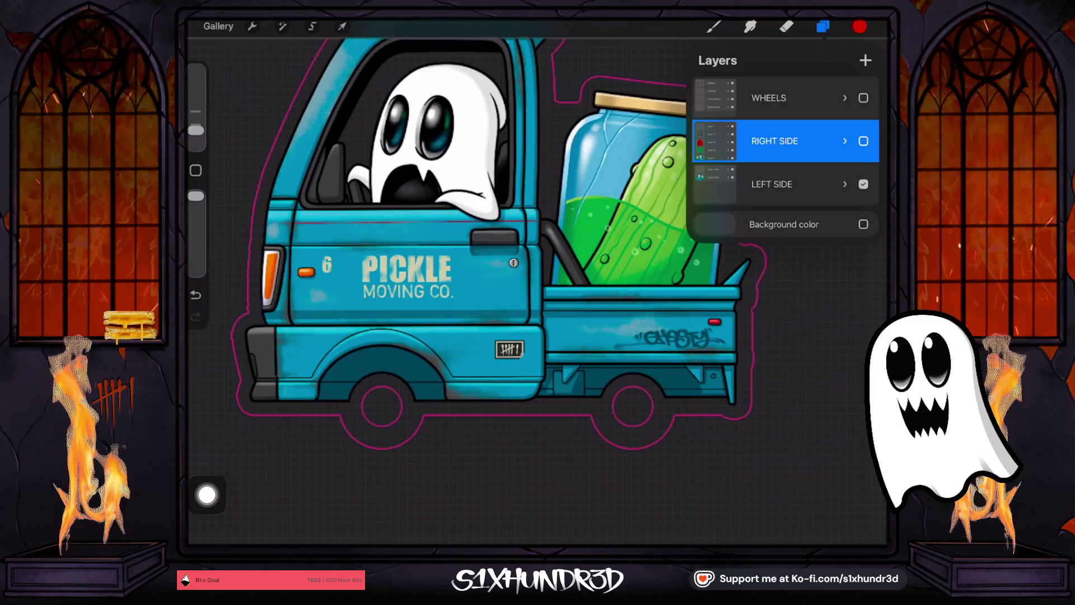
scroll(481, 263, down, 3)
click(860, 26)
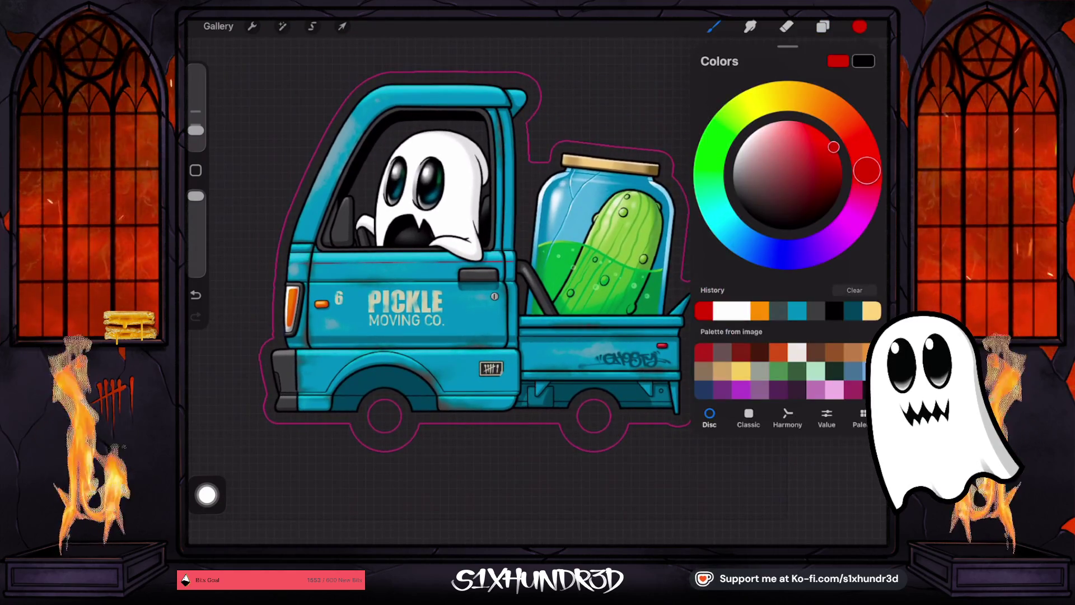
click(859, 26)
click(860, 27)
click(860, 27)
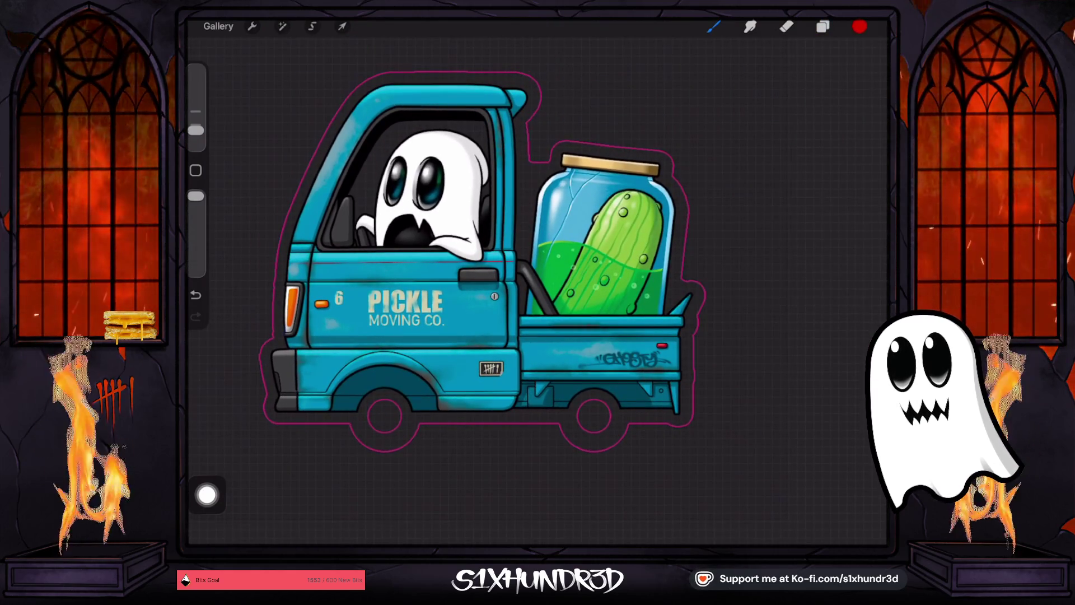
- Make the RIGHT SIDE group visible again and hide LEFT SIDE
scroll(504, 263, up, 5)
scroll(504, 263, down, 2)
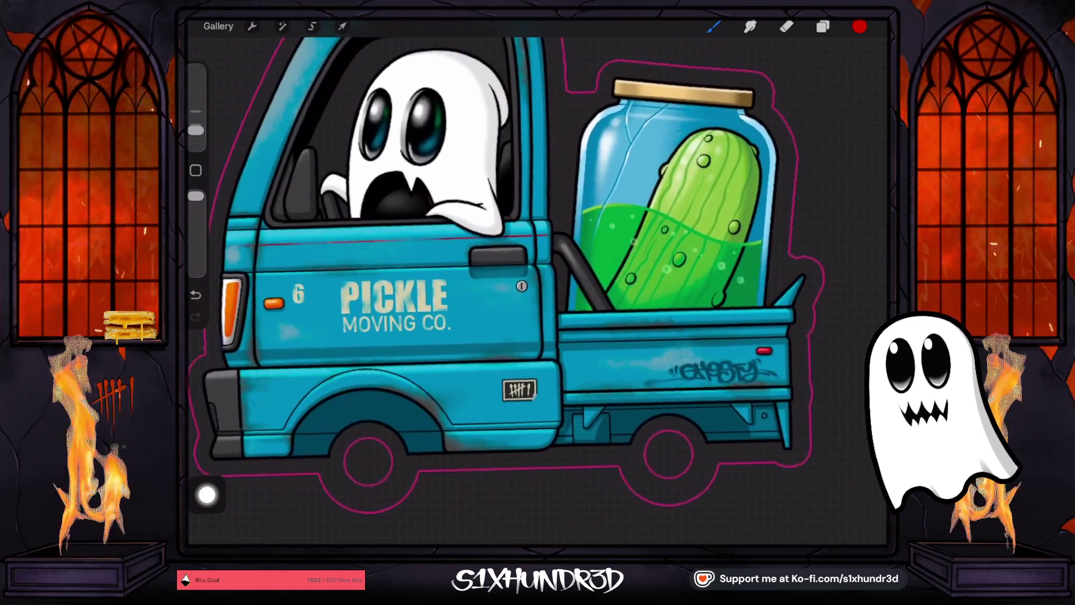
scroll(504, 263, up, 3)
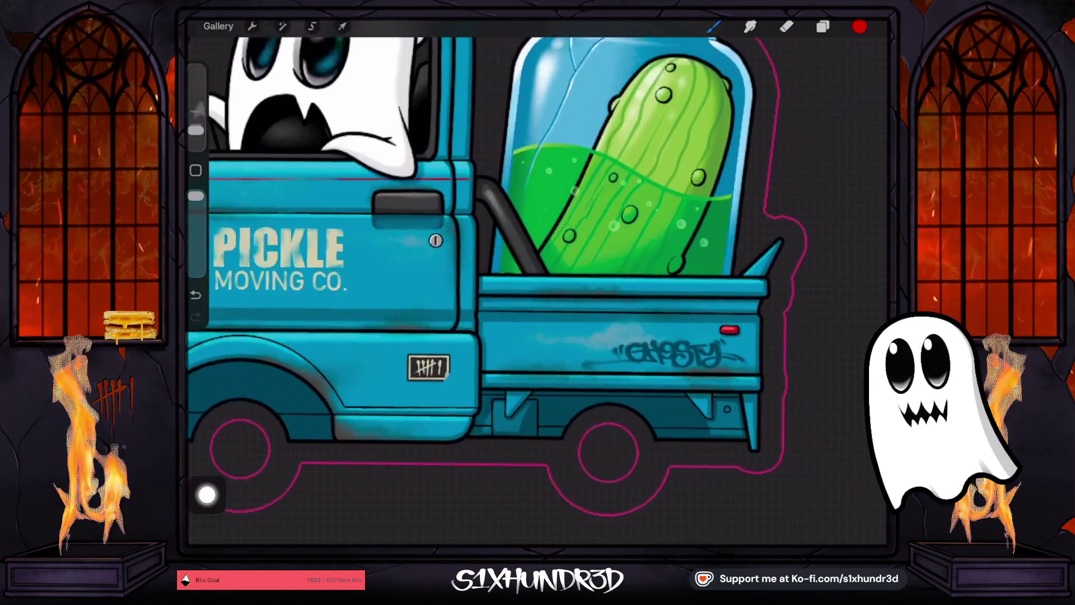
scroll(644, 347, up, 5)
scroll(560, 280, down, 4)
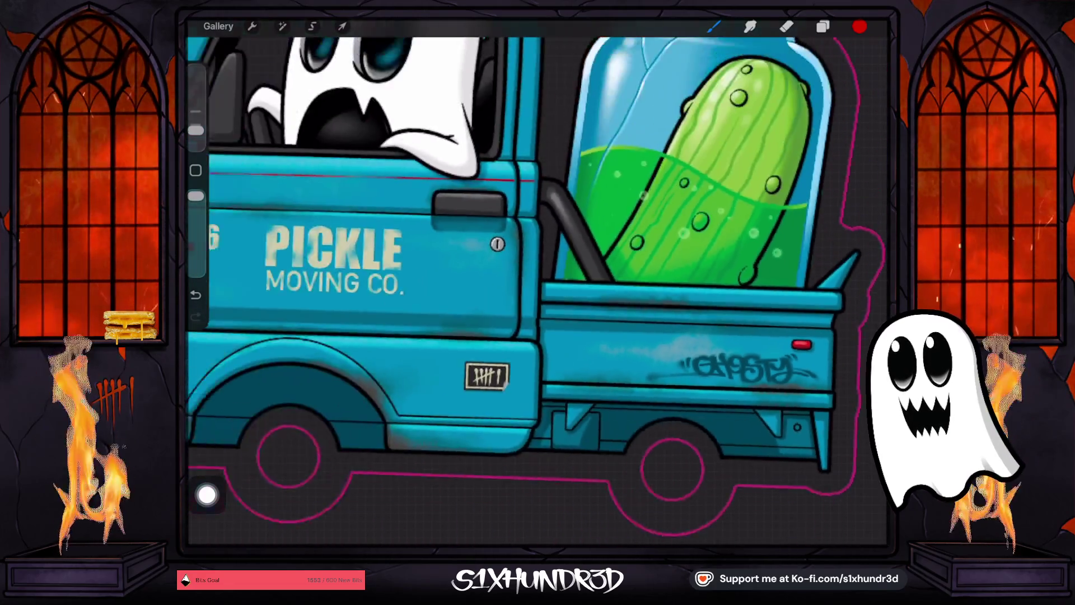
scroll(532, 269, down, 5)
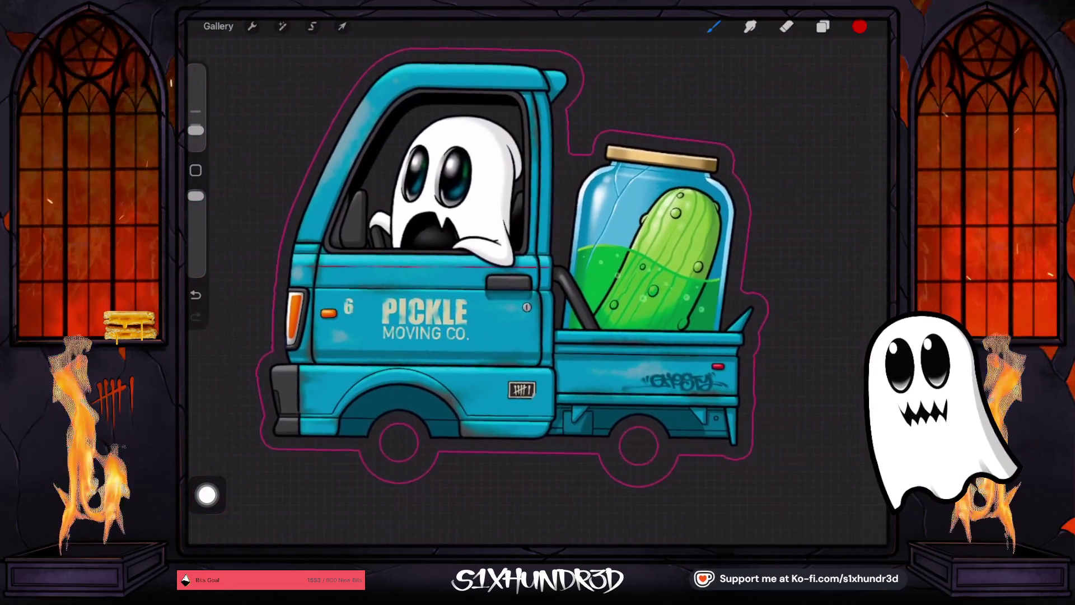
click(822, 27)
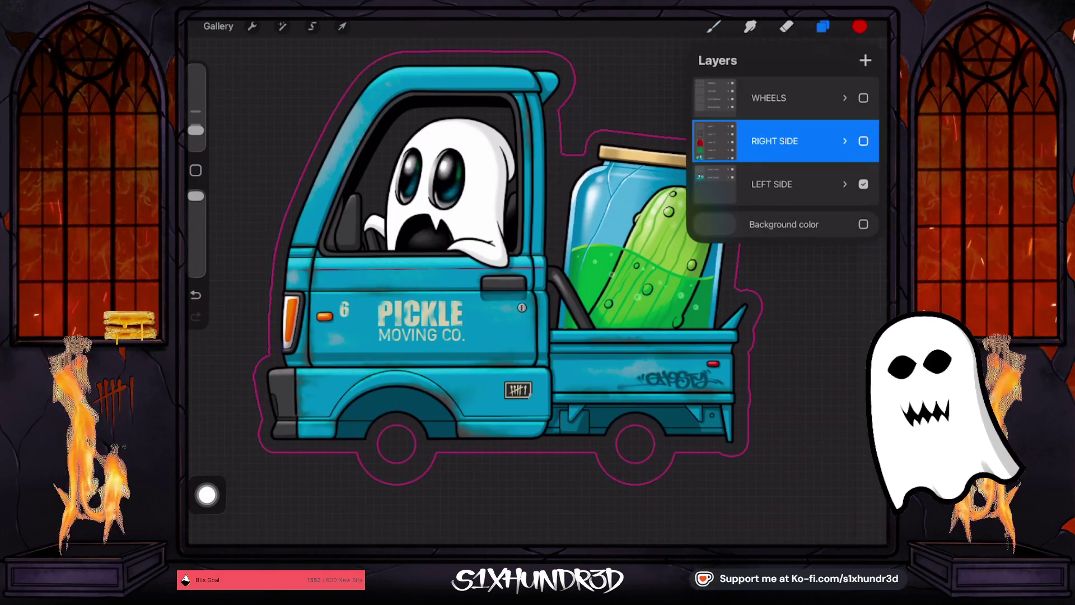
click(863, 141)
click(864, 183)
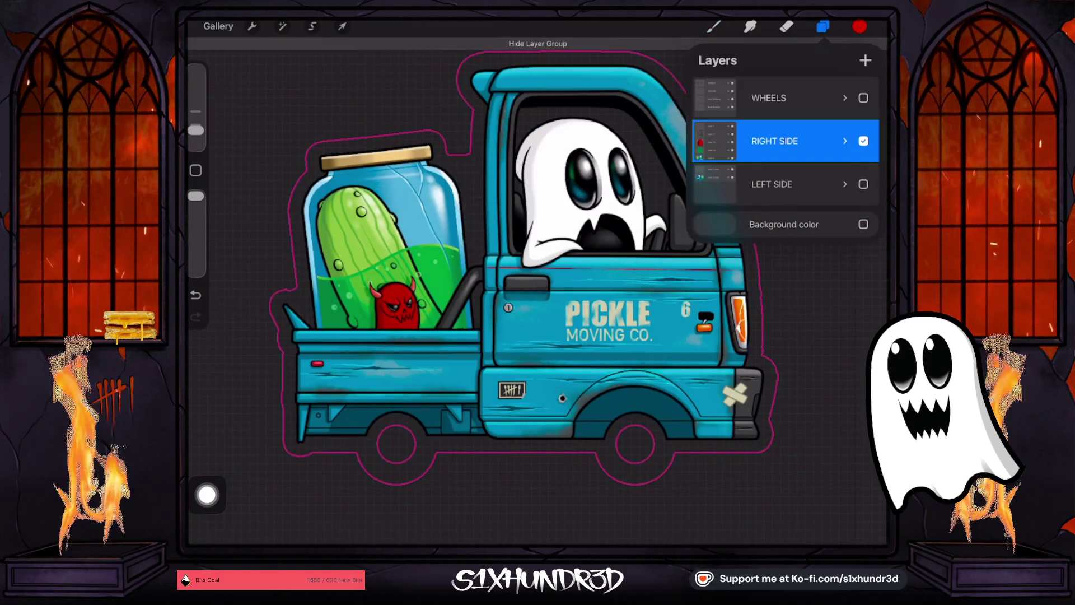
- Pan and zoom around the canvas to inspect the truck
scroll(347, 294, up, 5)
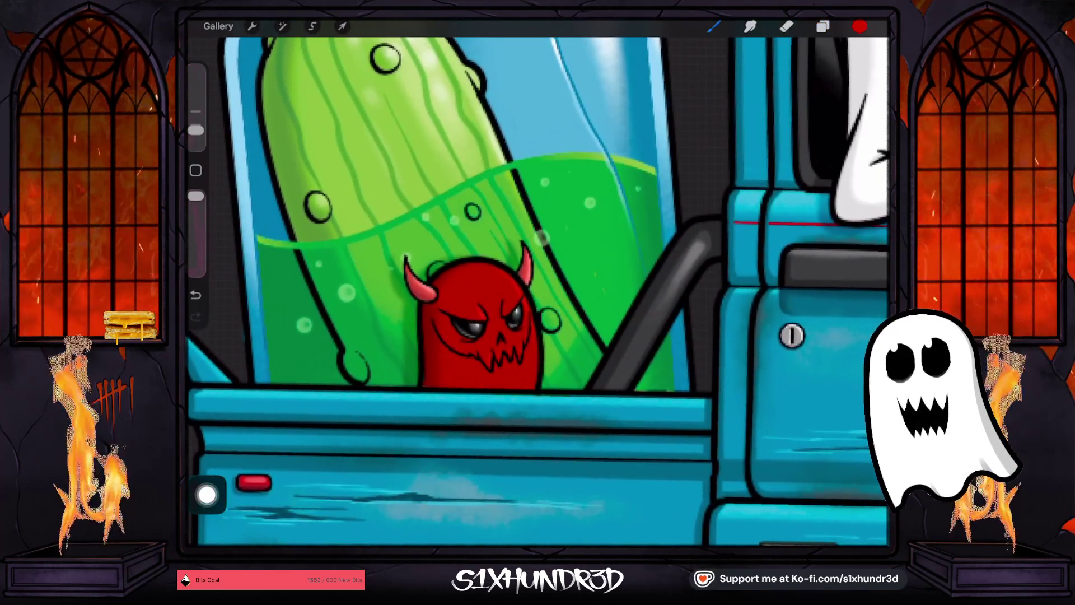
scroll(538, 280, down, 5)
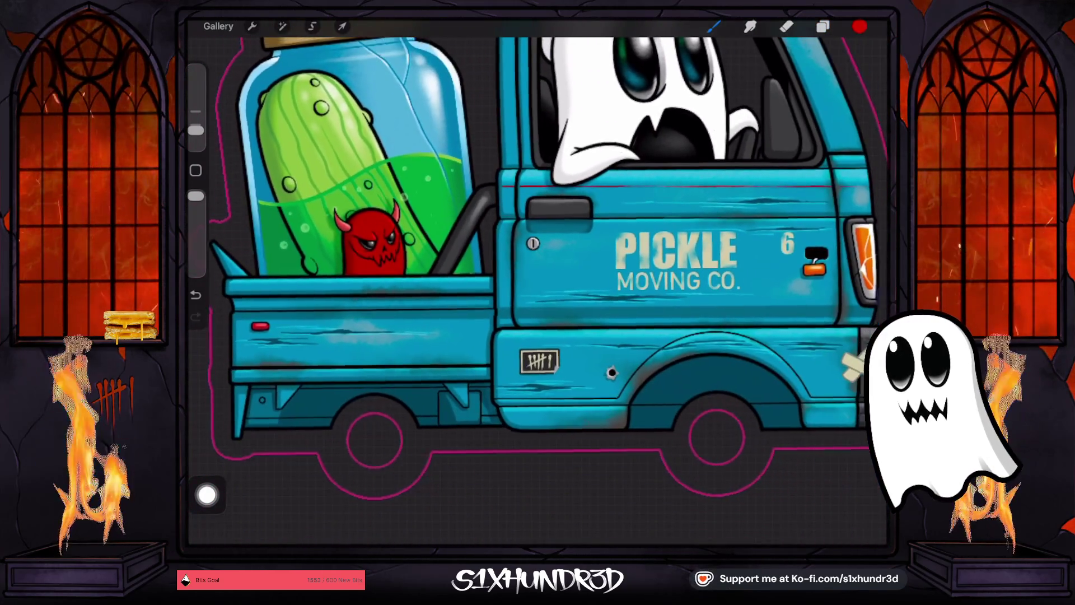
scroll(392, 280, up, 5)
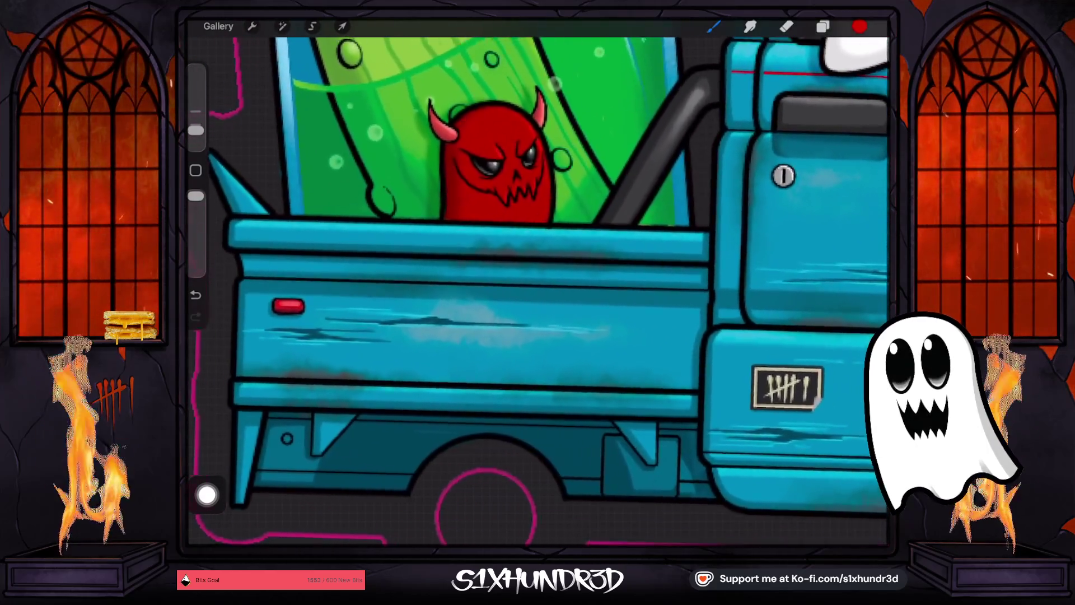
scroll(593, 448, up, 2)
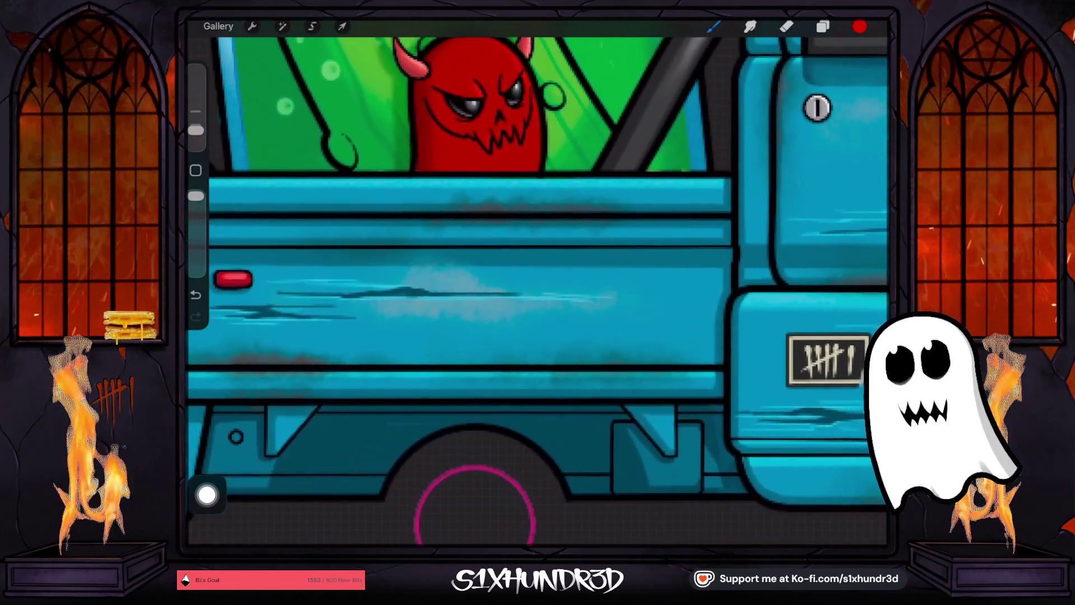
scroll(537, 280, right, 8)
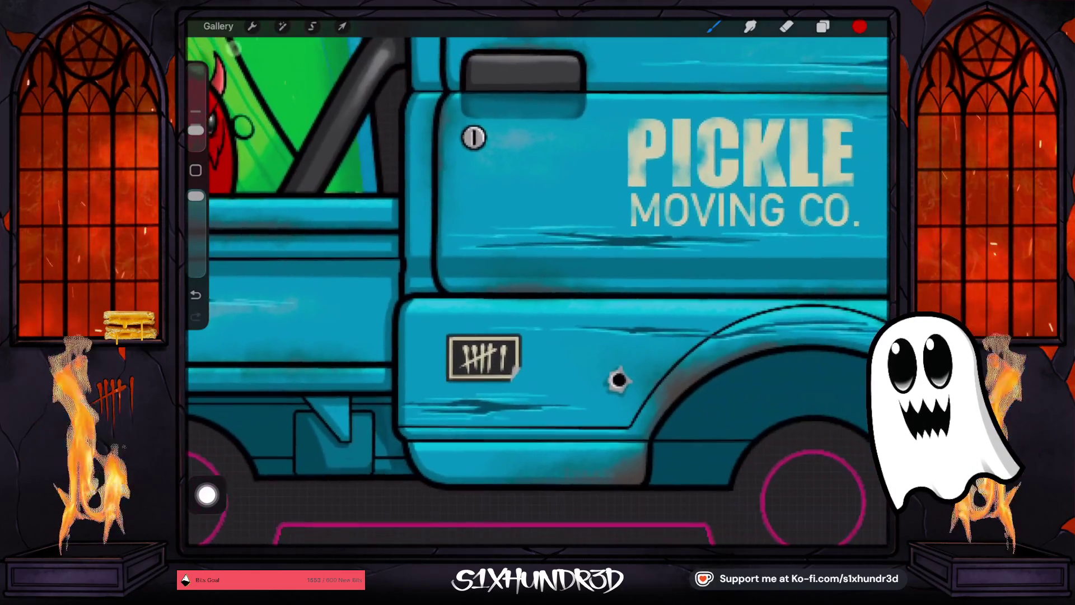
scroll(538, 280, right, 8)
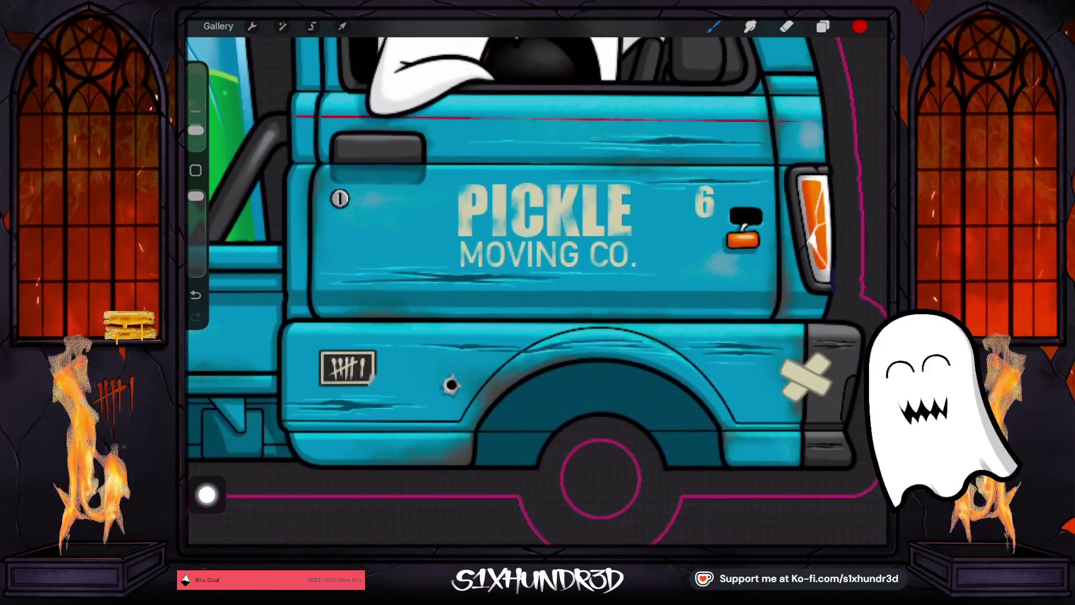
scroll(840, 218, up, 5)
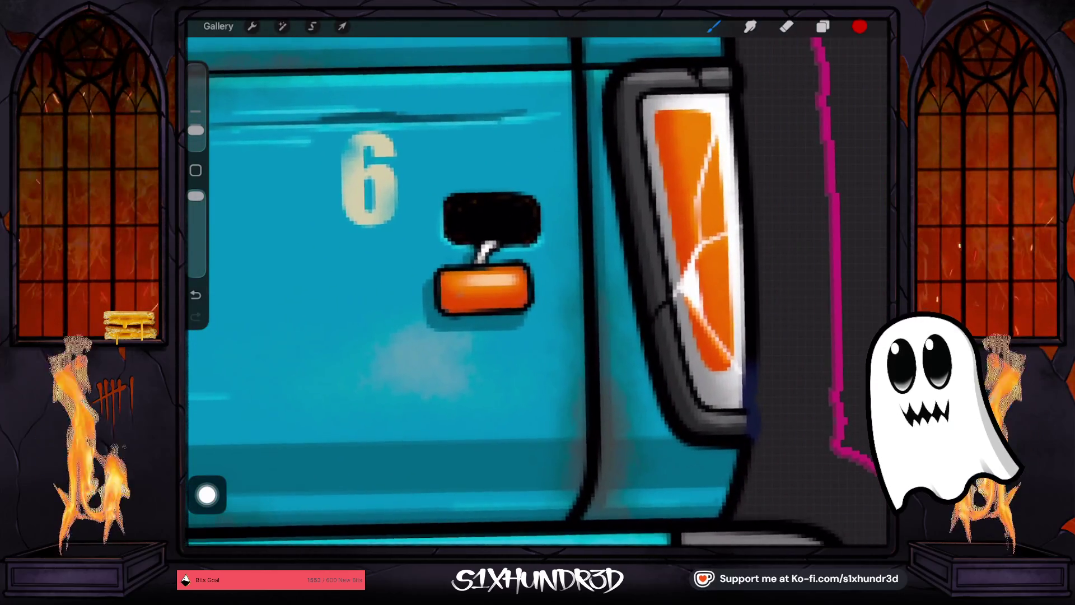
scroll(538, 280, down, 3)
scroll(537, 280, up, 4)
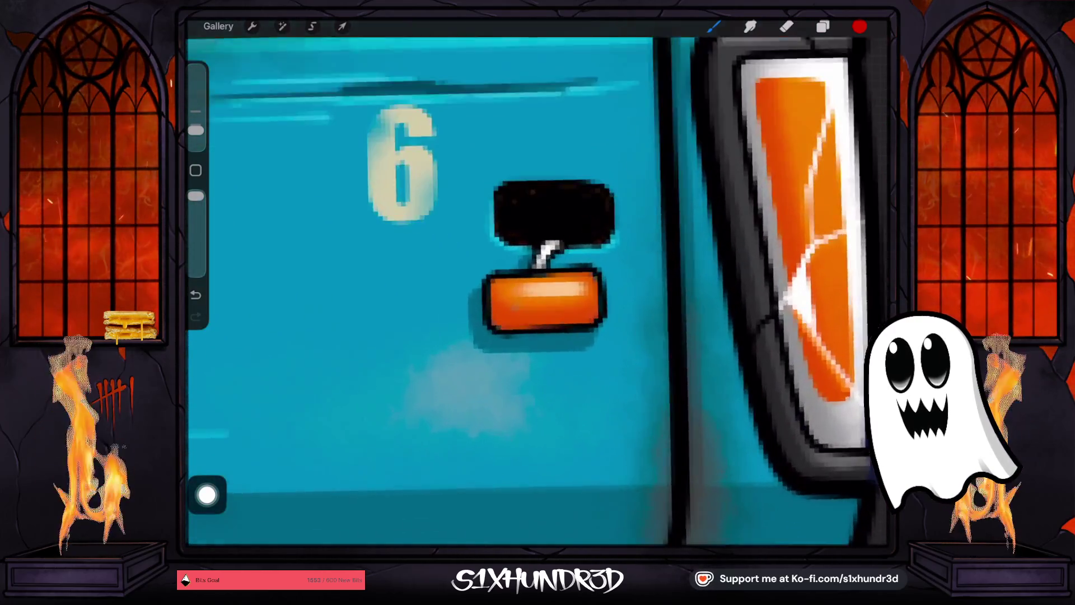
scroll(538, 280, down, 5)
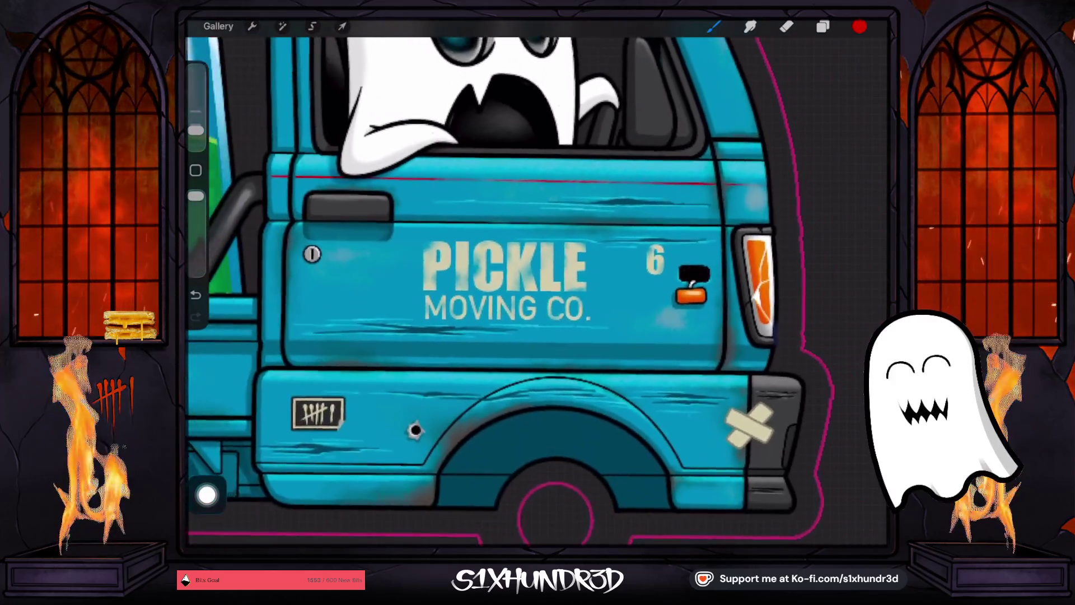
scroll(538, 280, down, 5)
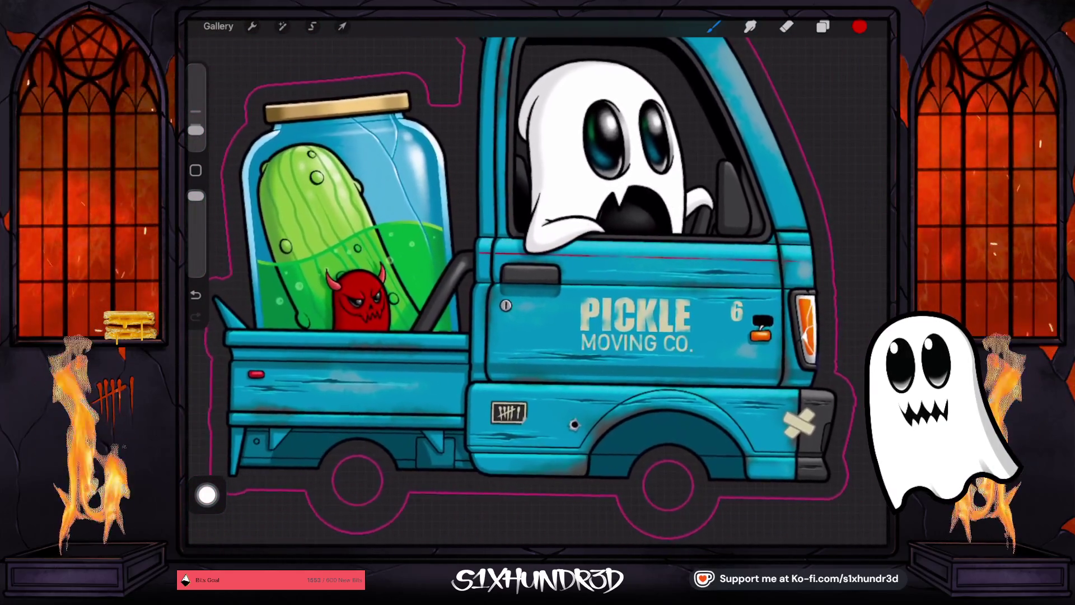
scroll(537, 280, down, 4)
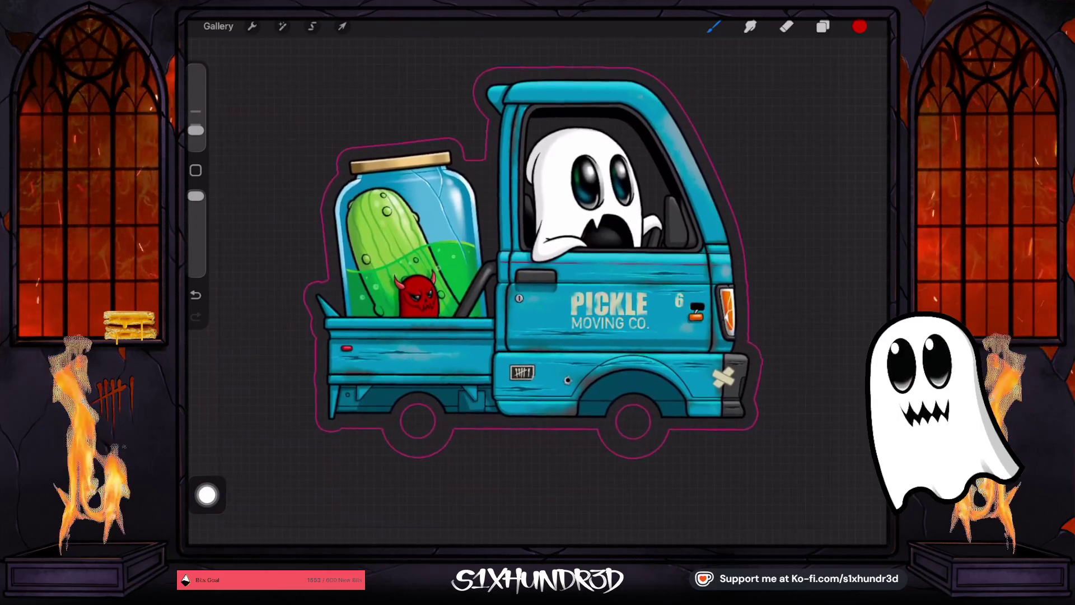
- Turn on the WHEELS and LEFT SIDE groups alongside the right-side artwork
click(822, 26)
click(864, 98)
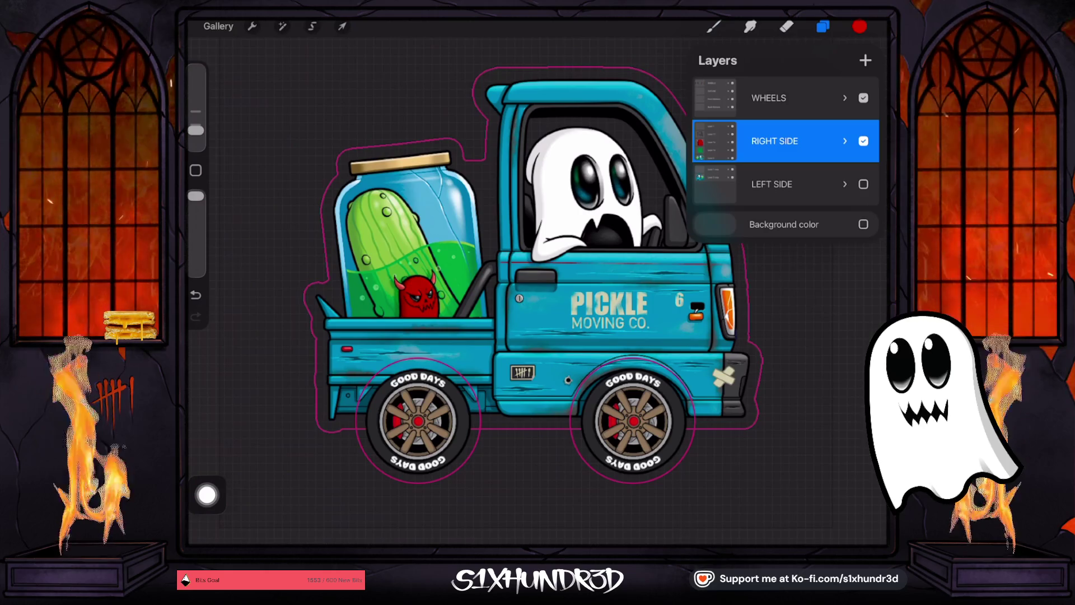
click(864, 184)
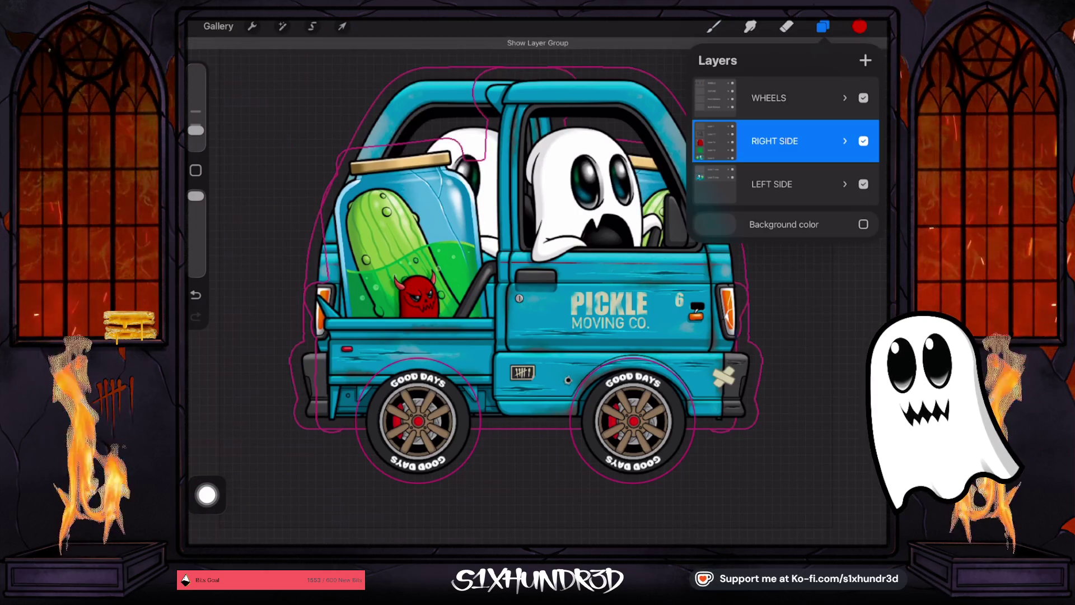
click(823, 26)
click(823, 26)
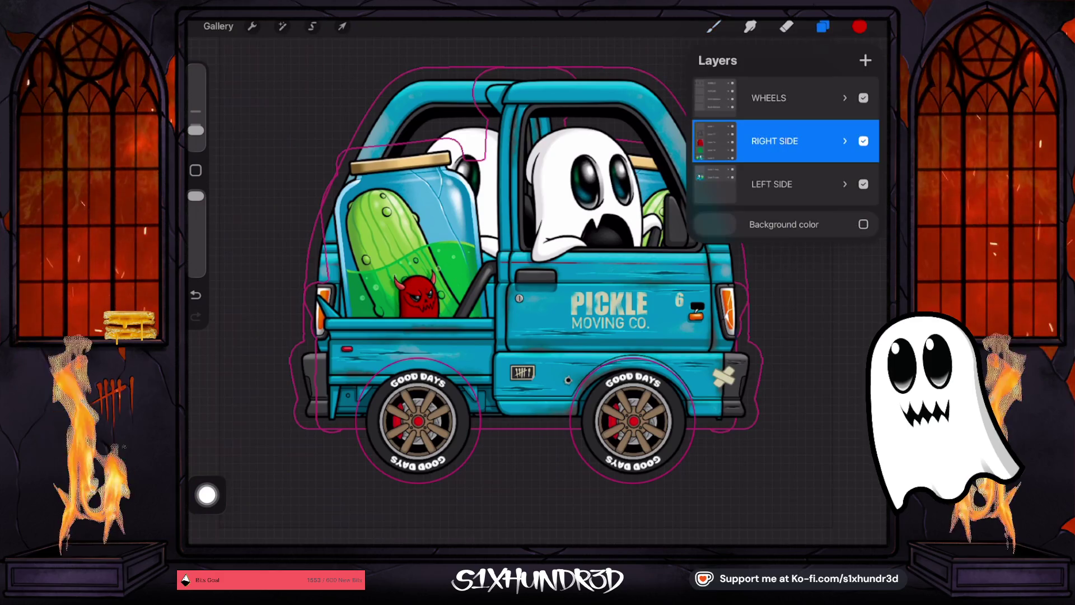
click(864, 184)
click(863, 184)
click(713, 27)
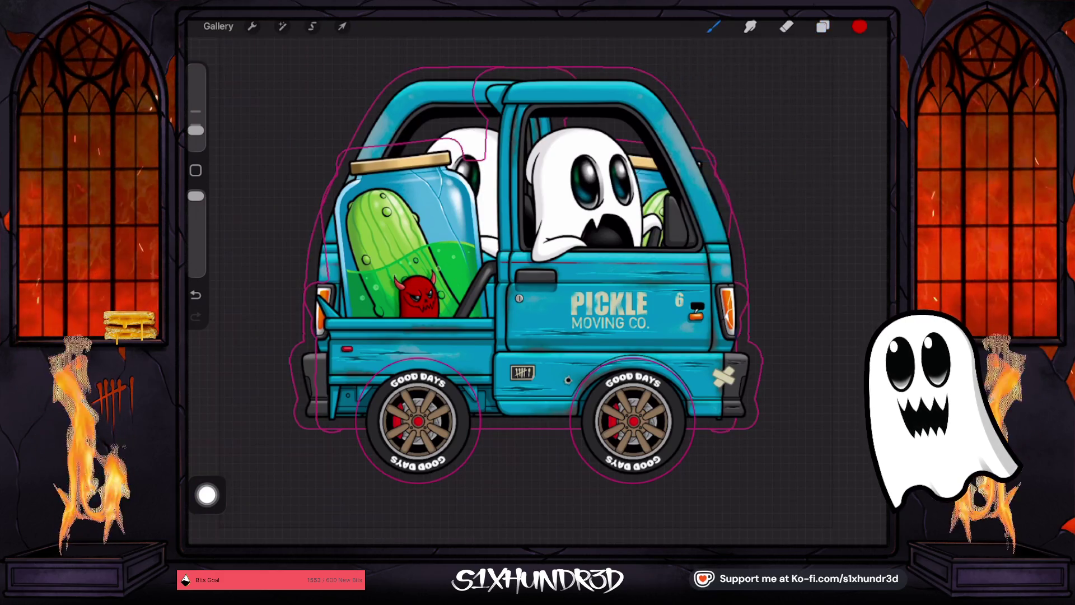
scroll(538, 280, up, 2)
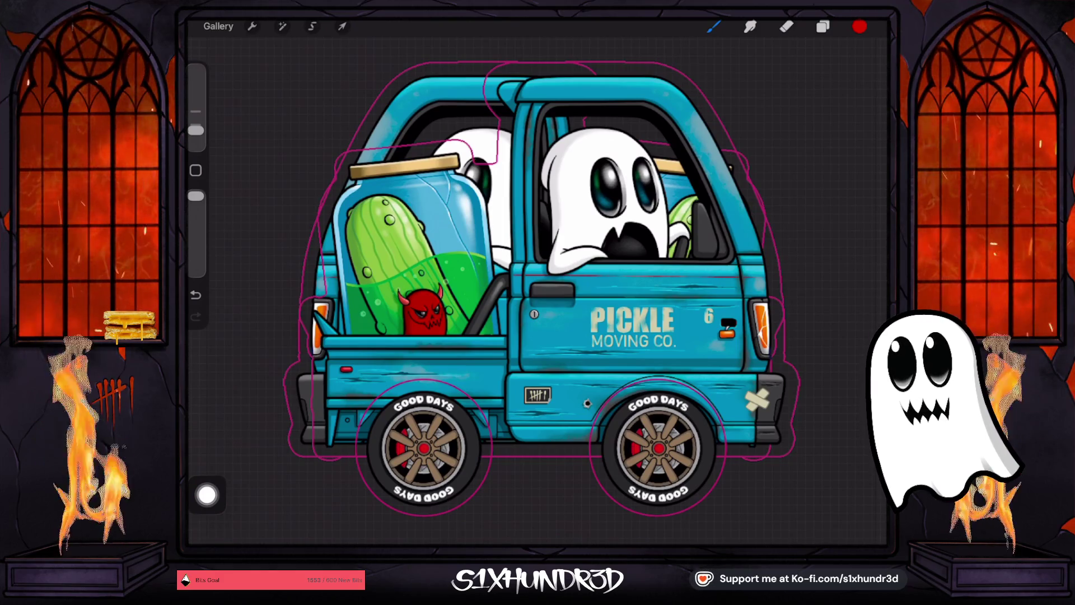
scroll(554, 286, up, 3)
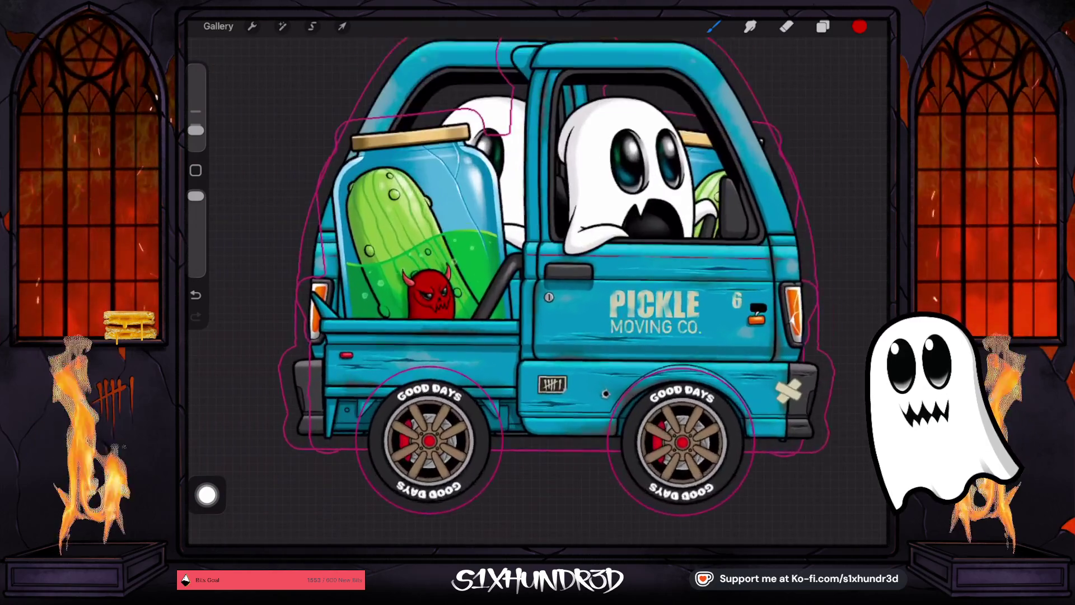
scroll(555, 280, down, 5)
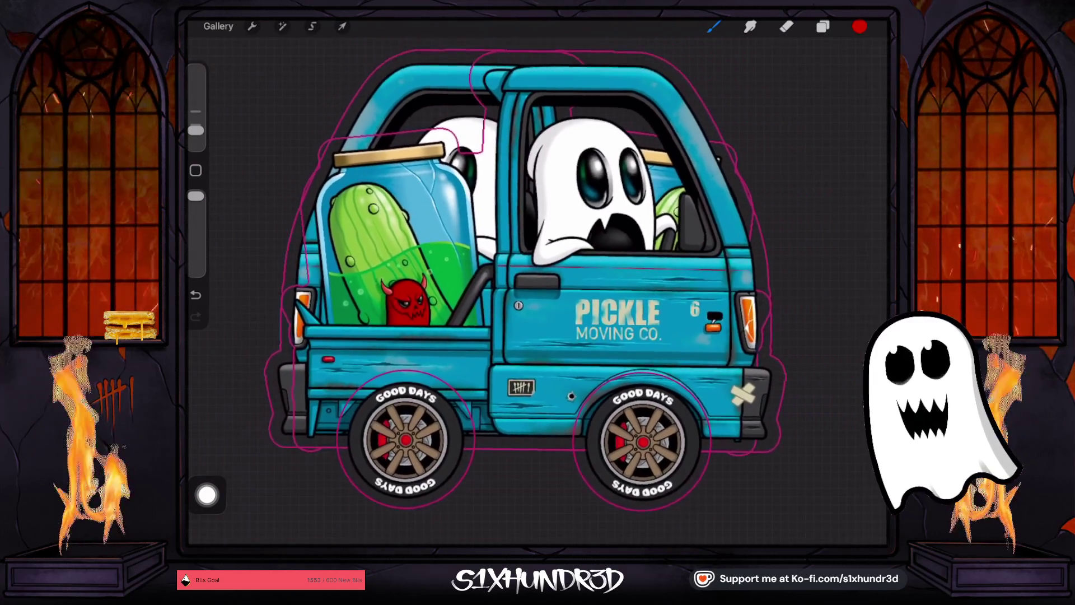
scroll(504, 269, up, 3)
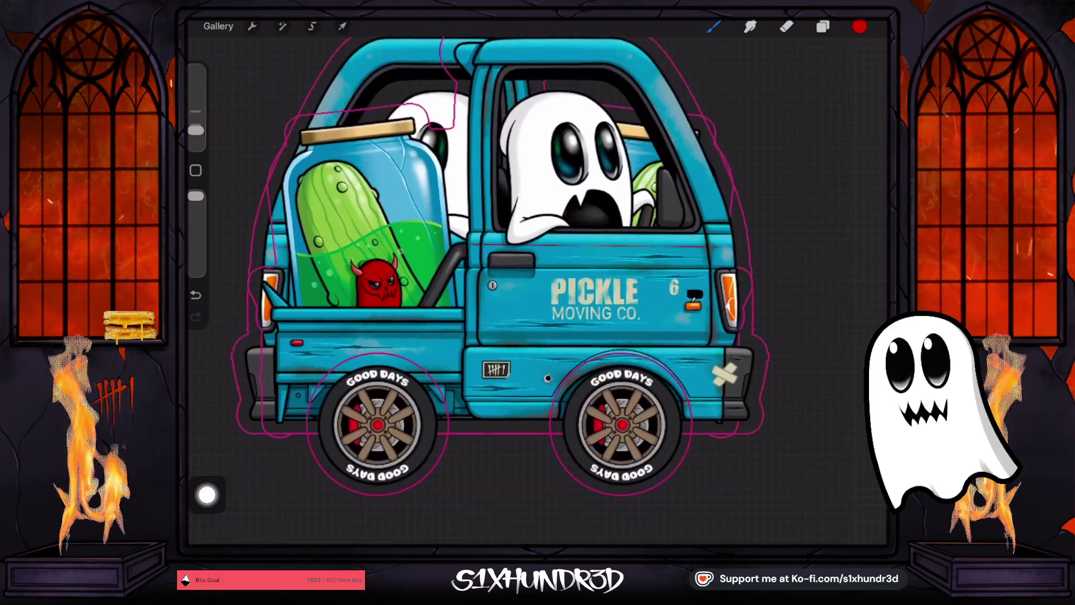
- Hide the RIGHT SIDE group, briefly toggling LEFT SIDE and WHEELS off and back on
click(822, 26)
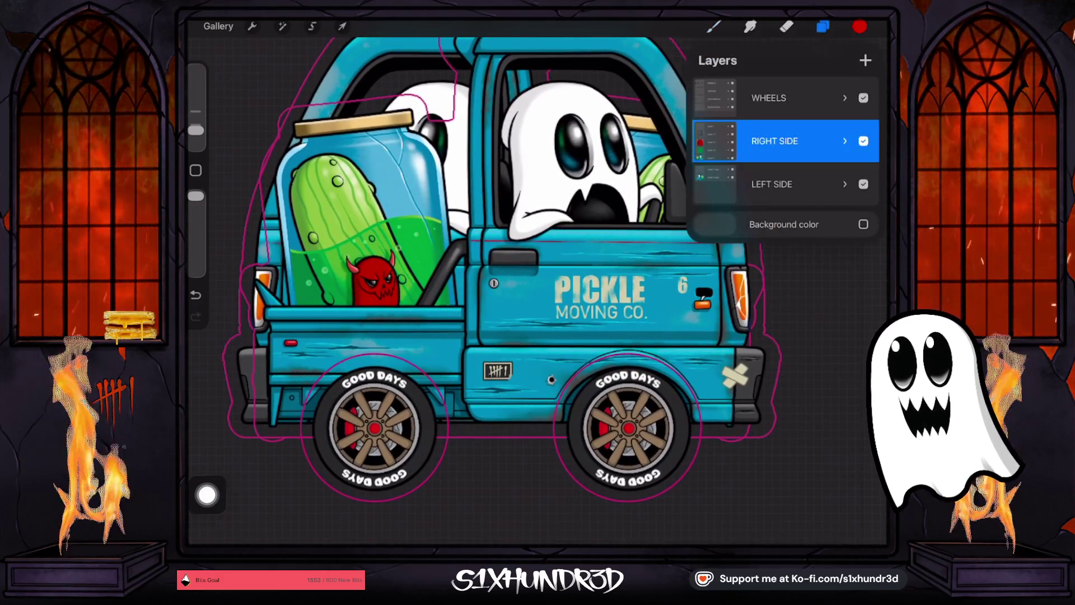
click(864, 140)
click(863, 141)
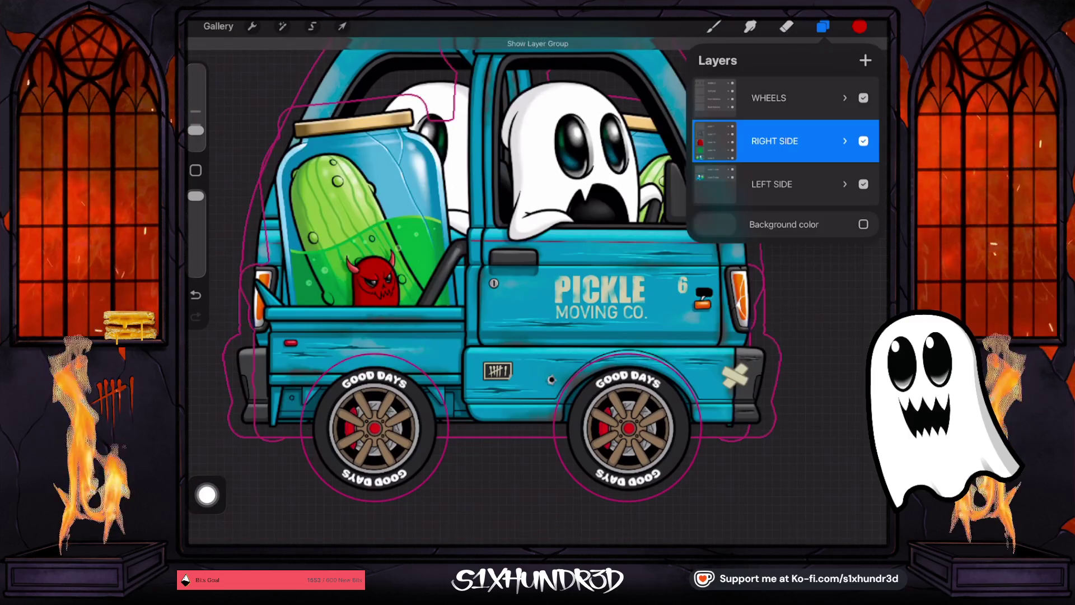
click(863, 140)
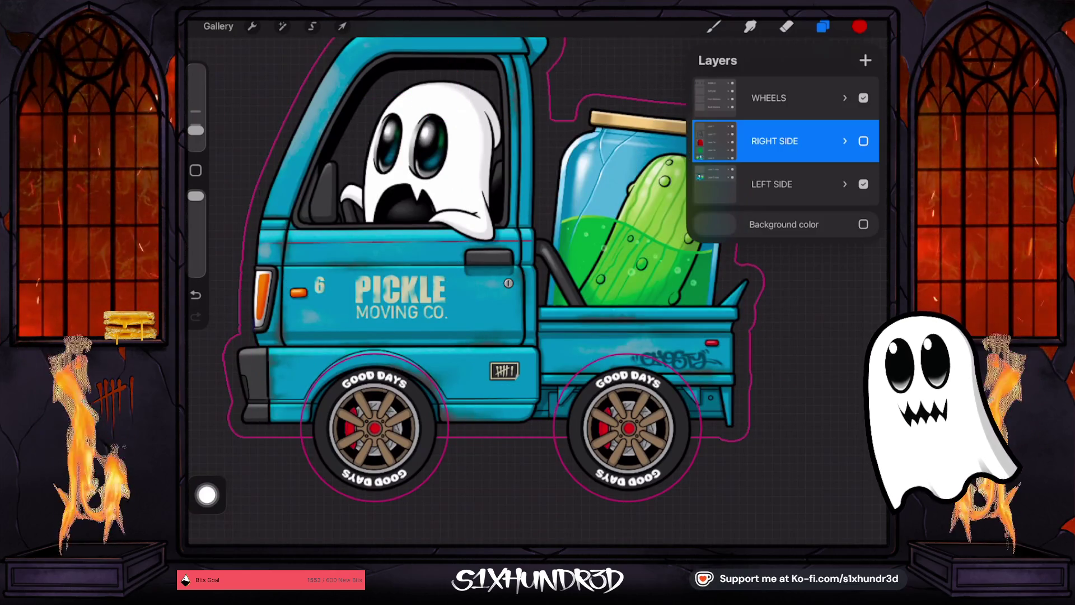
click(864, 184)
click(863, 183)
click(864, 97)
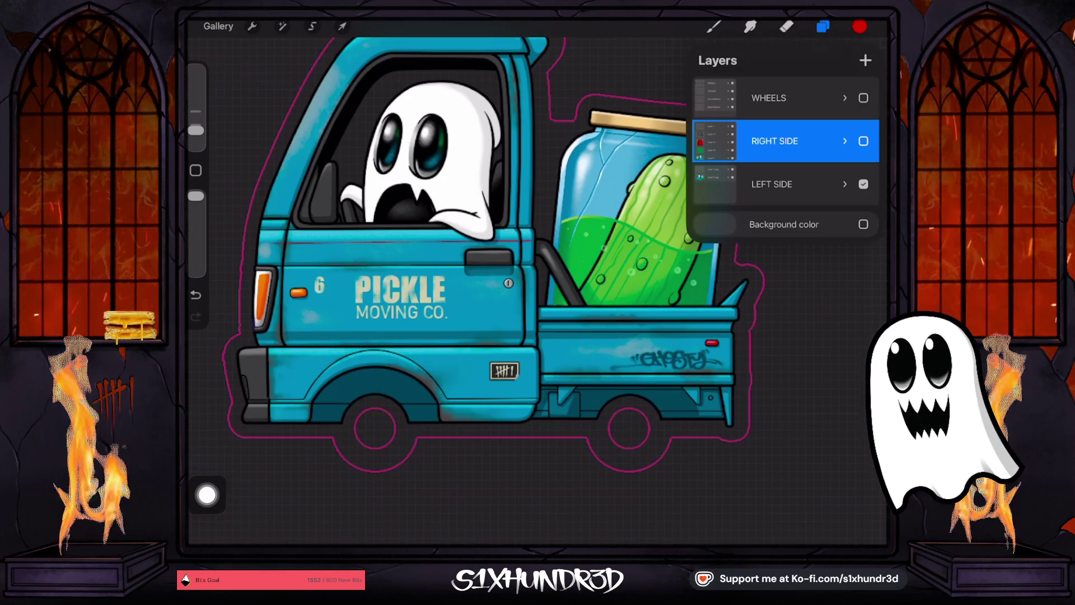
click(864, 98)
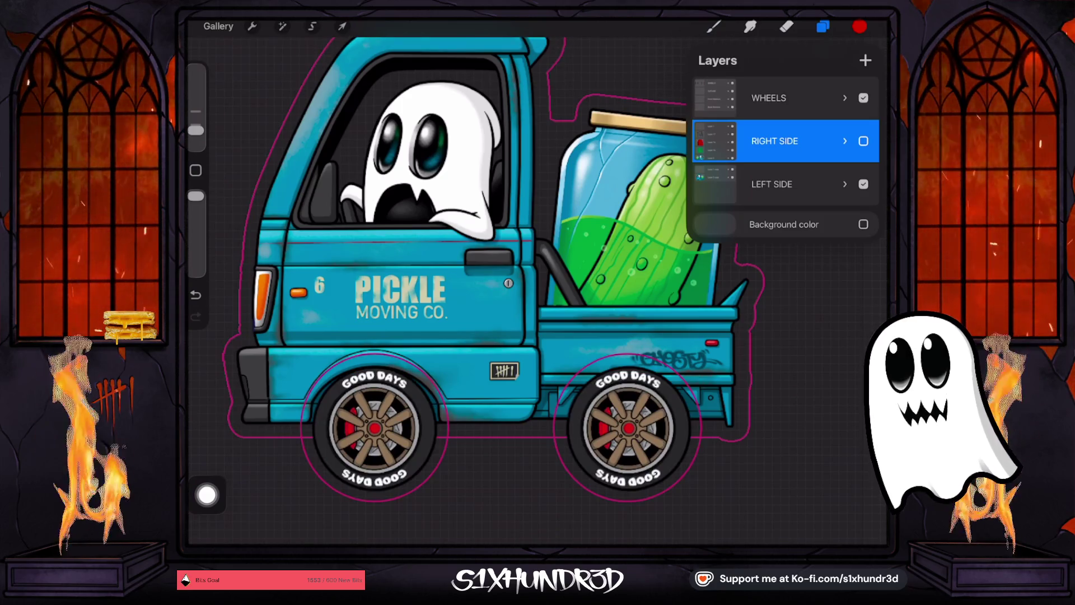
- Zoom around the left-facing truck on its GOOD DAYS wheels, then bring up the colour picker
scroll(538, 280, up, 3)
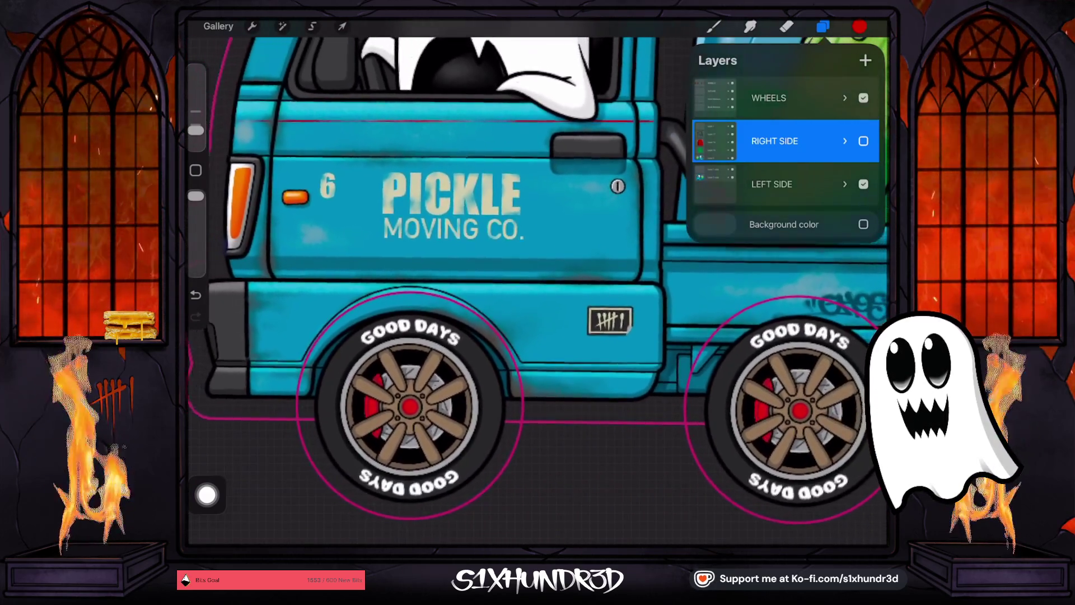
scroll(537, 268, down, 5)
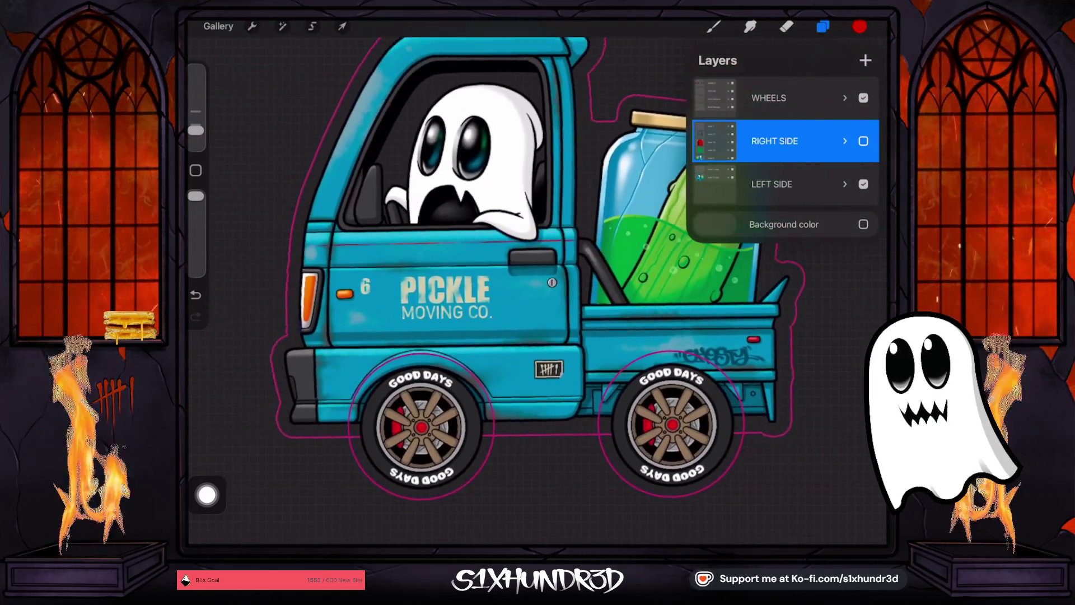
scroll(538, 280, up, 3)
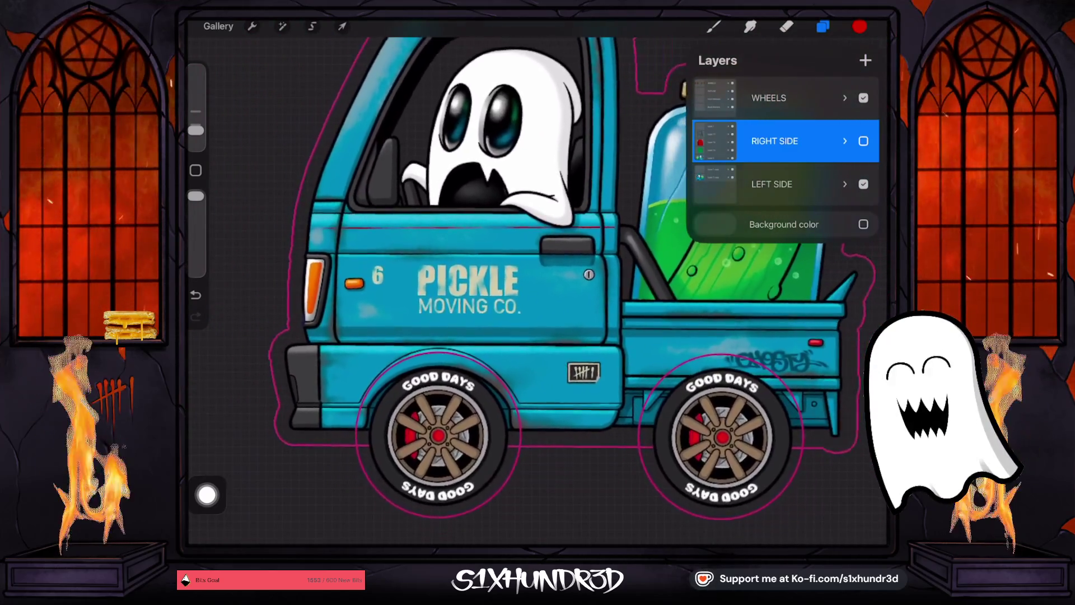
scroll(538, 269, down, 2)
scroll(537, 280, up, 4)
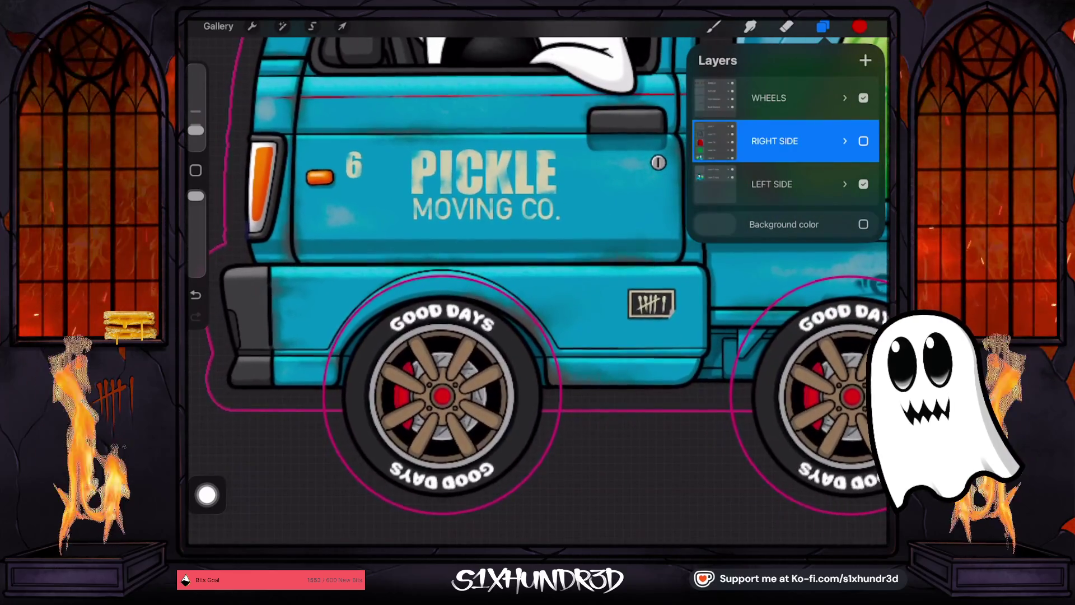
scroll(538, 268, down, 2)
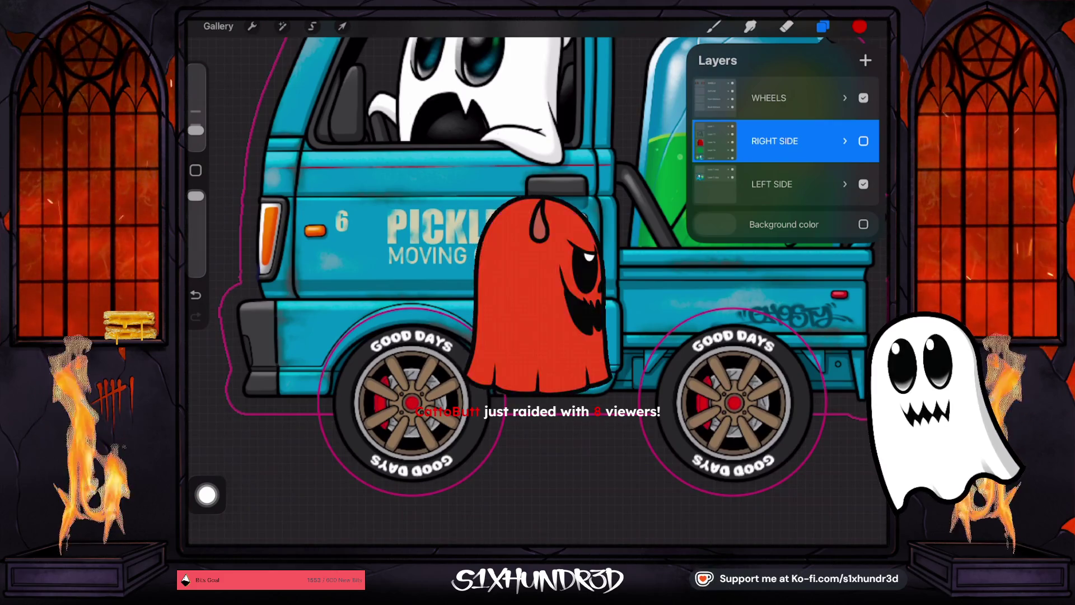
scroll(537, 280, down, 3)
click(860, 26)
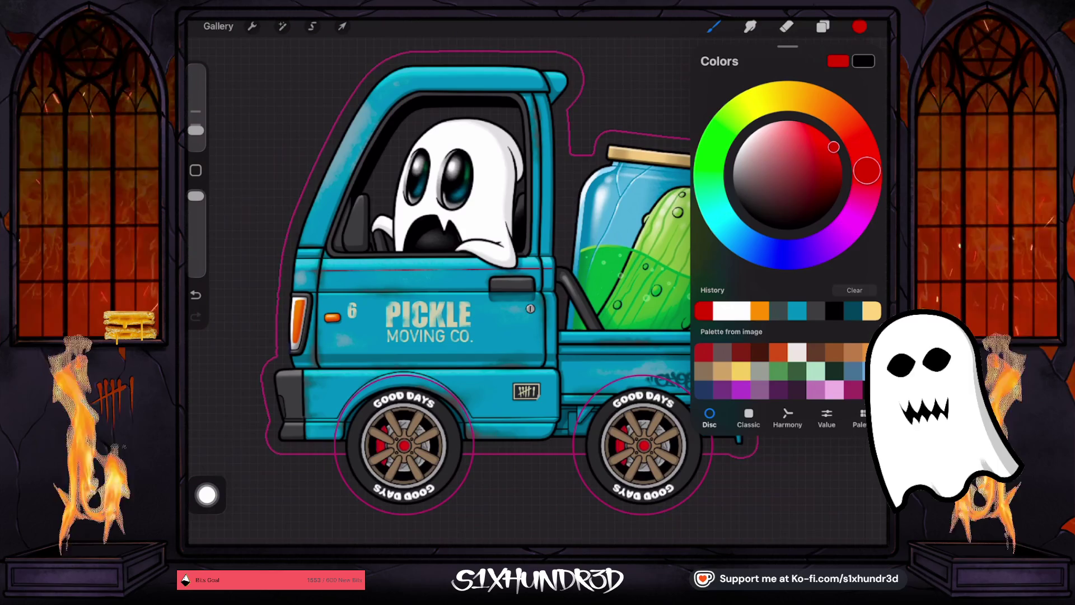
- Show the Layers panel for the truck sticker and zoom in and out on the artwork
scroll(481, 280, down, 3)
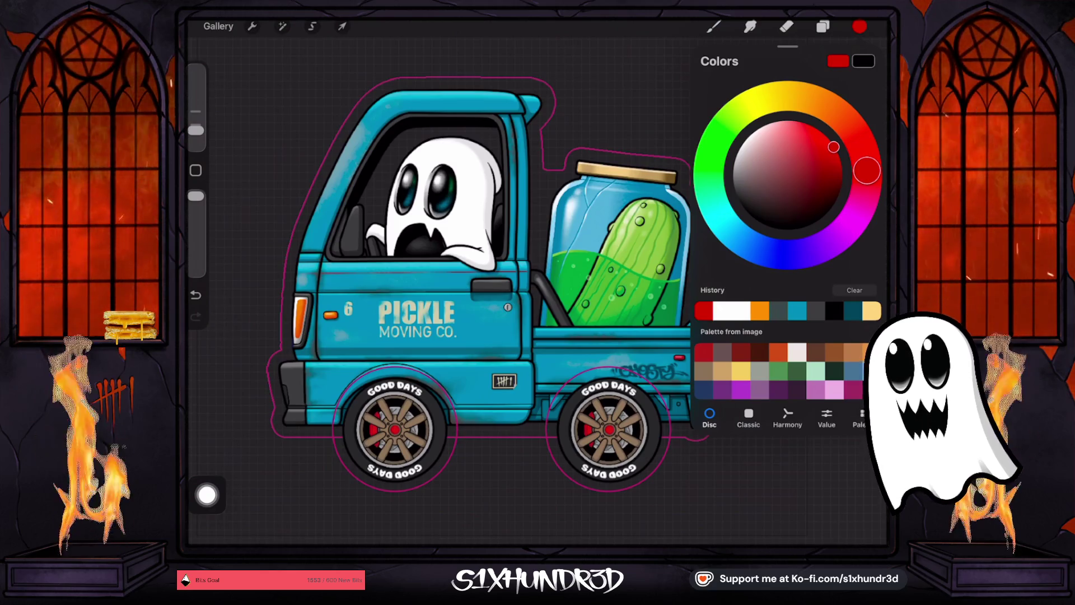
click(822, 26)
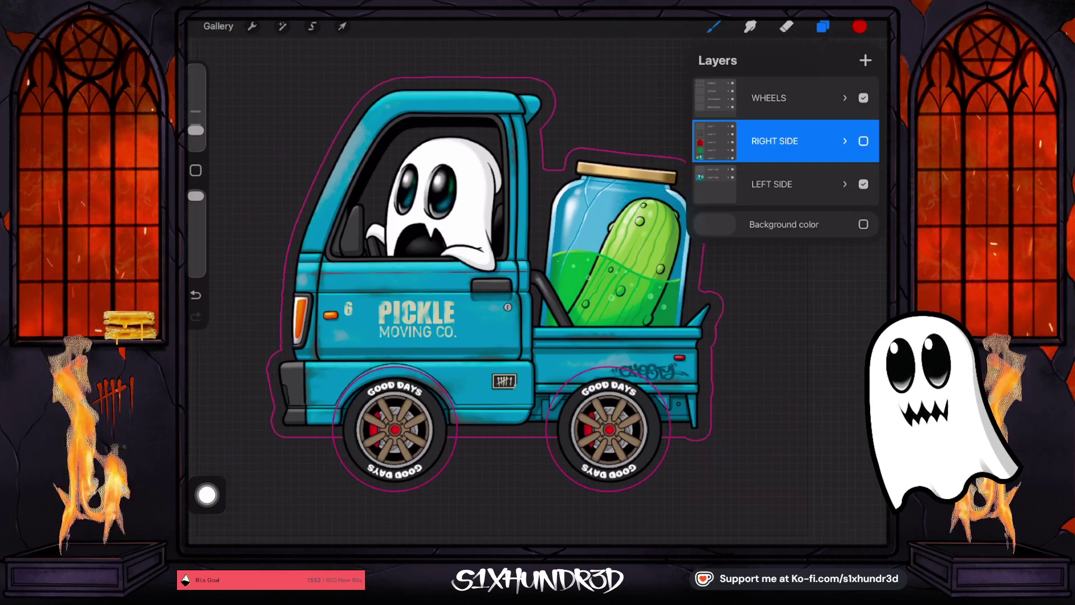
scroll(464, 367, up, 5)
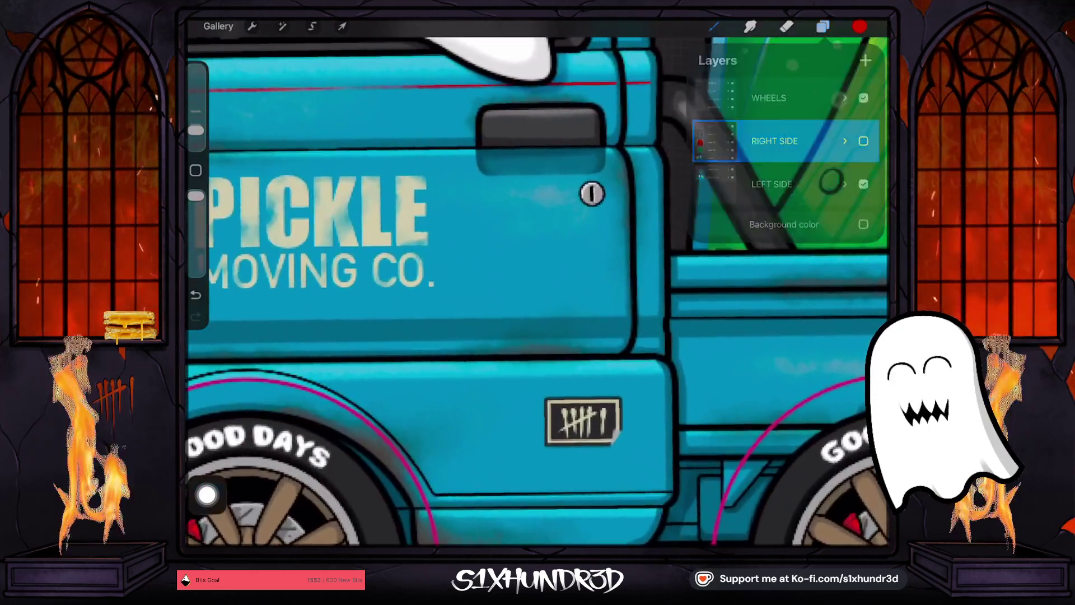
scroll(538, 291, up, 1)
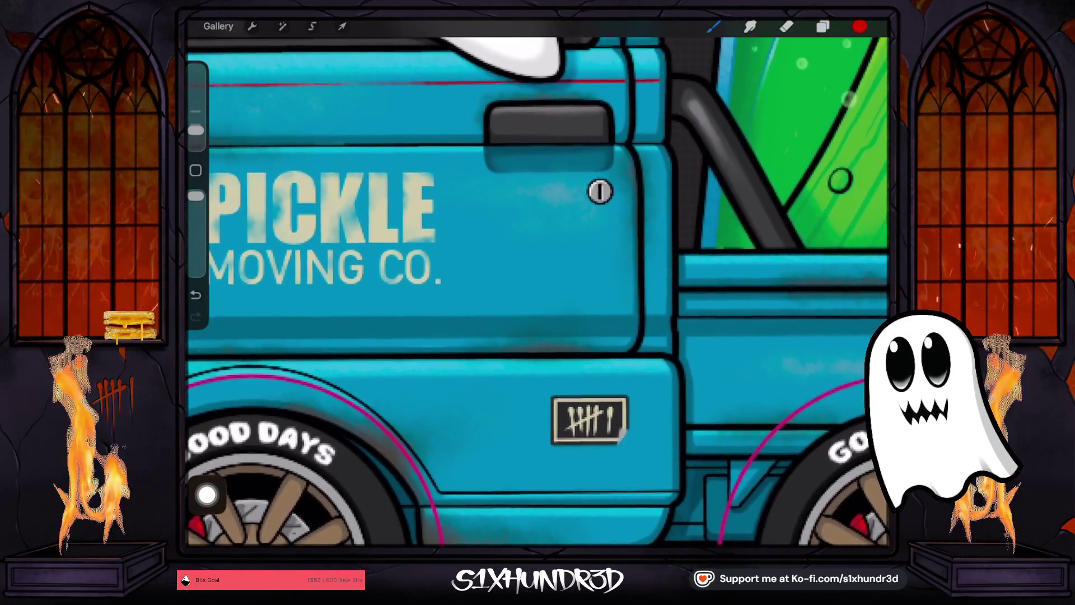
scroll(538, 292, down, 5)
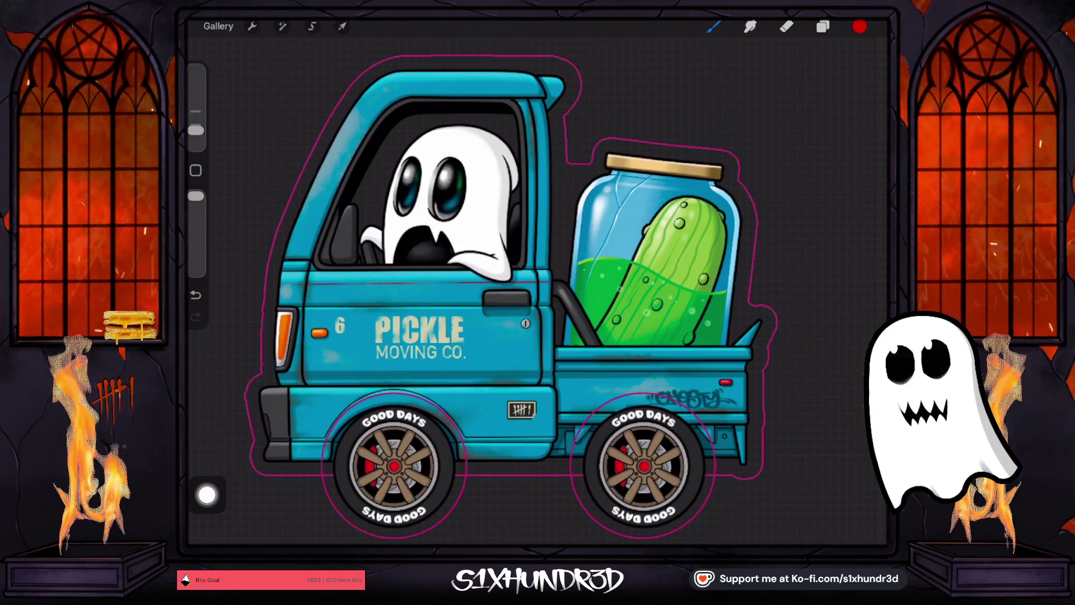
- Make the RIGHT SIDE group visible and hide the LEFT SIDE group
click(823, 26)
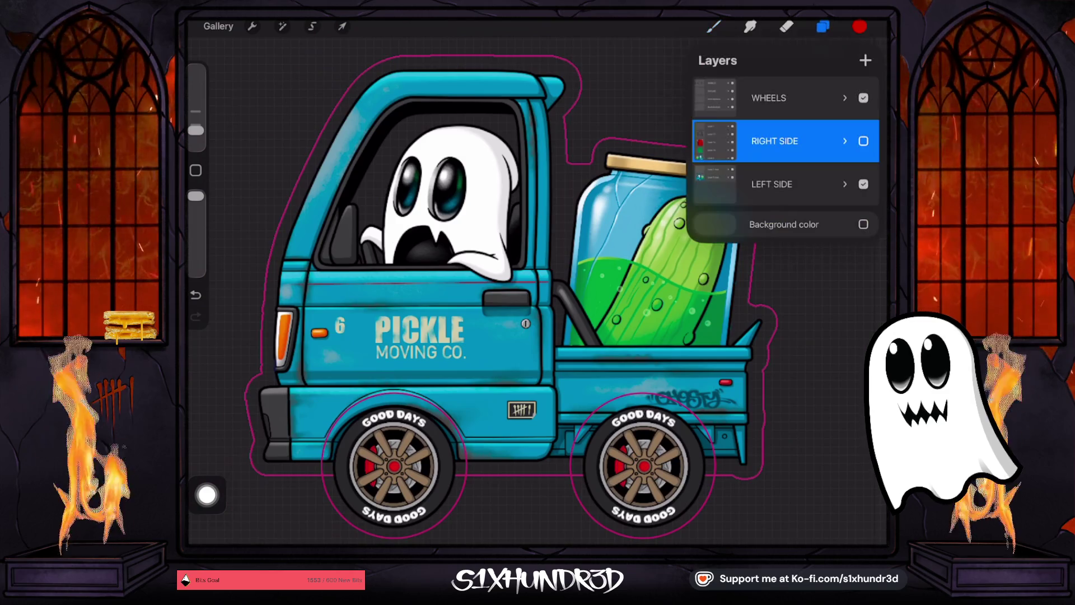
click(864, 183)
click(863, 184)
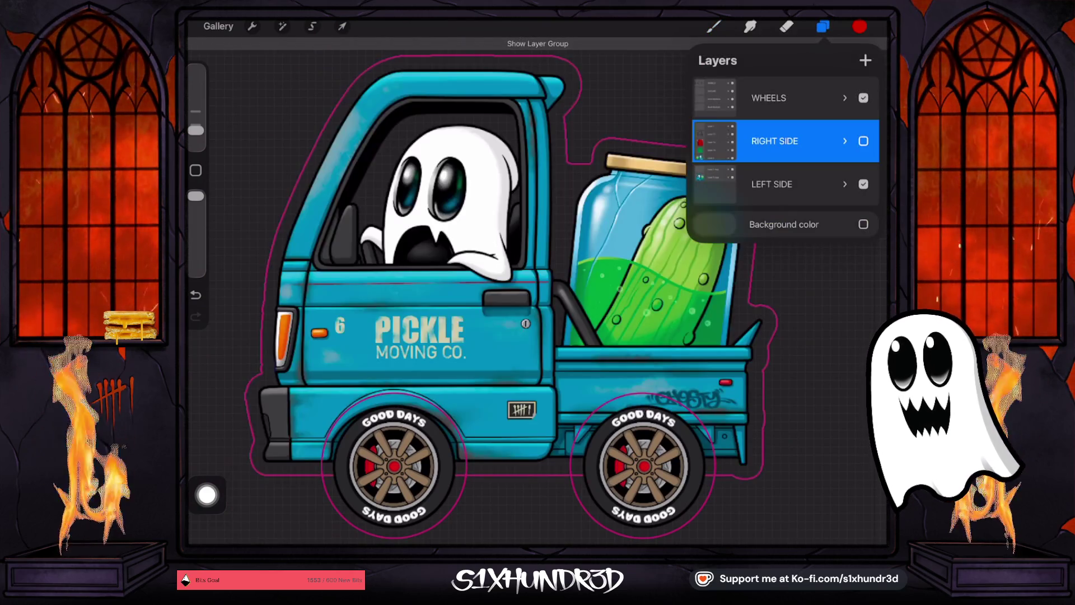
click(864, 140)
click(864, 184)
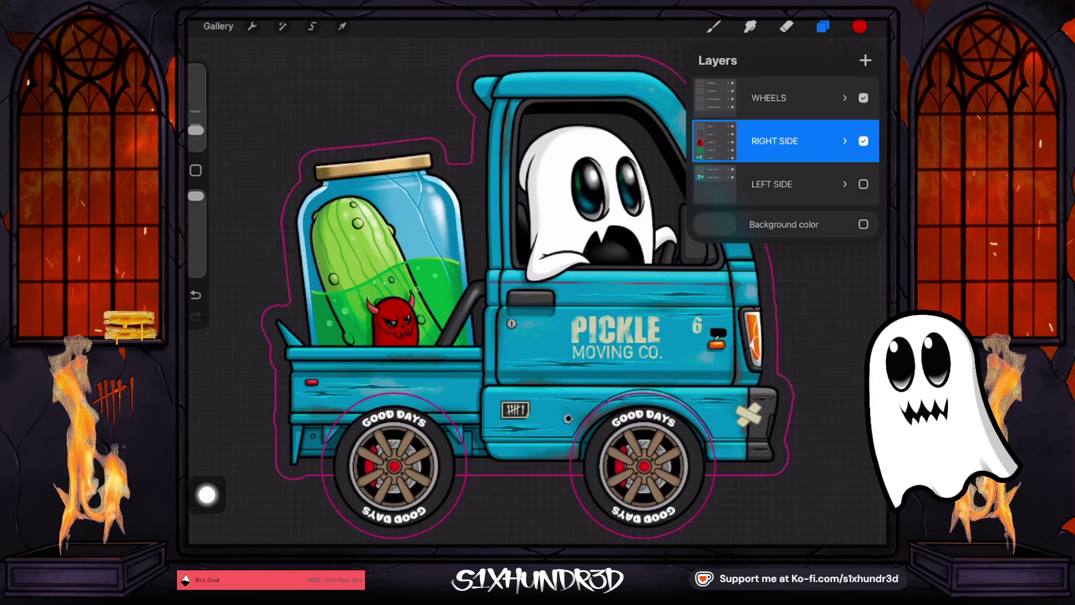
- Expand the RIGHT SIDE group and check its layers, hiding Layer 1
click(845, 140)
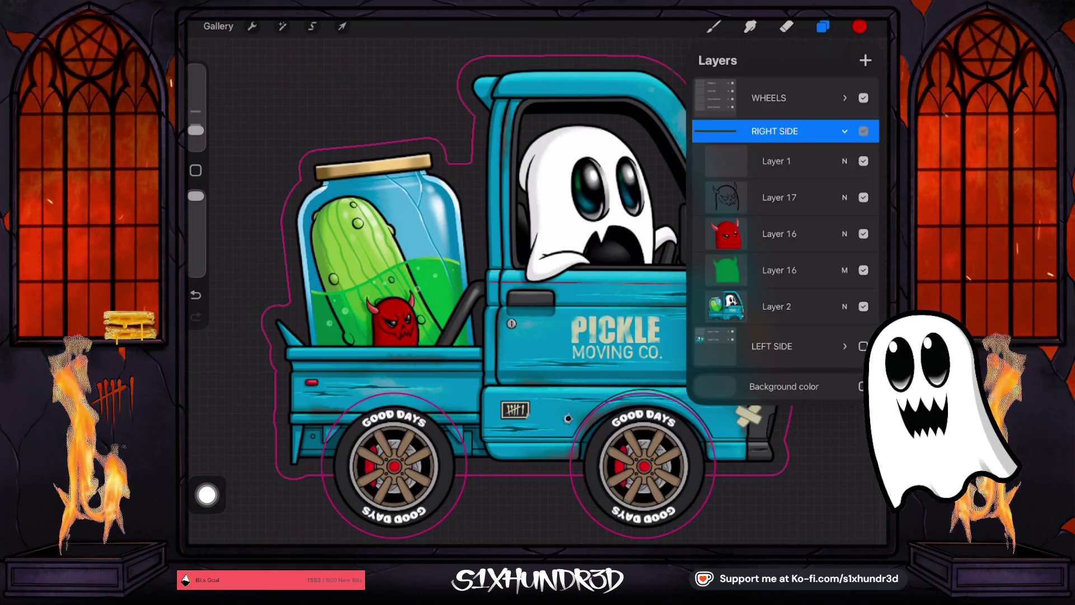
click(864, 132)
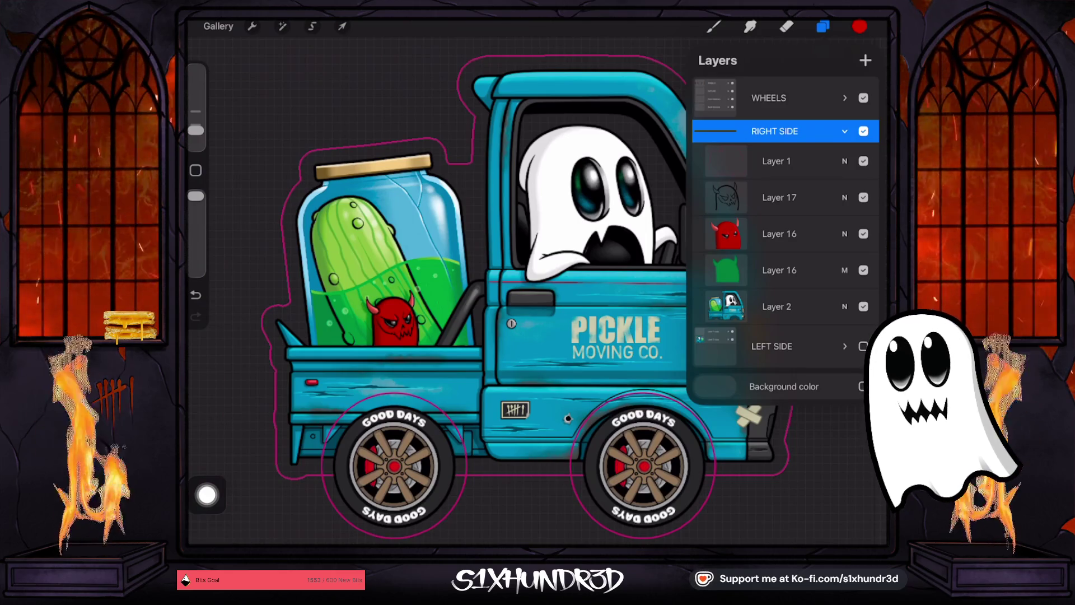
click(864, 161)
- Compare the truck with and without Layer 1, then hide the wheels to inspect the body underneath
click(863, 161)
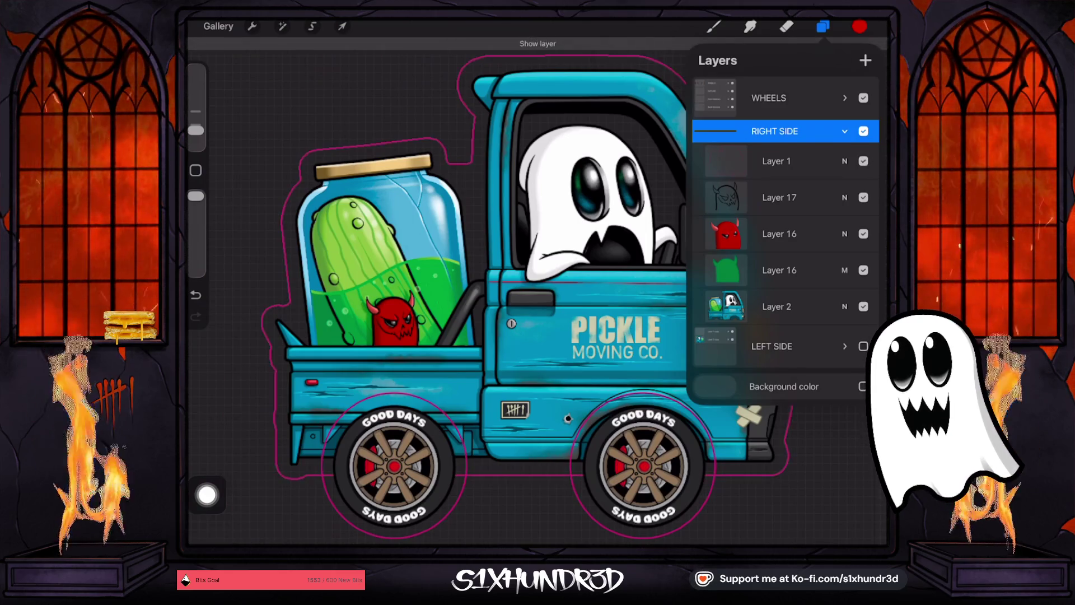
click(864, 161)
click(863, 161)
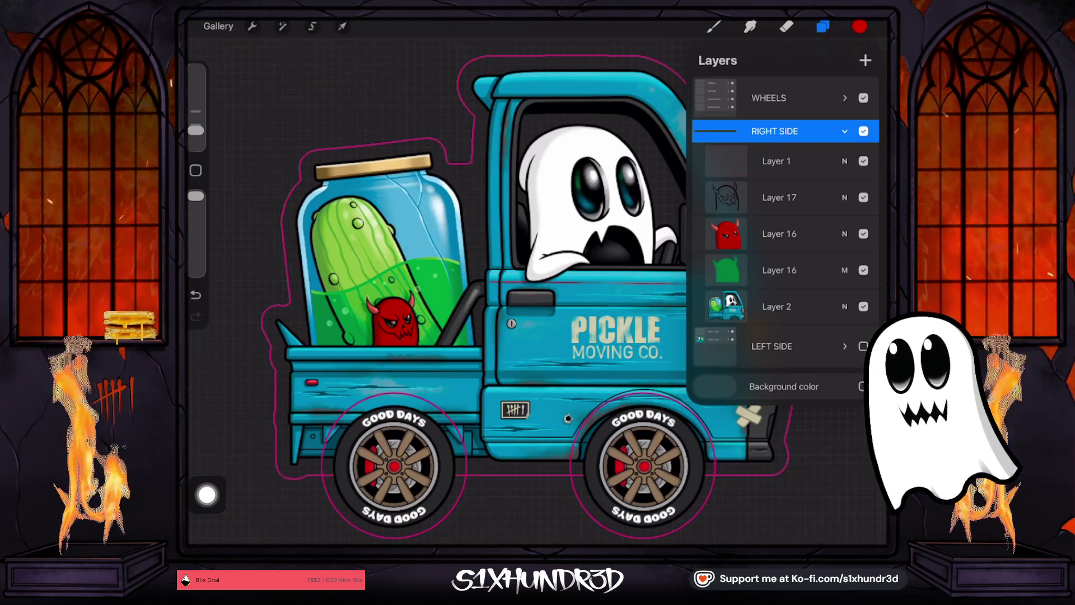
scroll(526, 297, down, 1)
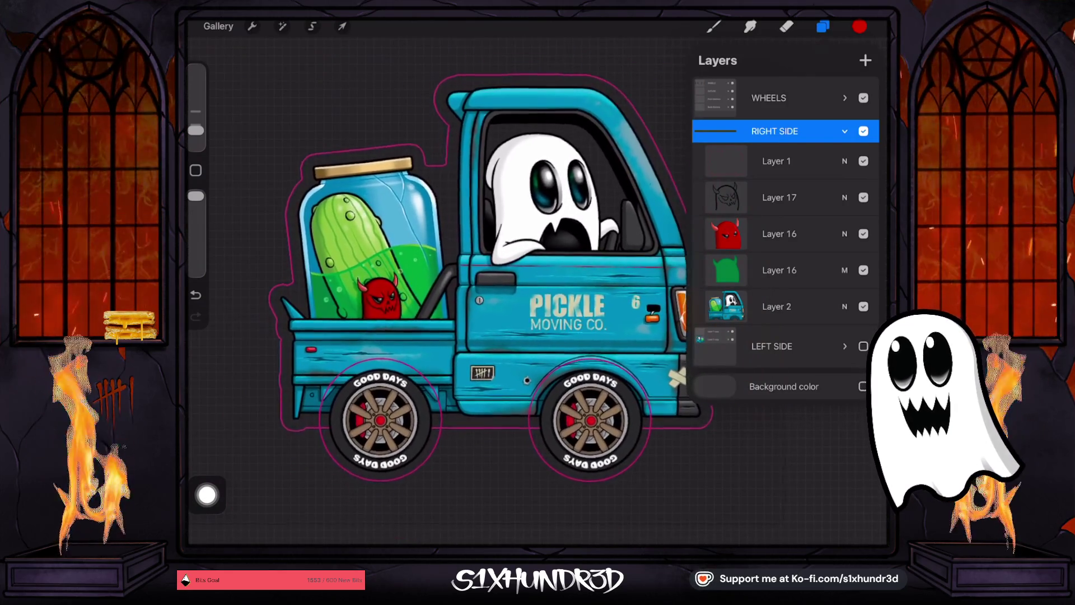
scroll(526, 297, up, 2)
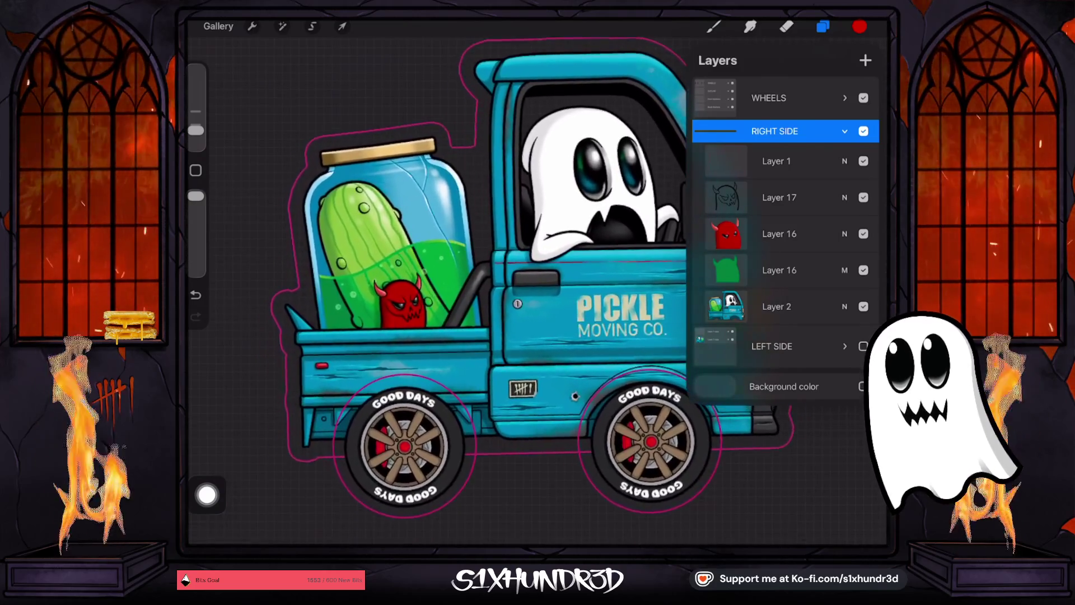
scroll(526, 297, up, 2)
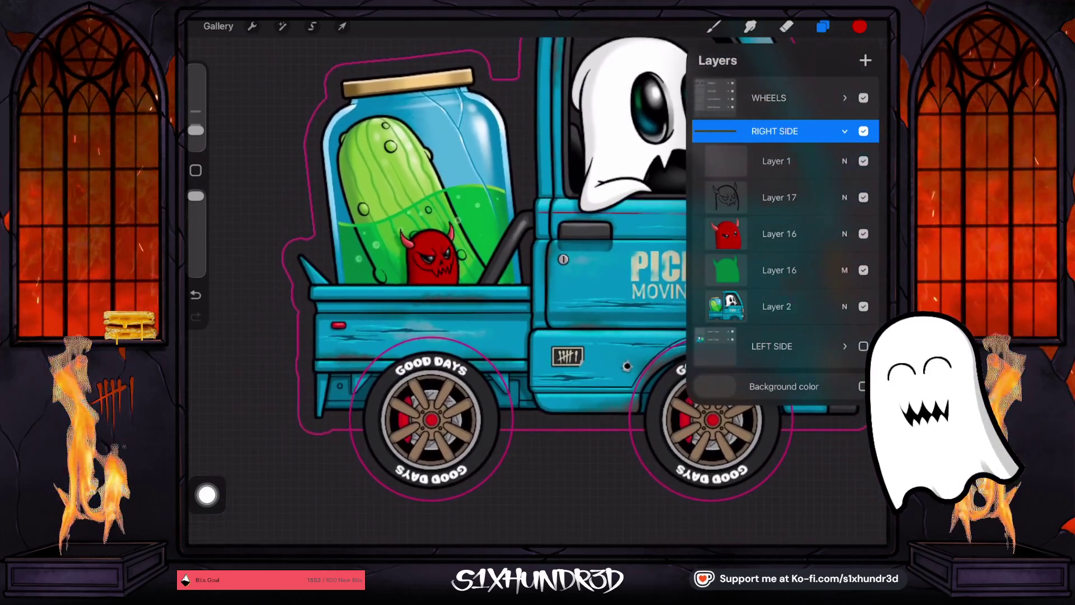
click(864, 98)
scroll(527, 297, down, 1)
click(859, 26)
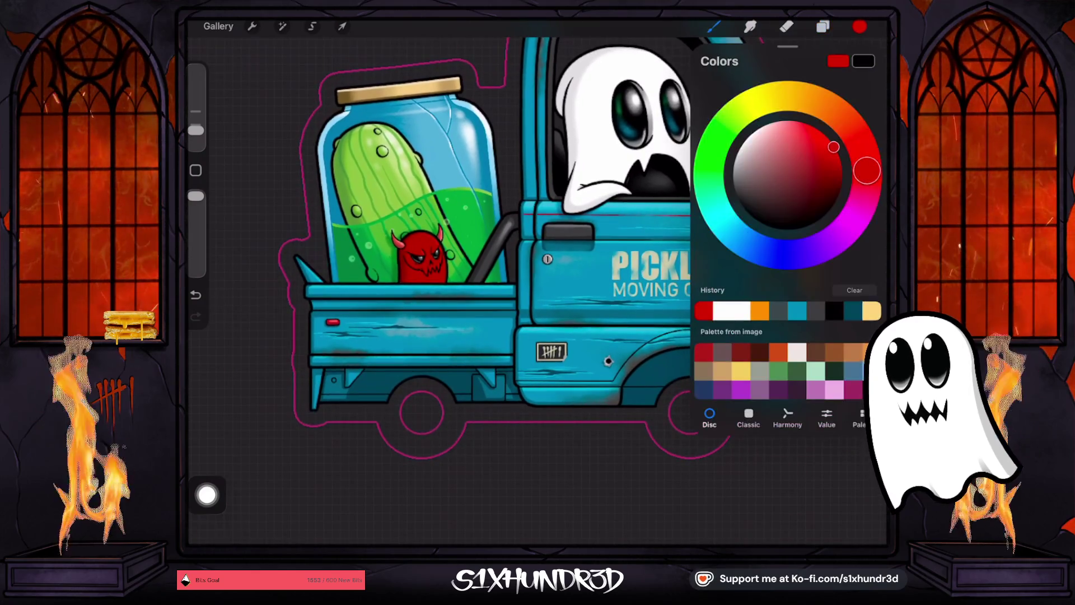
click(860, 26)
scroll(527, 297, up, 3)
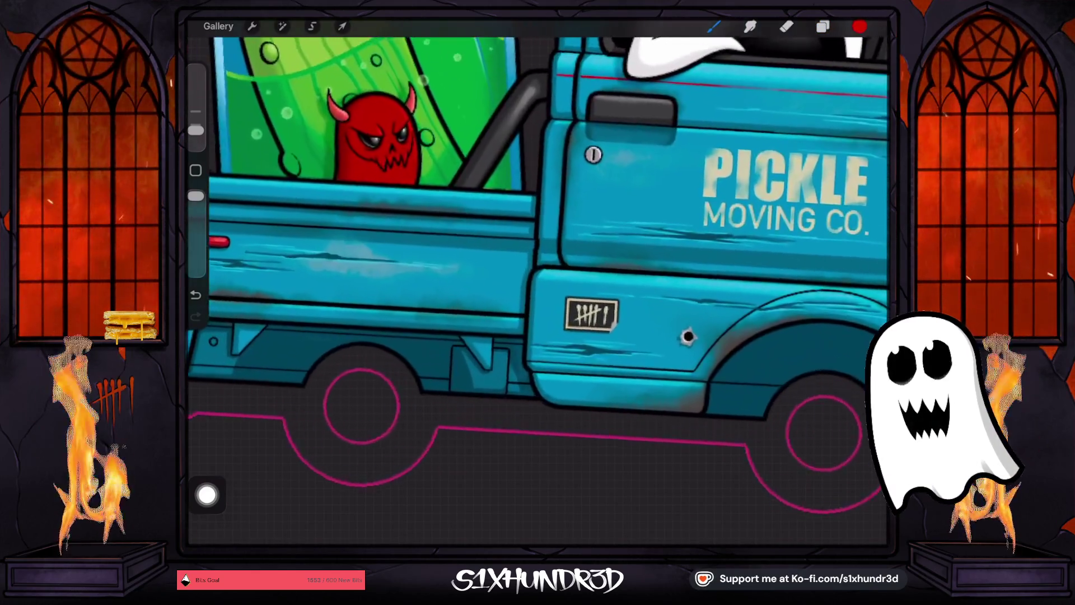
scroll(538, 224, down, 1)
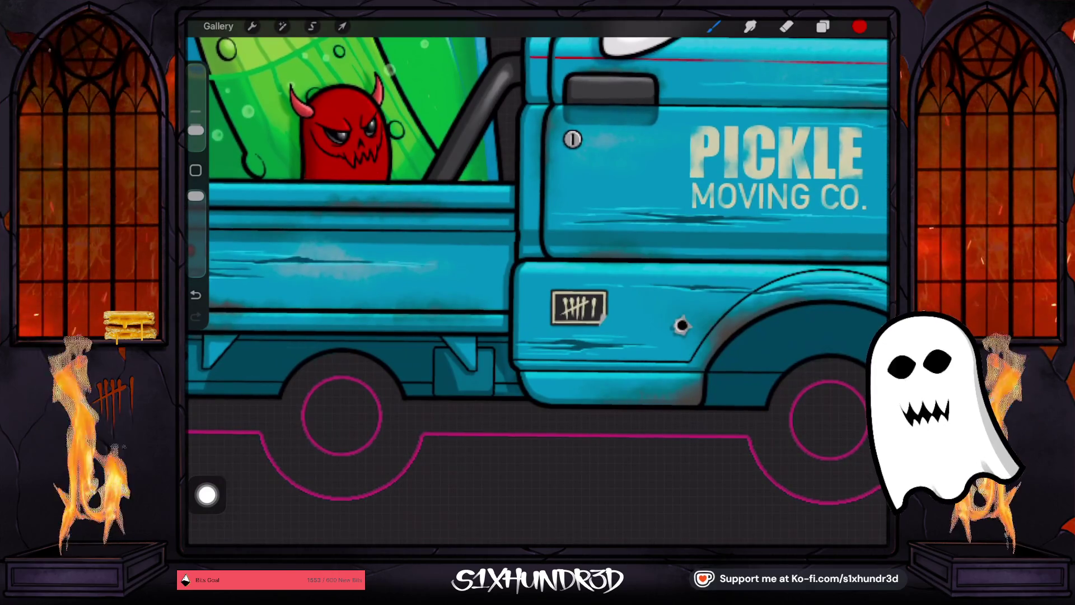
scroll(538, 252, down, 2)
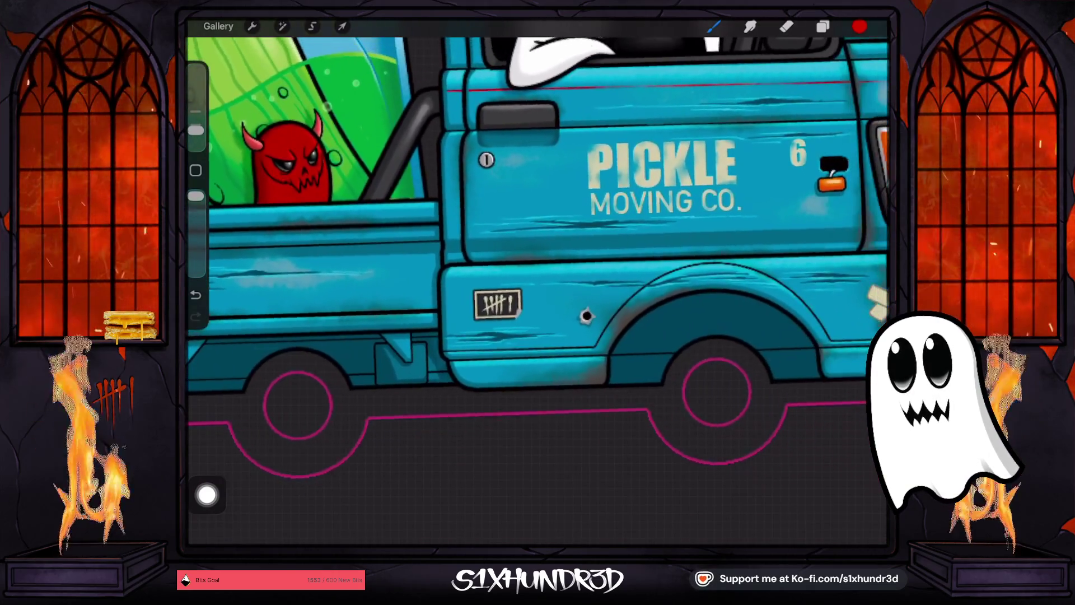
- Show the wheels again with the Front Washers layer hidden and the wheel artwork visible
click(823, 27)
click(864, 88)
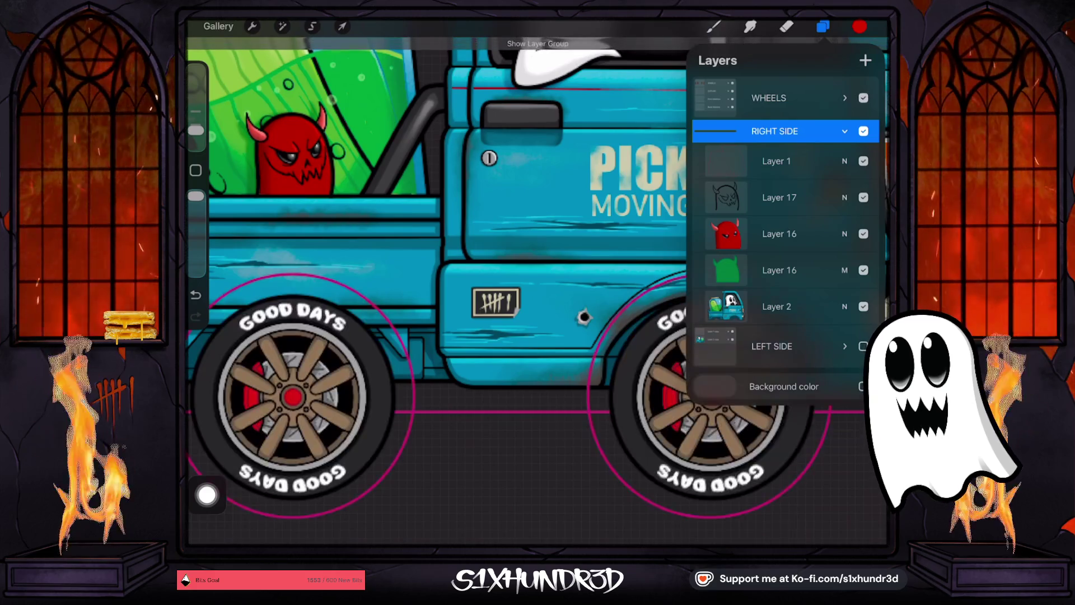
click(863, 115)
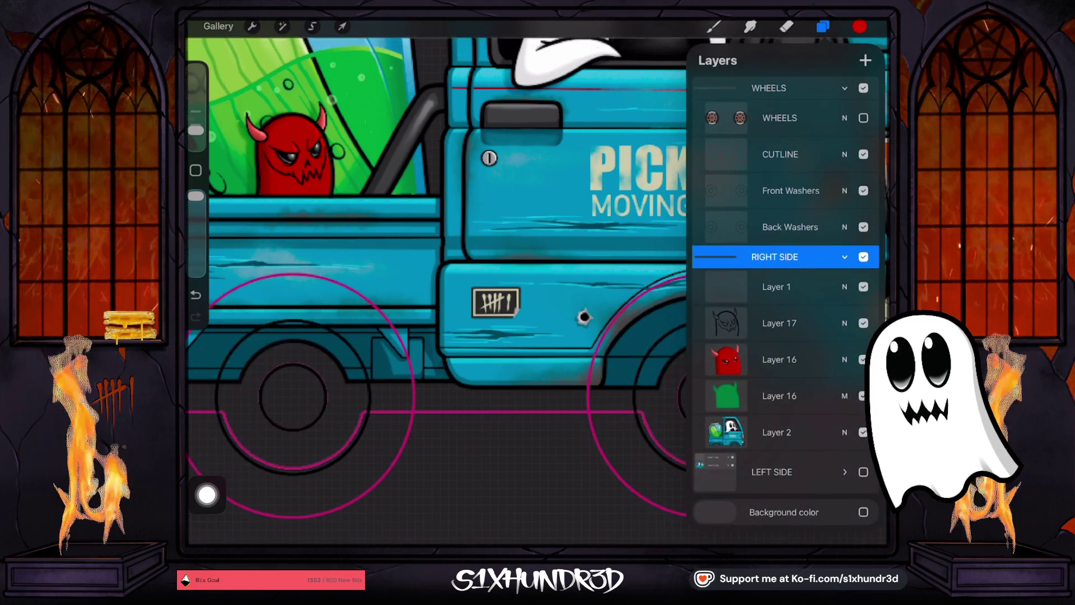
scroll(436, 280, up, 3)
scroll(437, 291, up, 3)
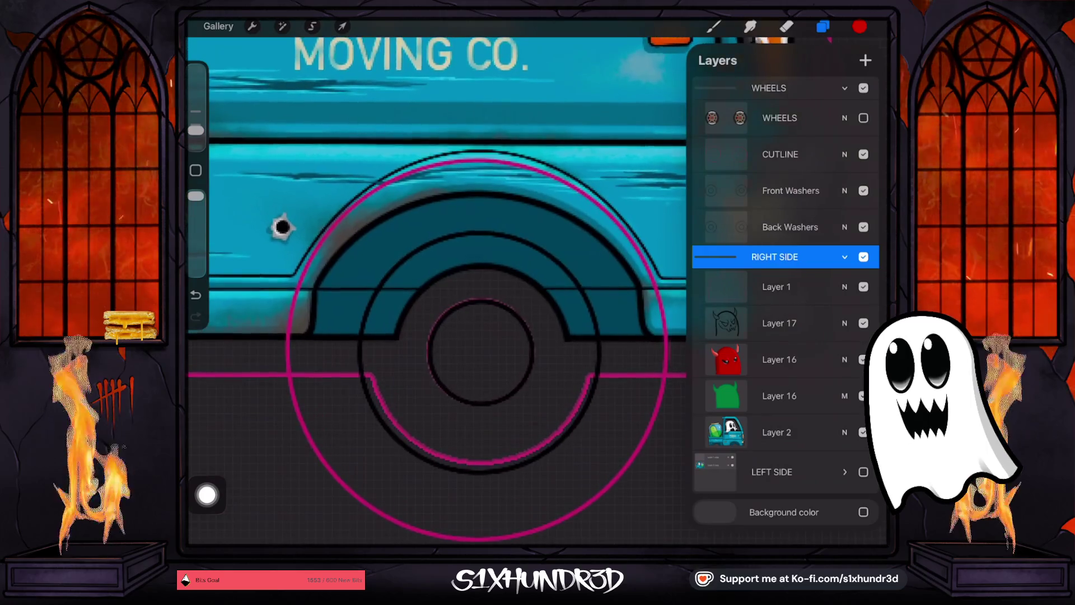
scroll(436, 292, down, 2)
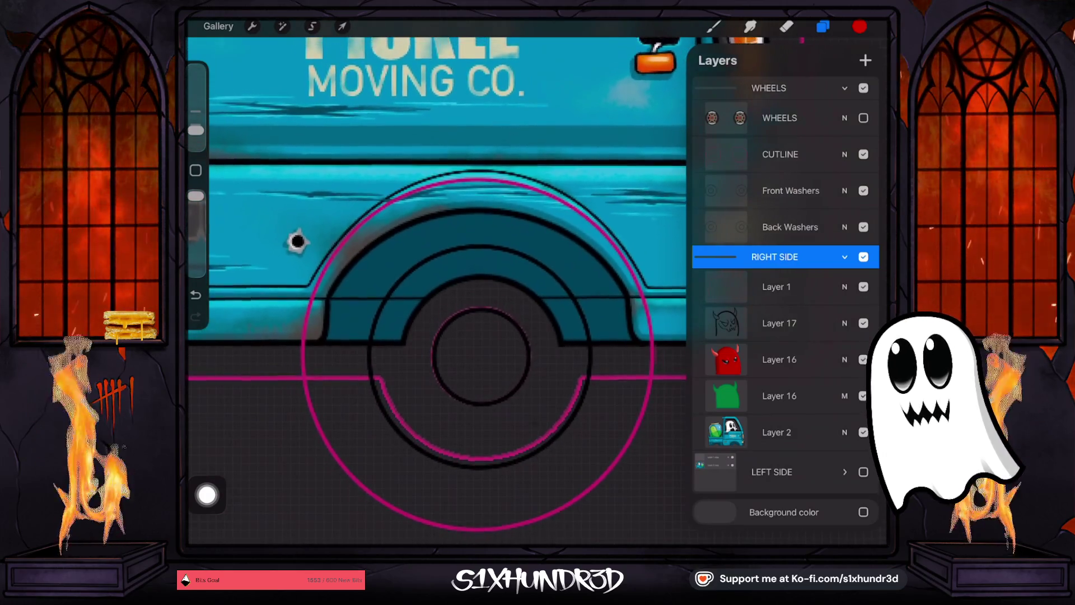
click(863, 190)
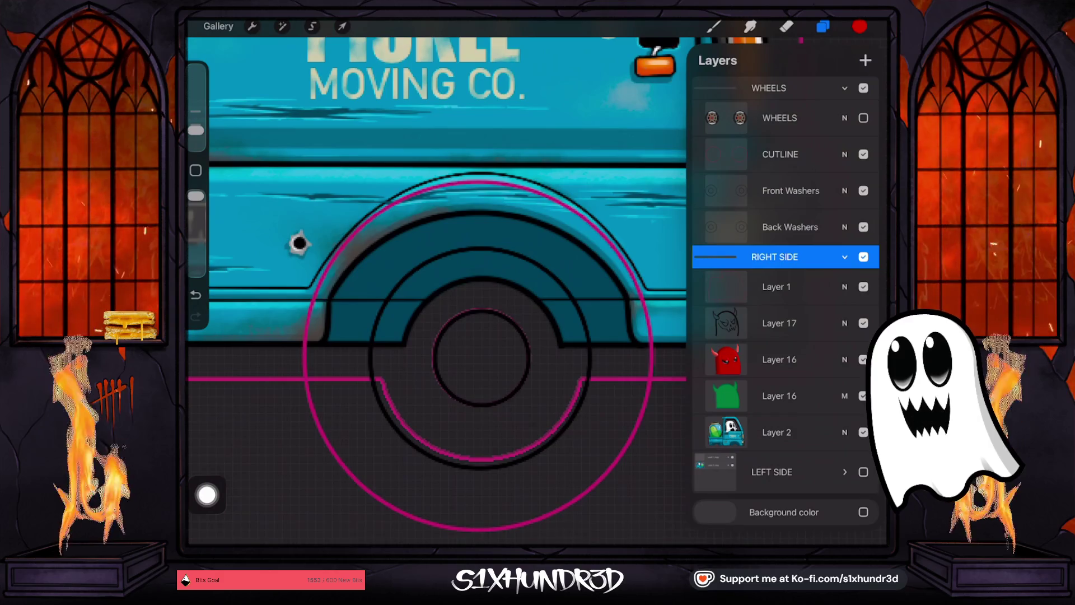
click(864, 190)
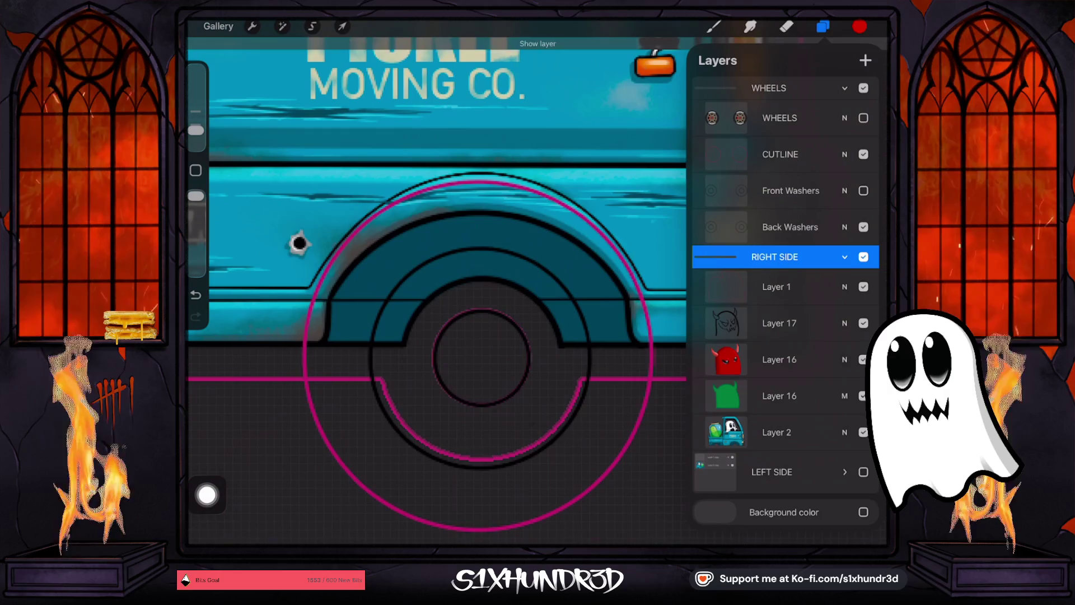
click(863, 118)
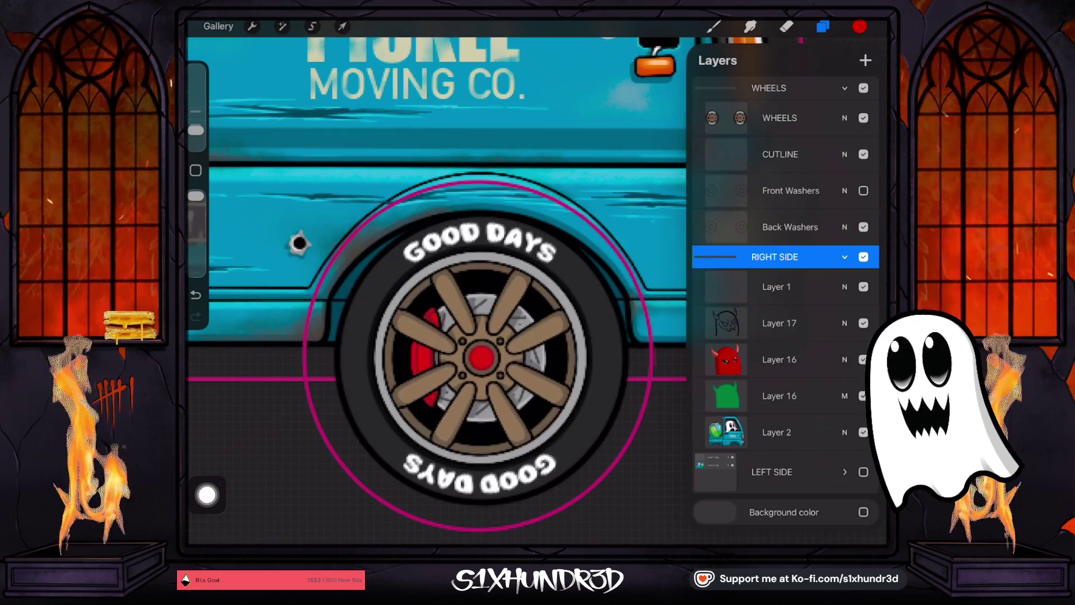
scroll(436, 269, down, 3)
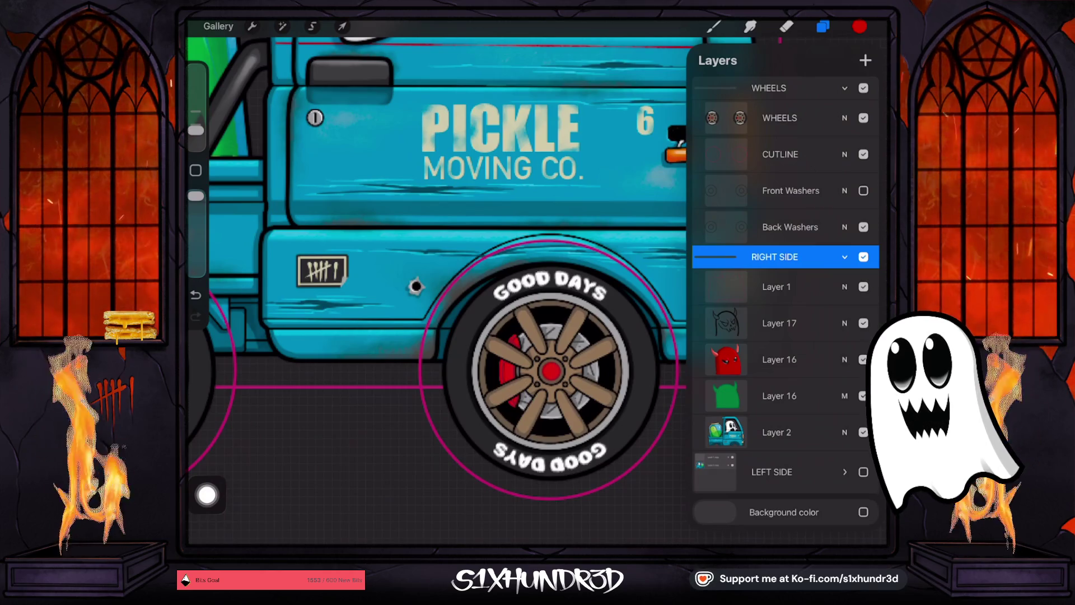
- Compare the right-side truck with and without the WHEELS group, leave it shown, and collapse the group
scroll(437, 280, down, 5)
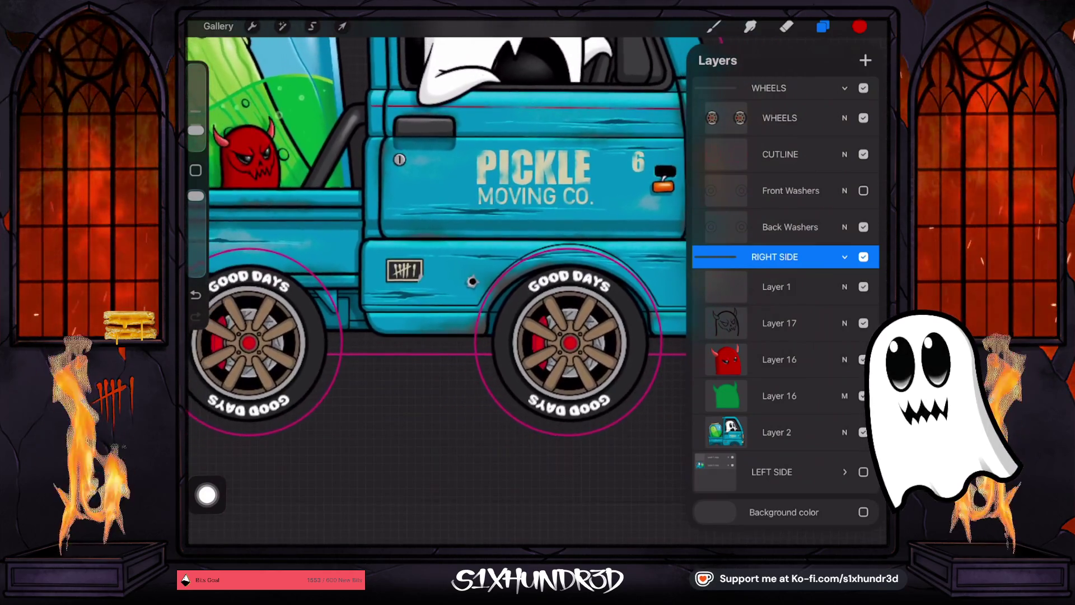
scroll(437, 235, down, 5)
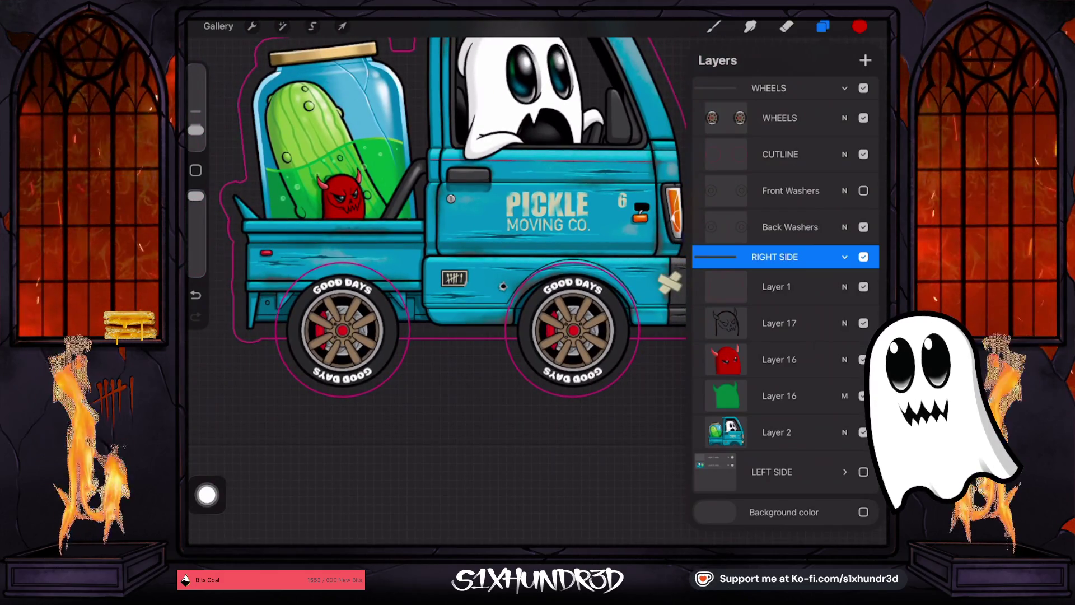
click(864, 88)
click(863, 88)
click(864, 88)
click(864, 88)
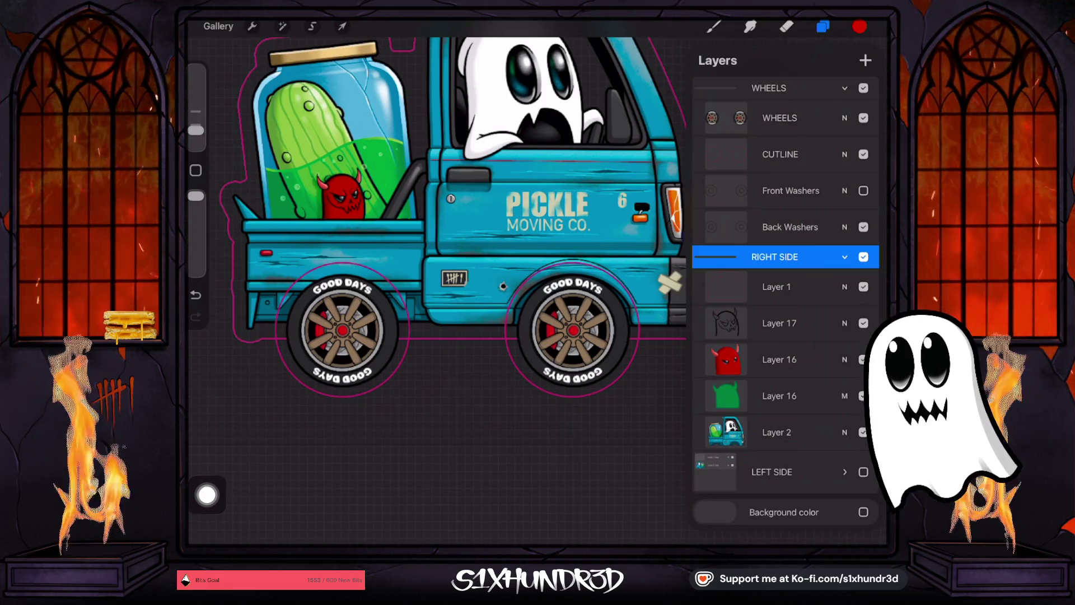
click(844, 88)
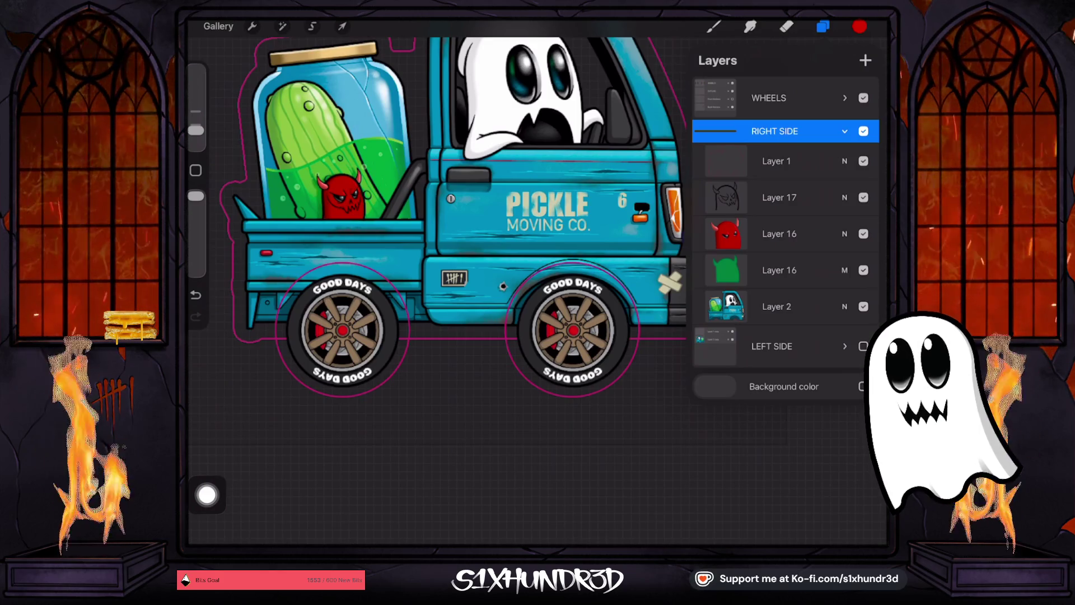
- Merge Layer 17 down into the devil layer, undoing an accidental merge into the green layer
click(779, 233)
click(779, 197)
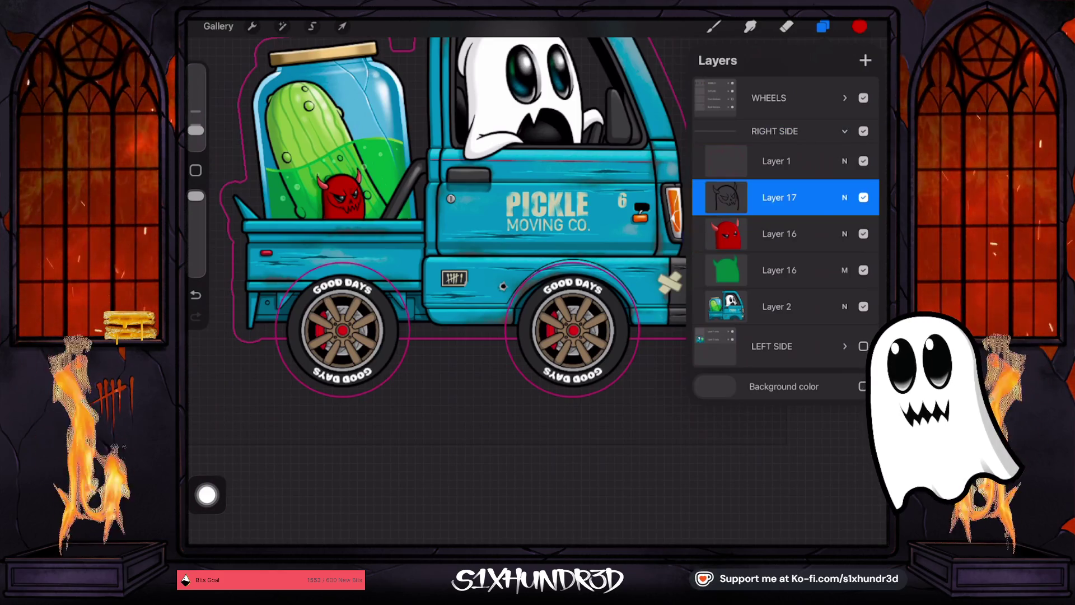
click(778, 197)
click(623, 296)
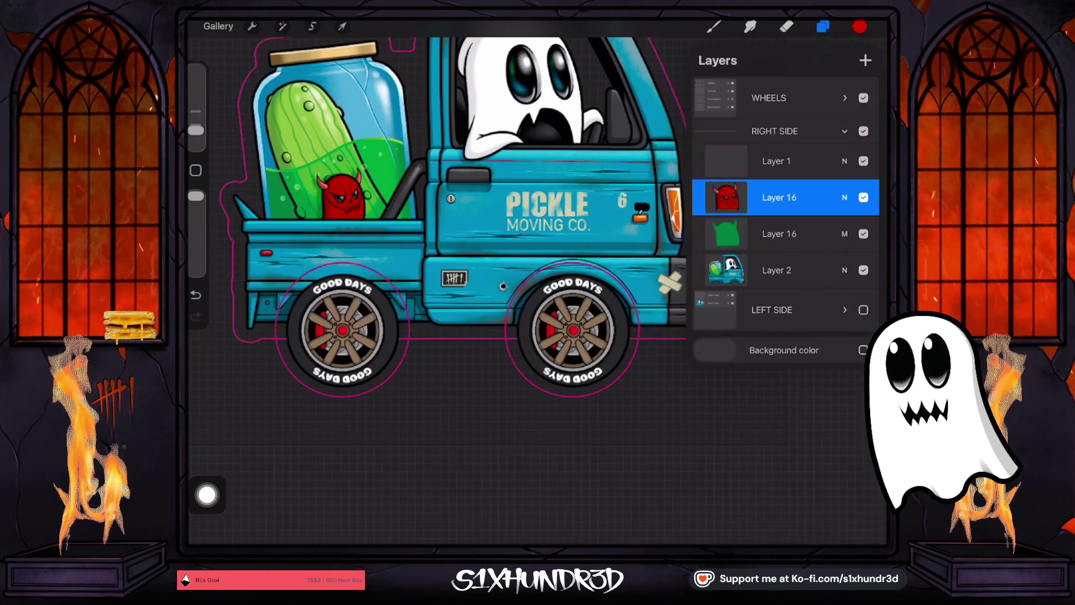
click(779, 198)
click(623, 296)
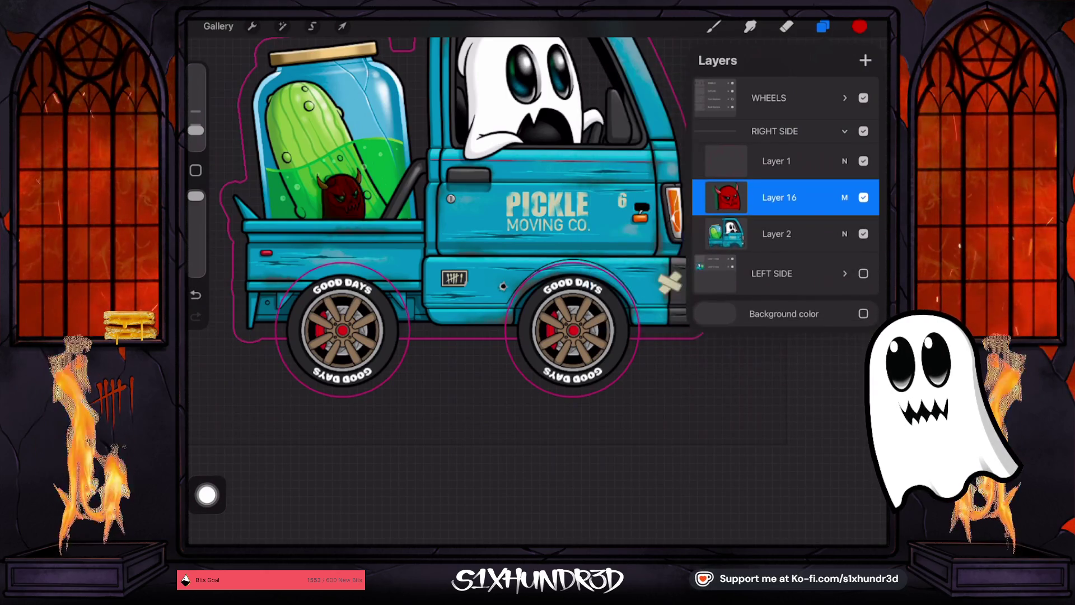
key(ctrl+z)
- Merge the devil's Layer 16 down into Layer 2
click(779, 197)
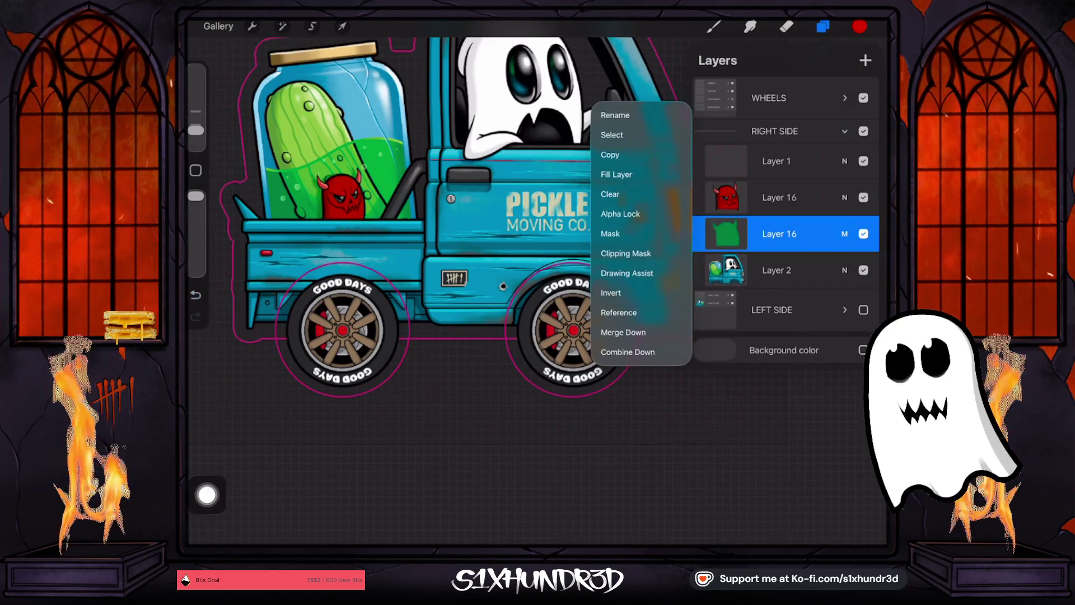
click(778, 239)
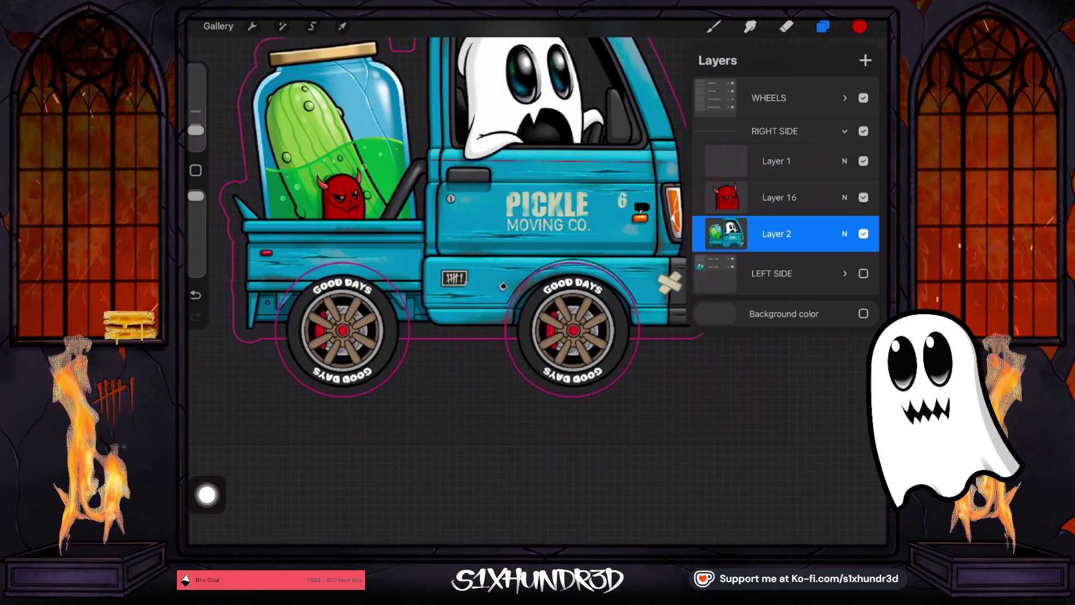
click(779, 197)
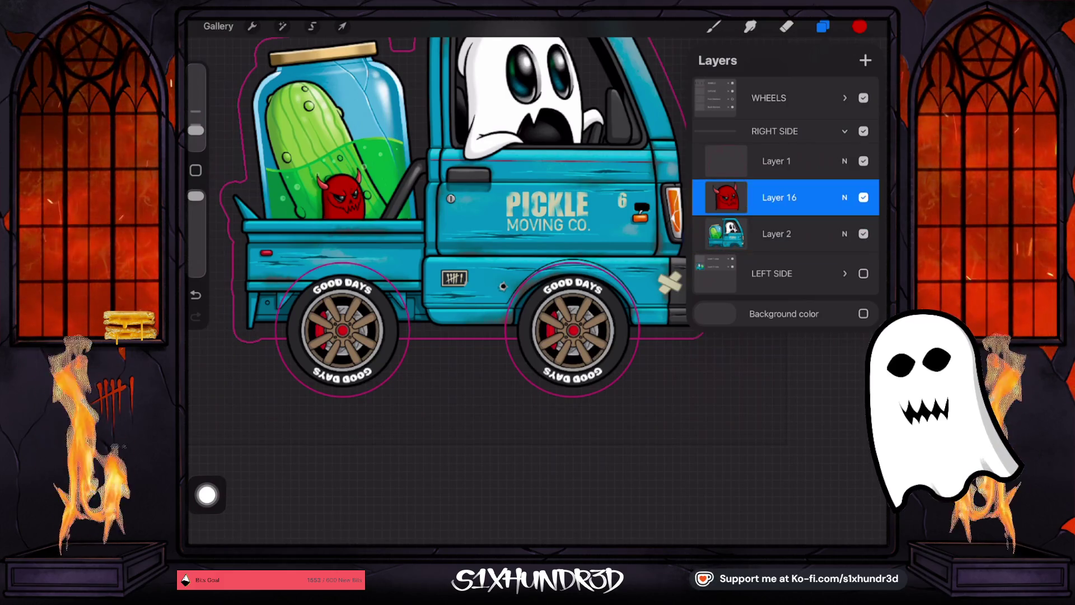
click(726, 197)
click(627, 294)
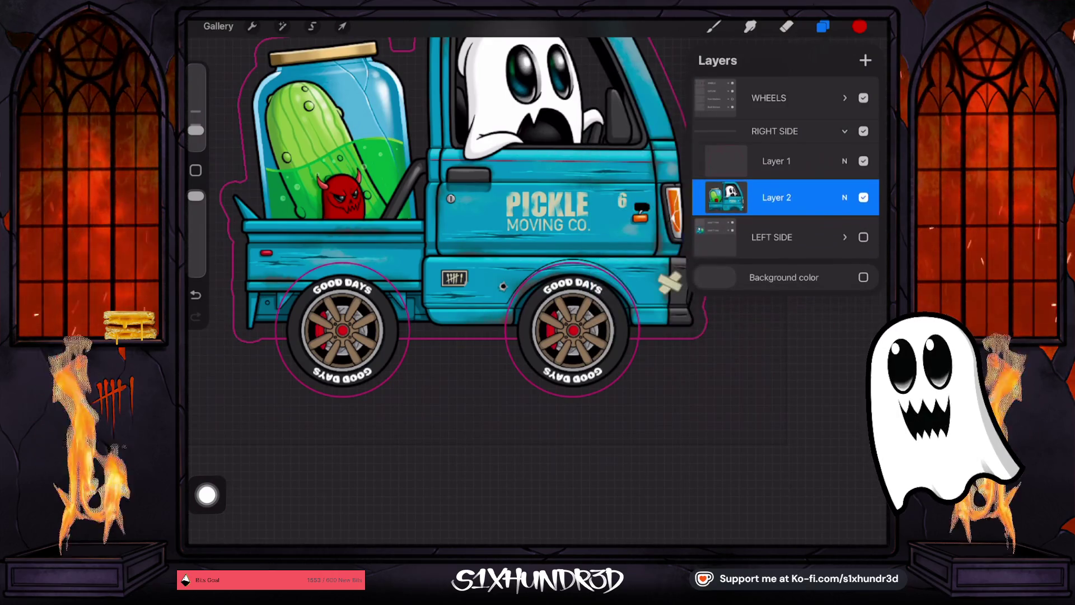
scroll(537, 280, up, 5)
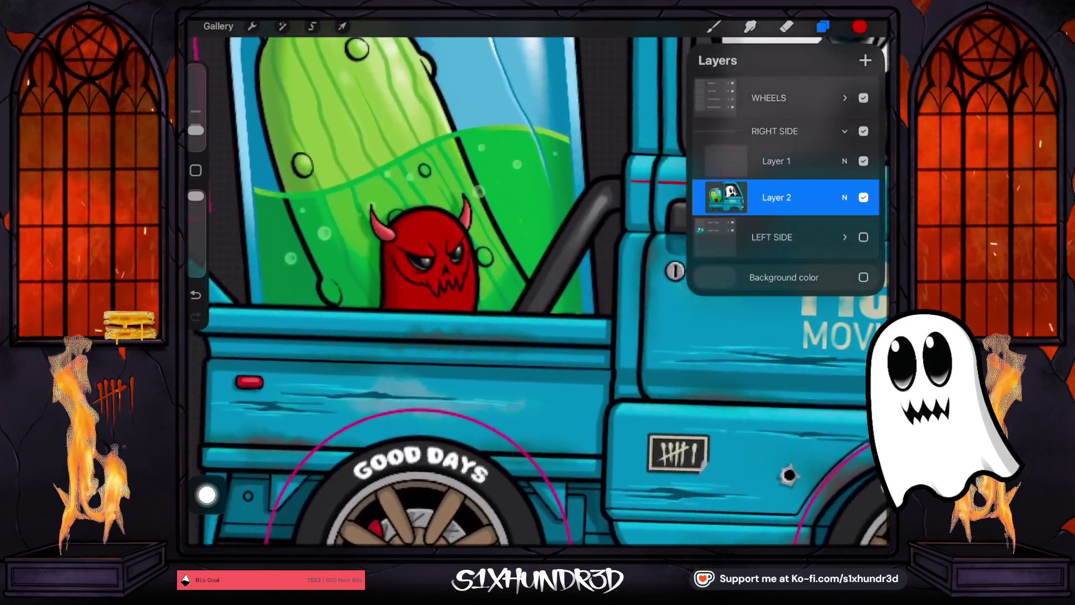
scroll(537, 280, down, 5)
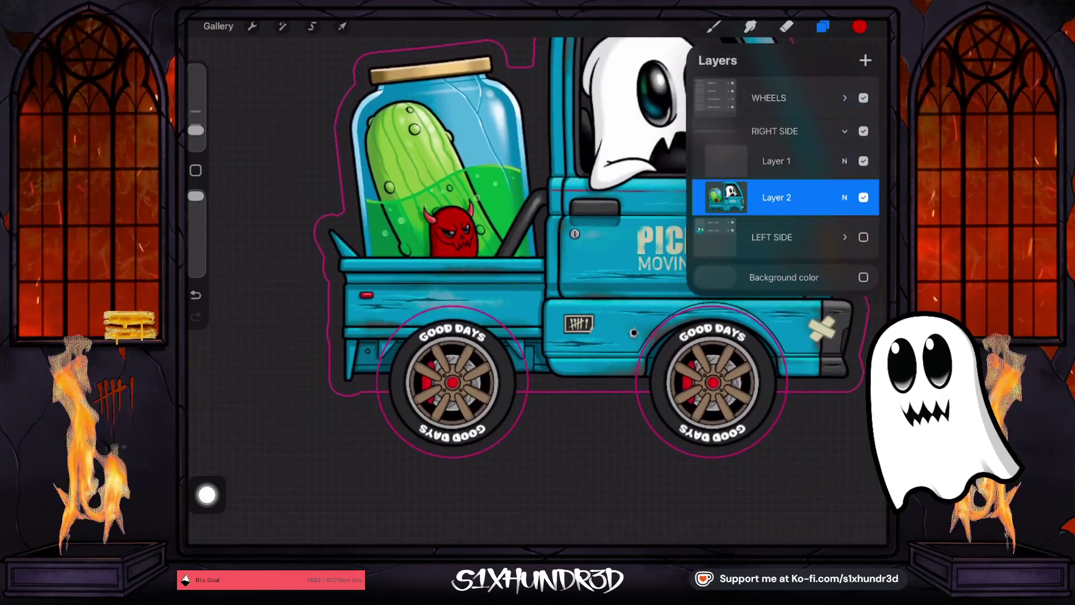
scroll(538, 280, up, 5)
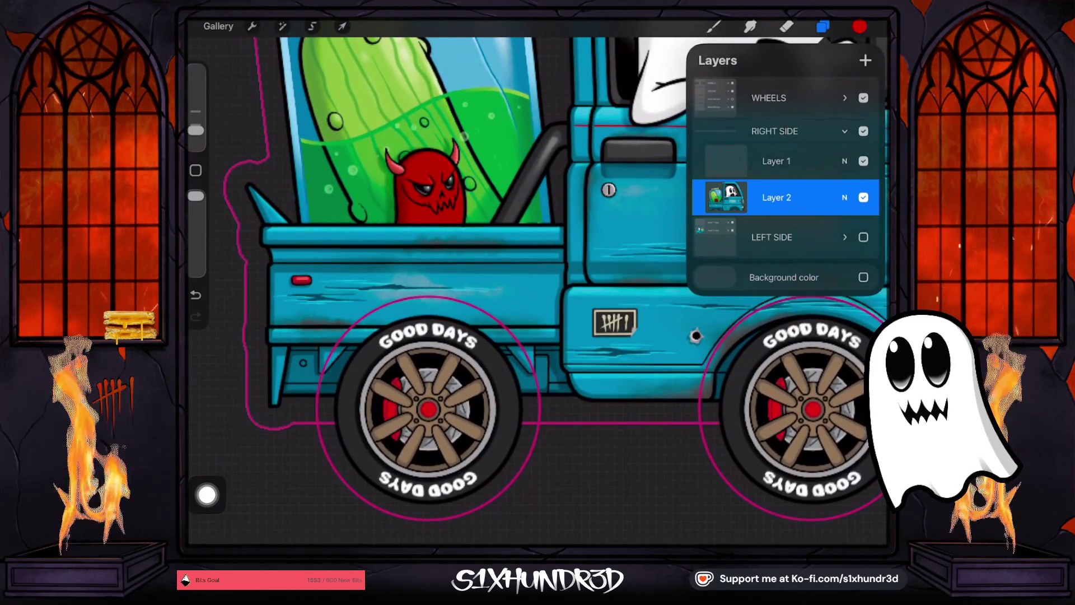
scroll(537, 280, down, 5)
- Compare the truck with and without Layer 2, then make LEFT SIDE visible and collapse RIGHT SIDE
click(863, 197)
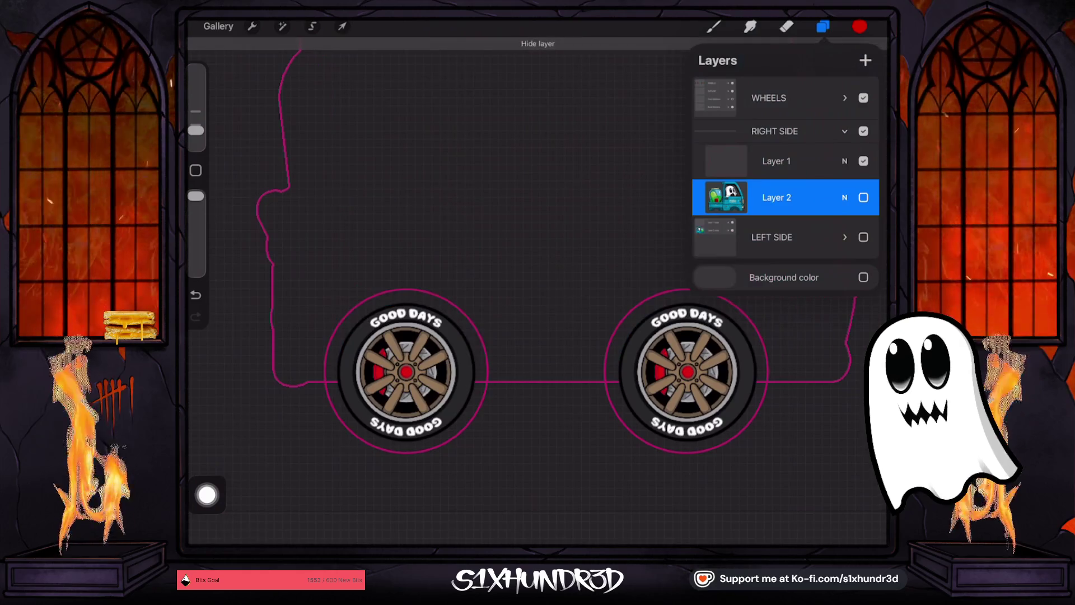
click(864, 197)
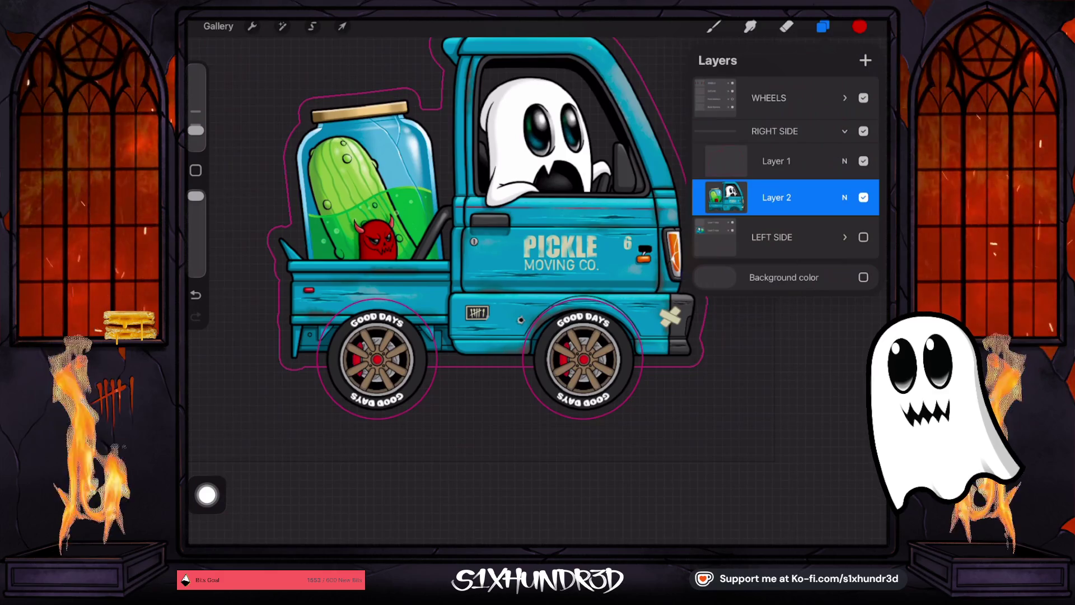
click(864, 198)
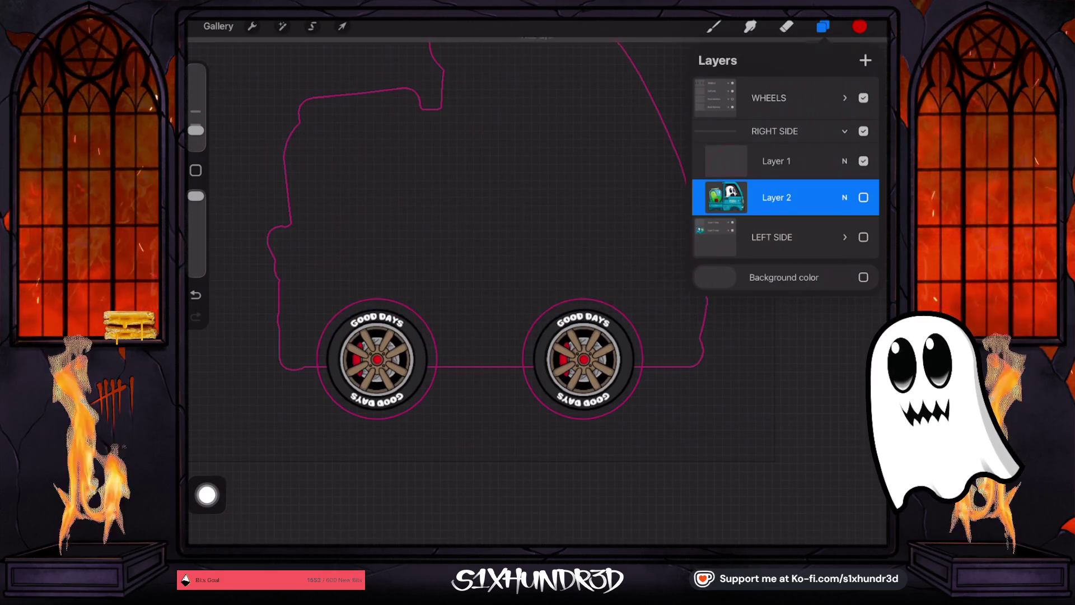
click(864, 197)
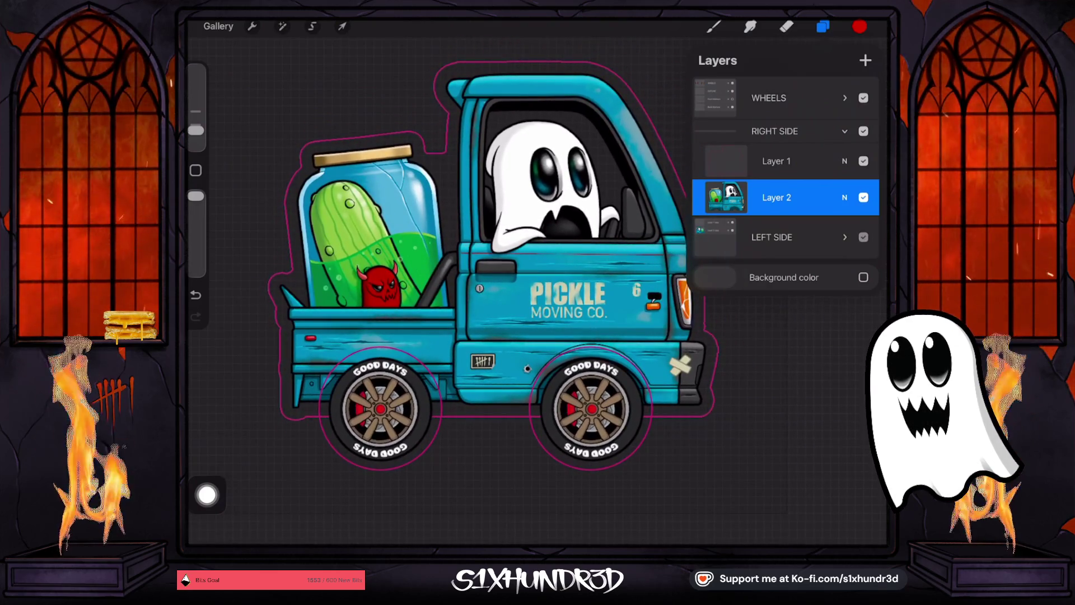
click(863, 237)
click(844, 131)
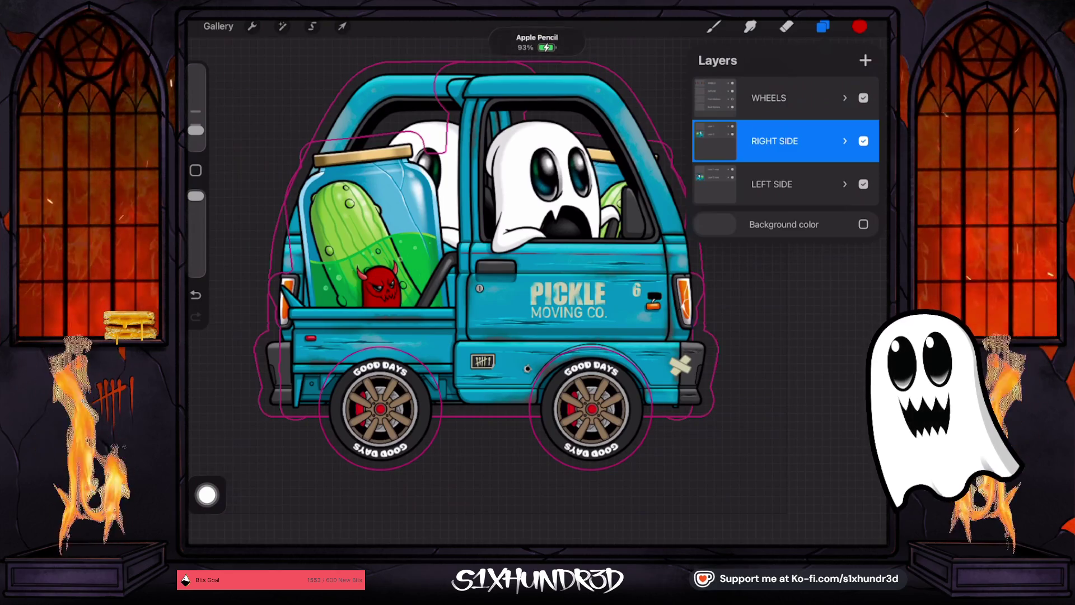
- Go to the Gallery and open the Minccino chinchilla painting from the beach stack
click(713, 27)
click(218, 27)
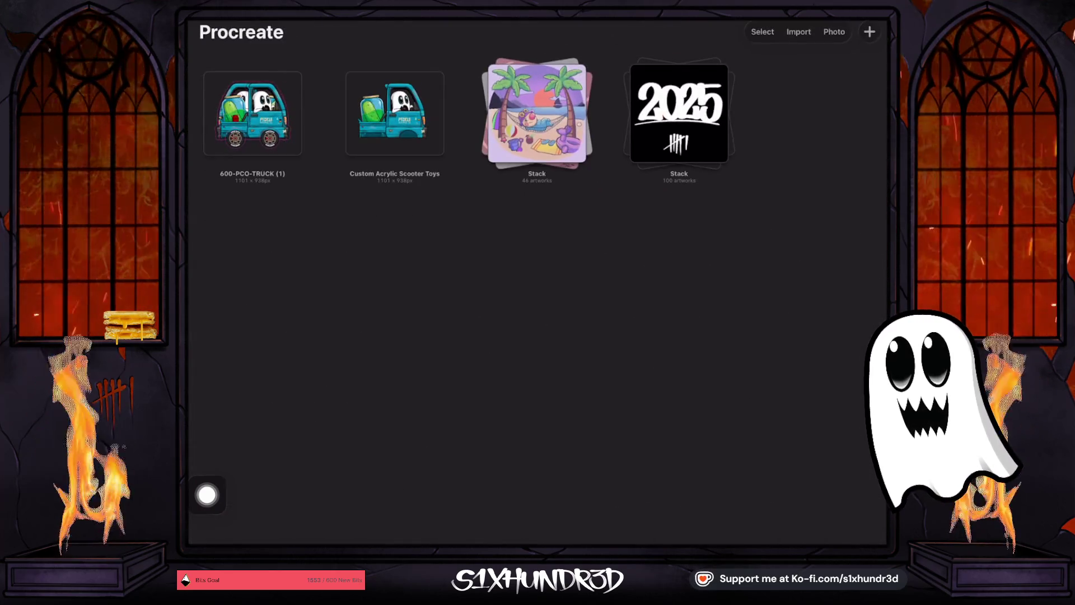
click(537, 112)
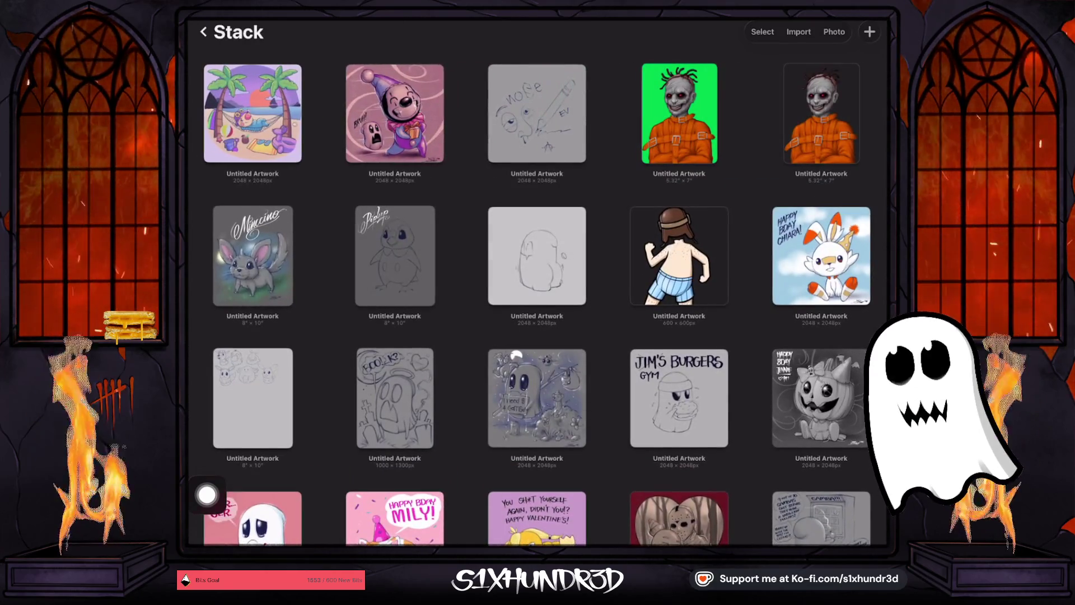
scroll(538, 280, down, 2)
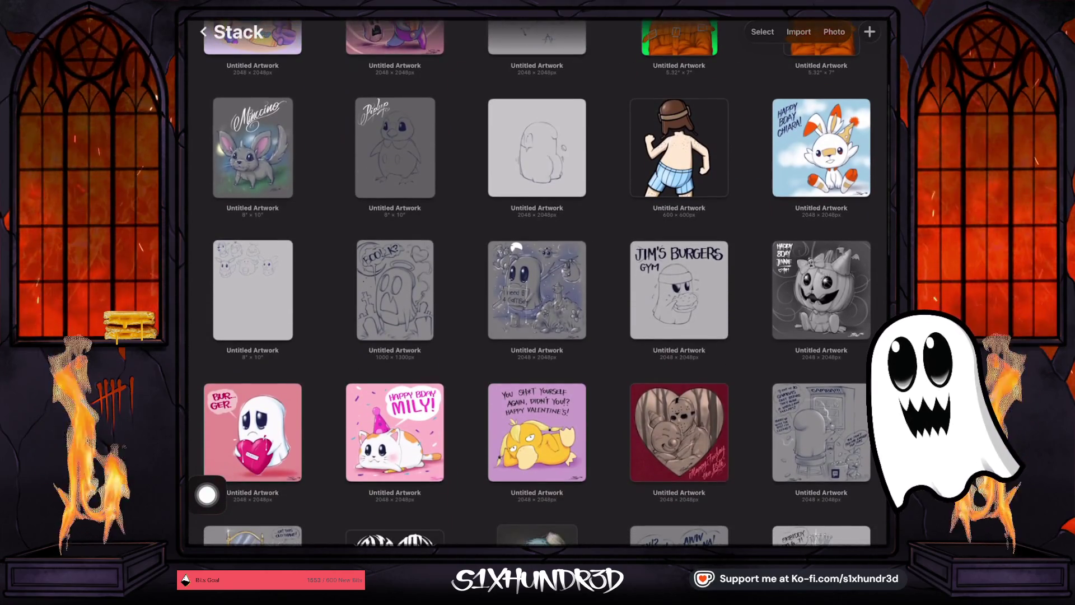
click(252, 145)
- Look around the Minccino painting, then leave it and return from the stack to the top-level gallery
scroll(493, 370, up, 3)
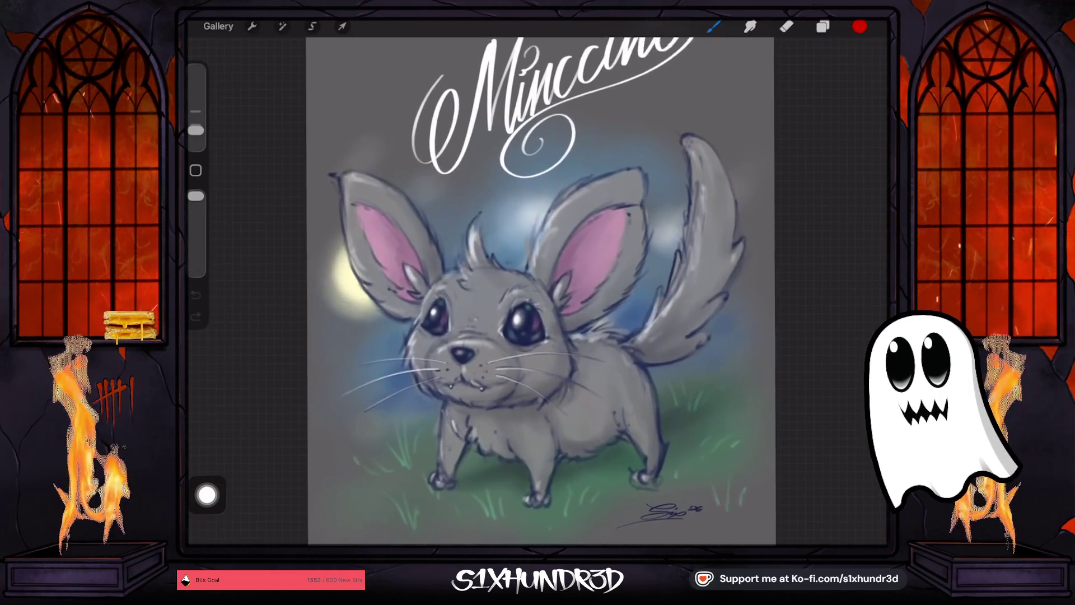
scroll(537, 291, up, 1)
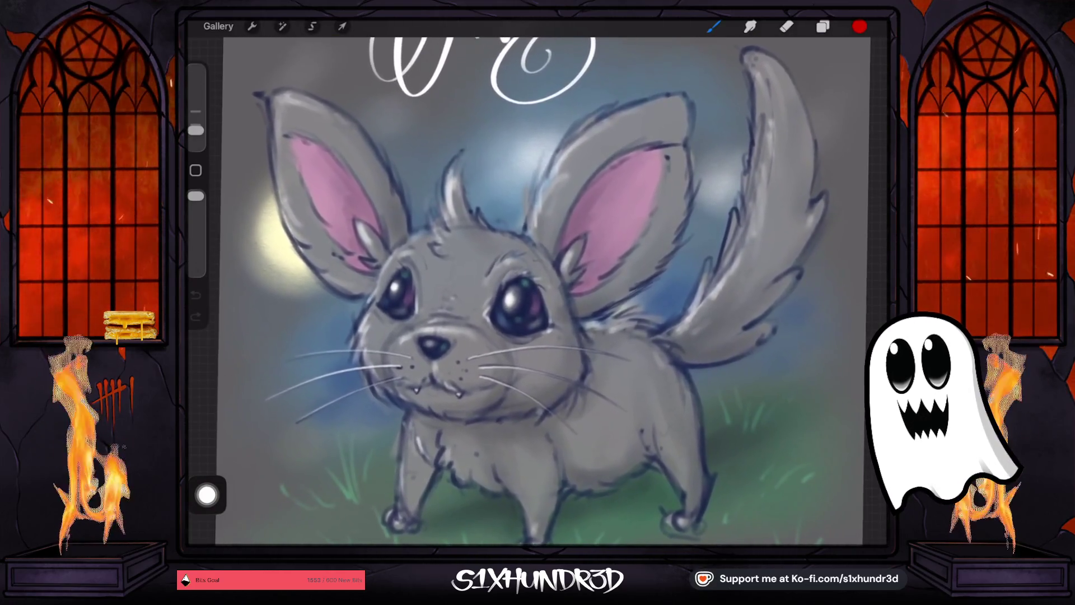
scroll(537, 291, down, 2)
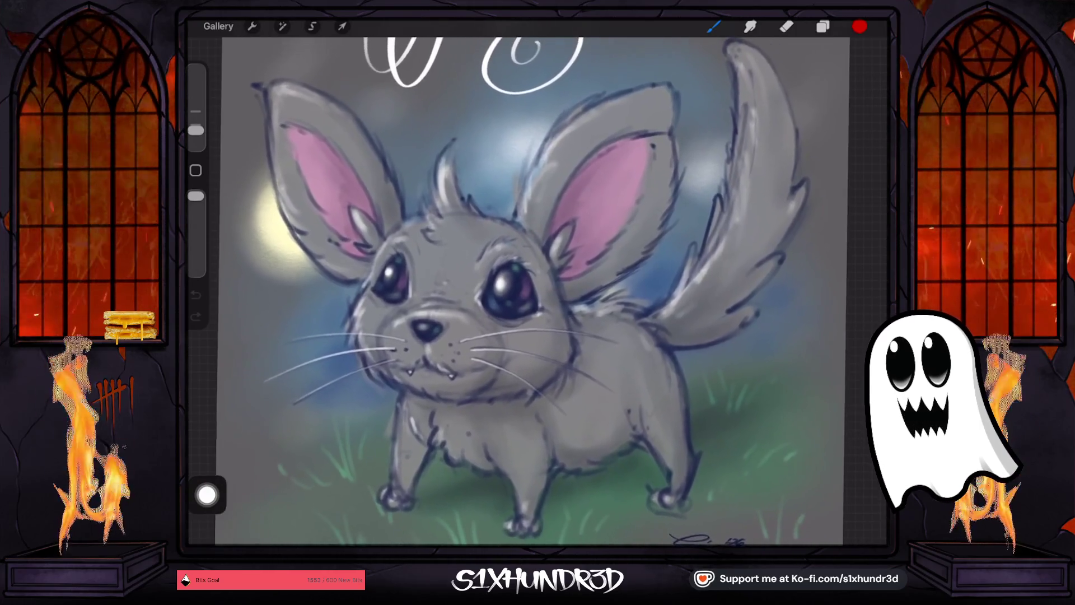
scroll(538, 291, down, 1)
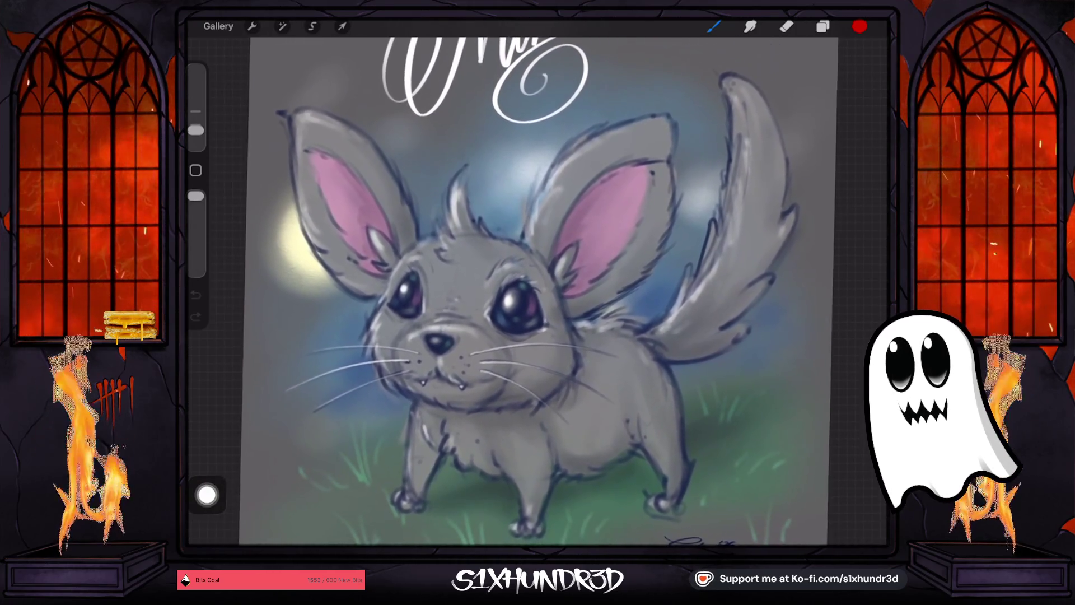
scroll(521, 291, down, 1)
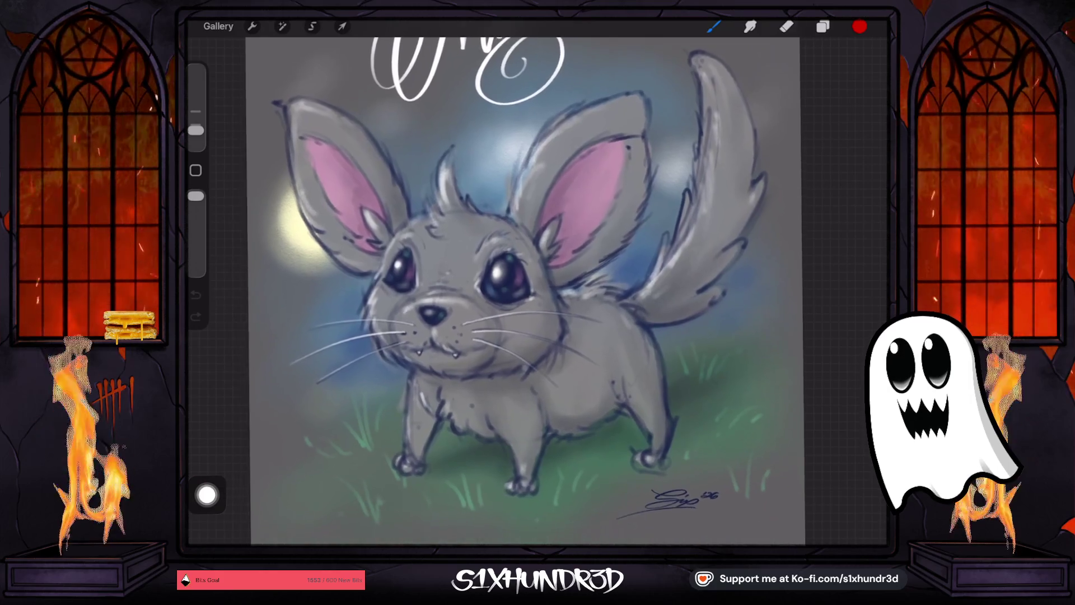
scroll(523, 291, up, 1)
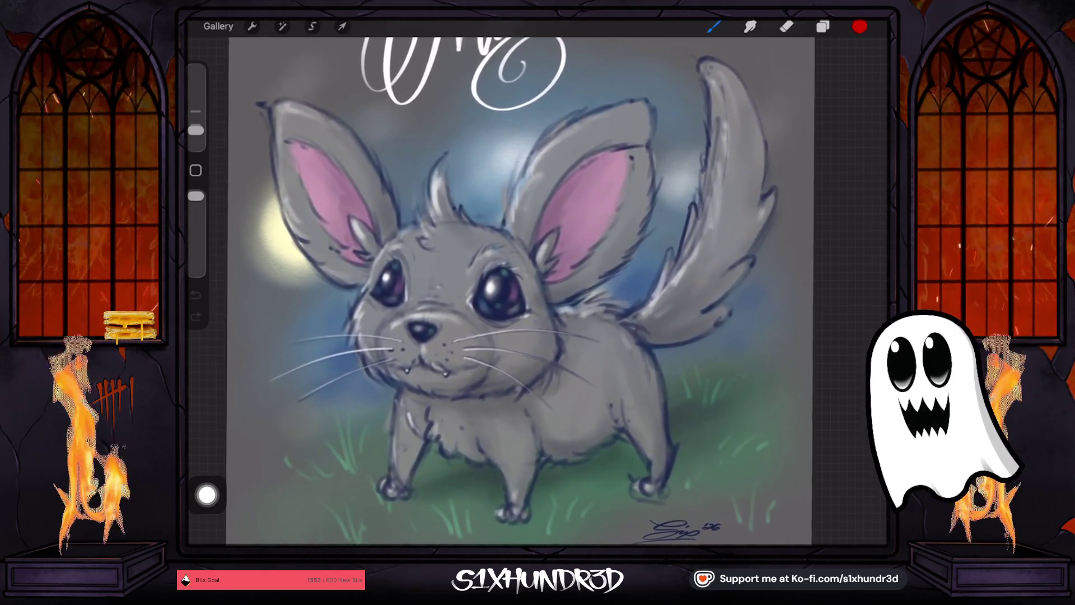
scroll(524, 291, down, 1)
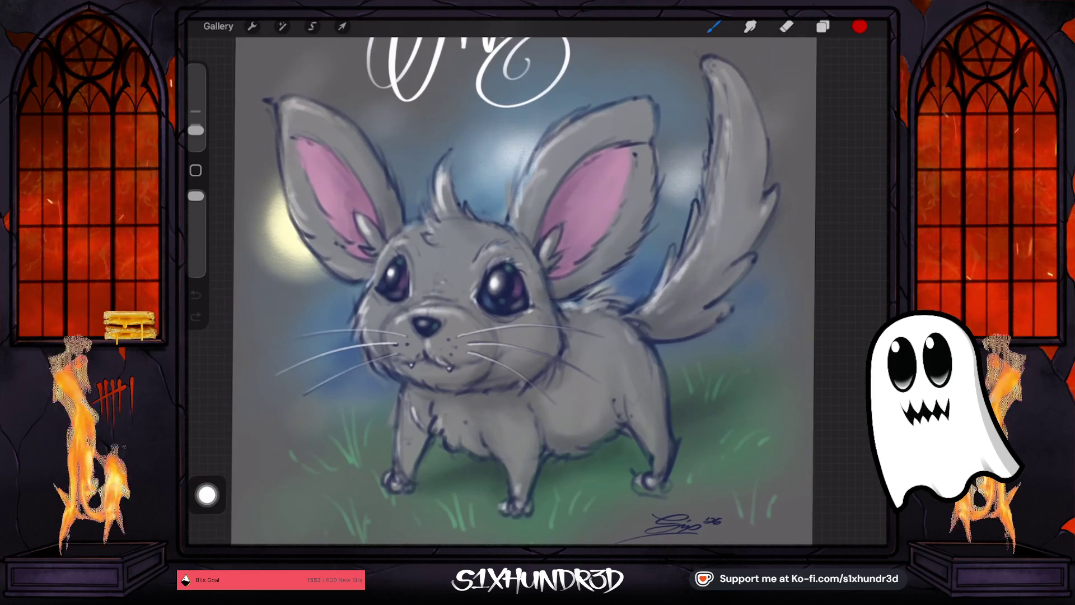
scroll(523, 291, right, 1)
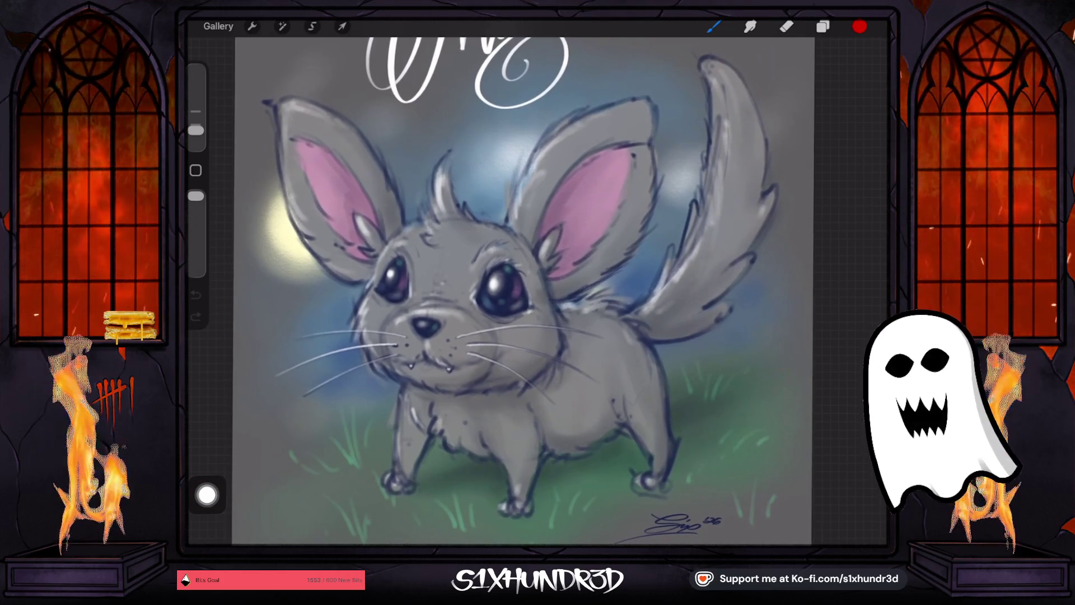
scroll(521, 291, down, 1)
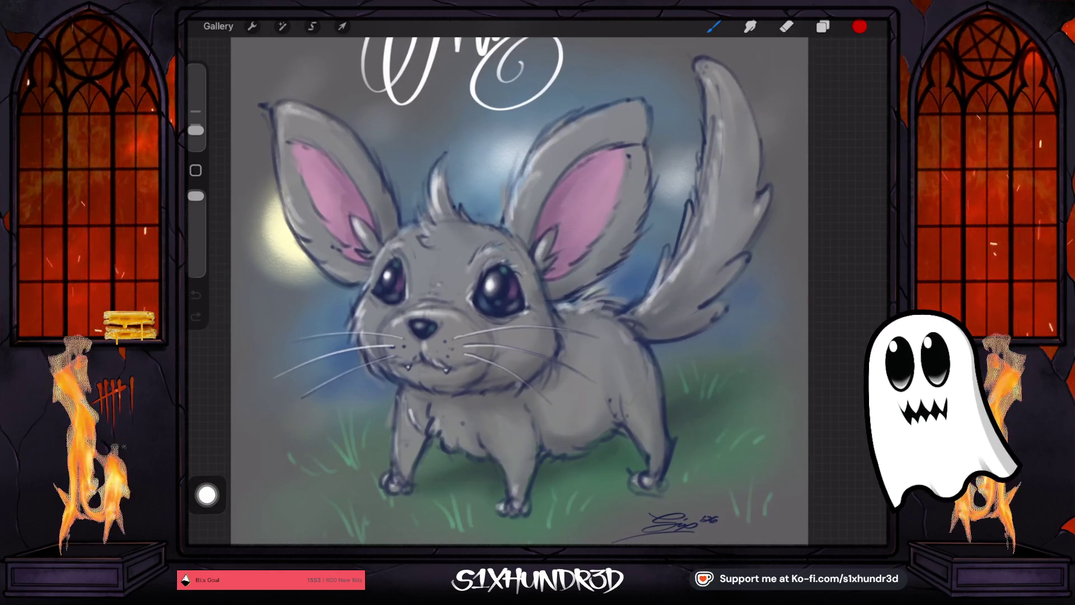
scroll(521, 291, down, 2)
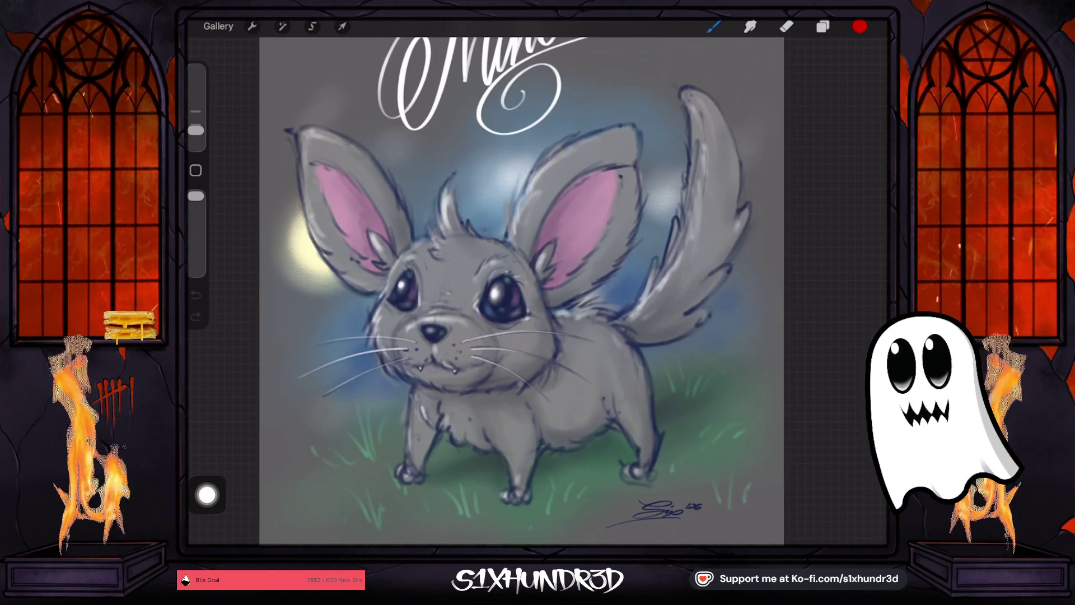
click(218, 26)
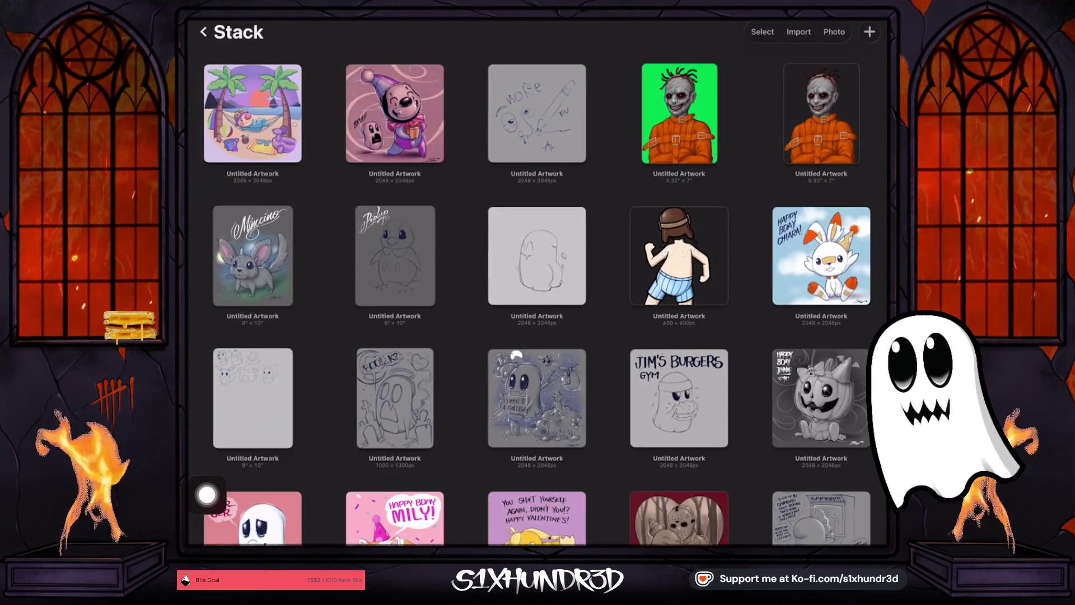
click(210, 33)
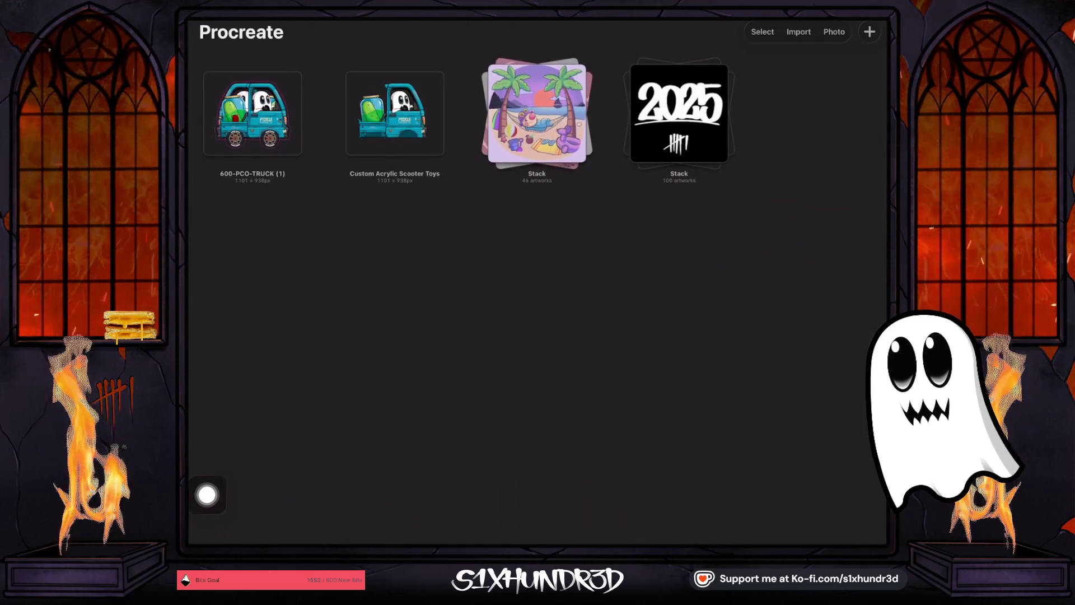
- Open the 600-PCO-TRUCK (1) artwork and zoom in and out on the pickle truck
click(253, 114)
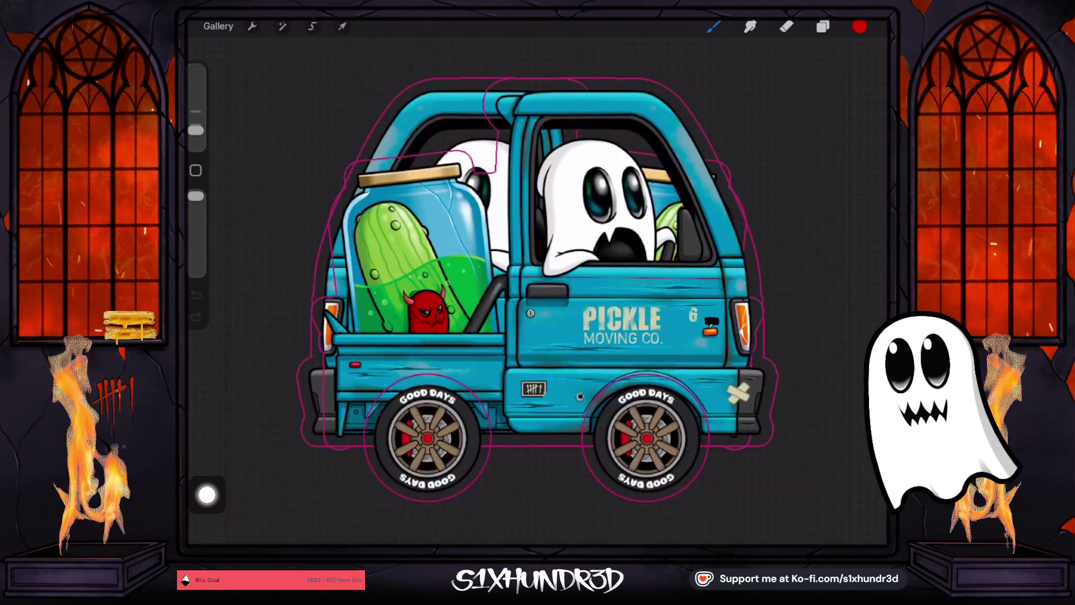
scroll(576, 285, up, 5)
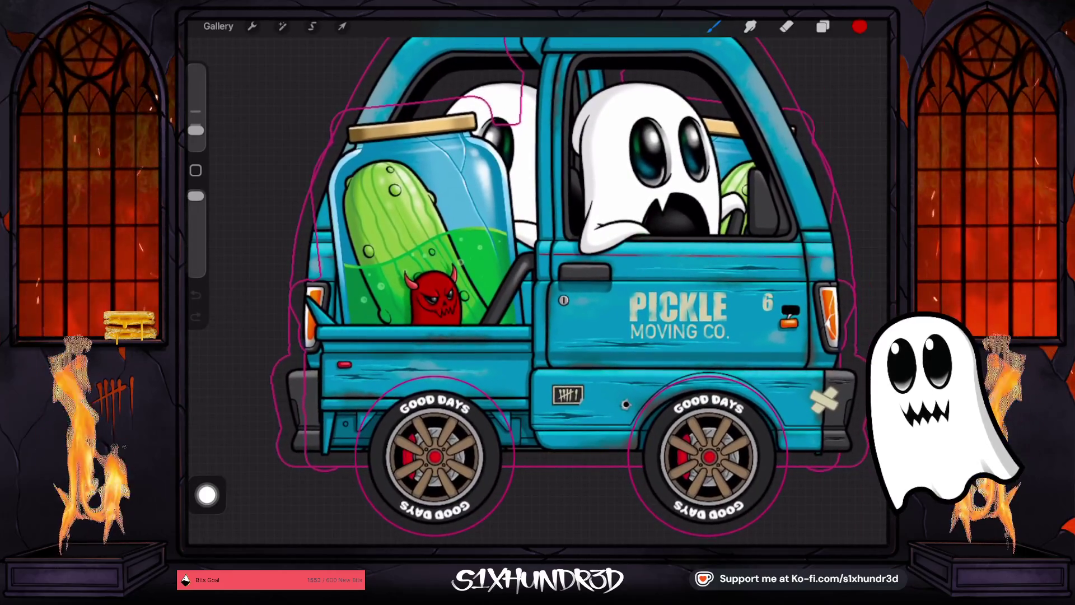
scroll(569, 286, down, 2)
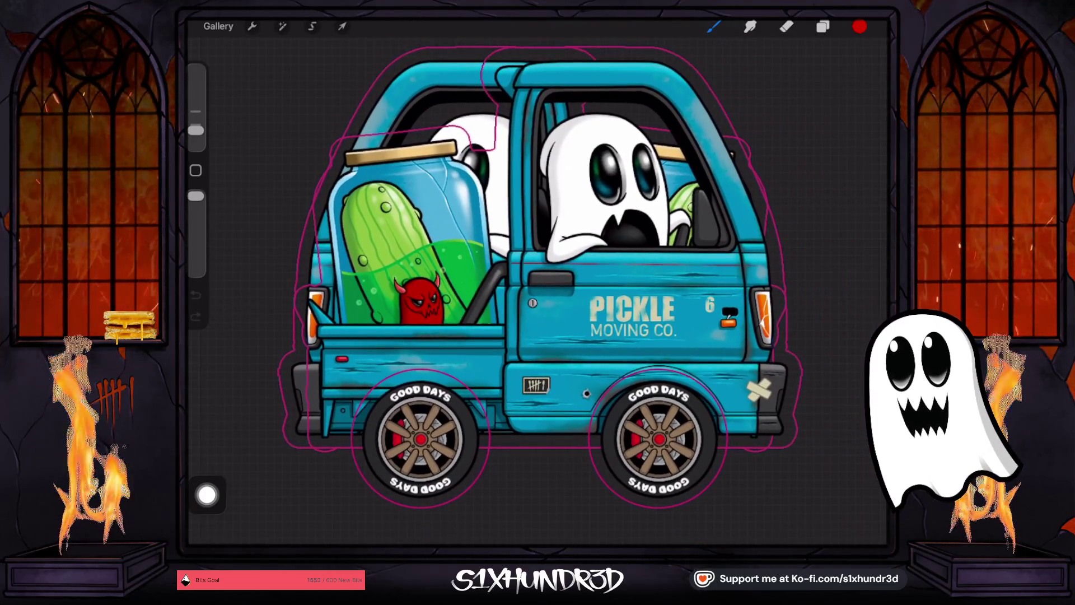
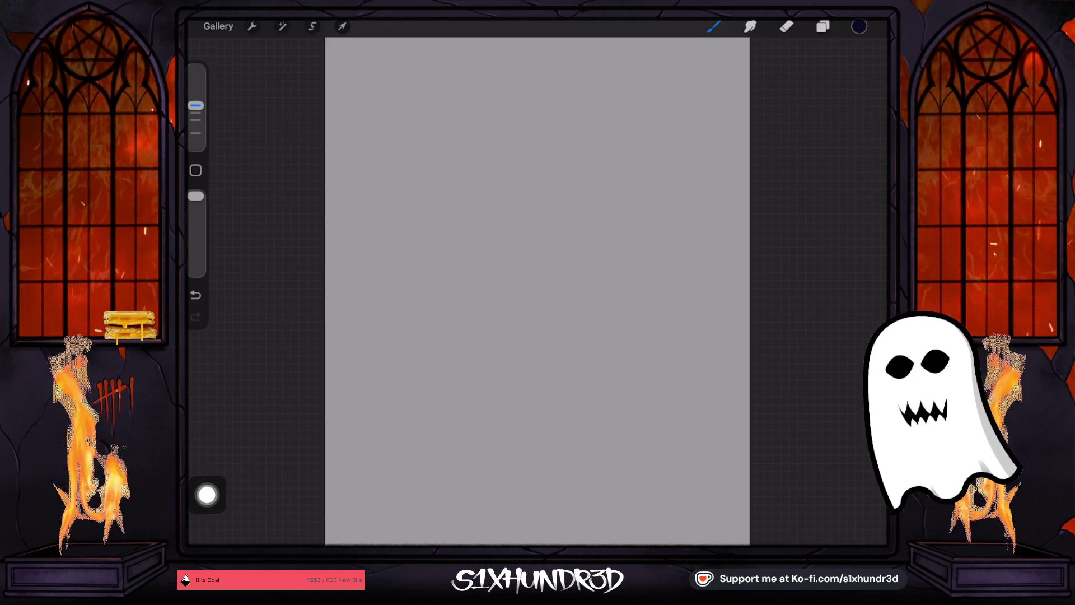
- Enlarge the sketch pencil slightly and undo the two trial strokes
click(713, 26)
click(713, 26)
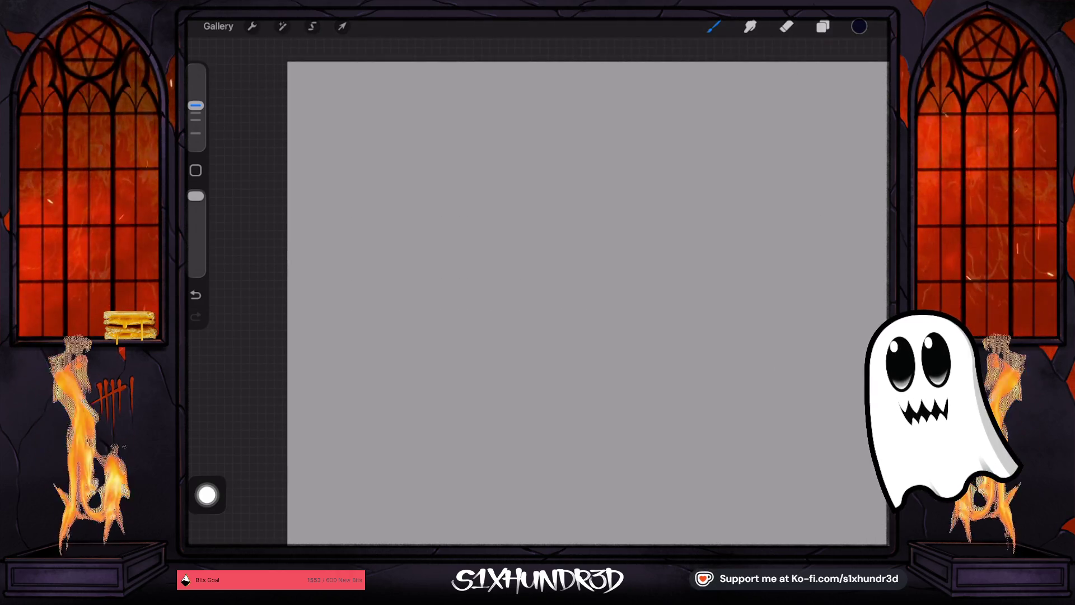
drag(196, 105, 196, 97)
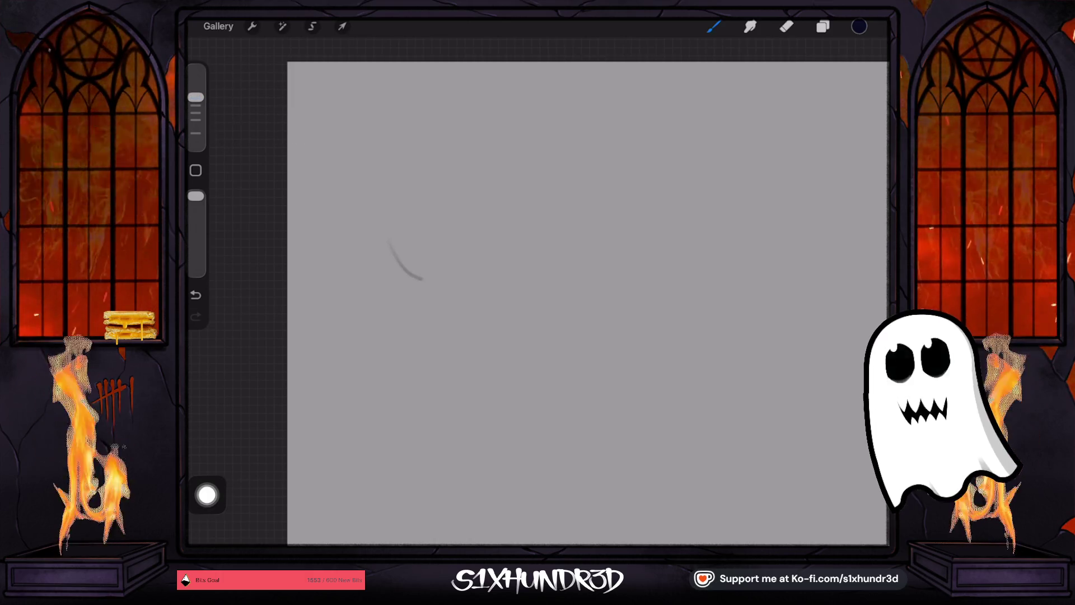
click(195, 294)
click(196, 294)
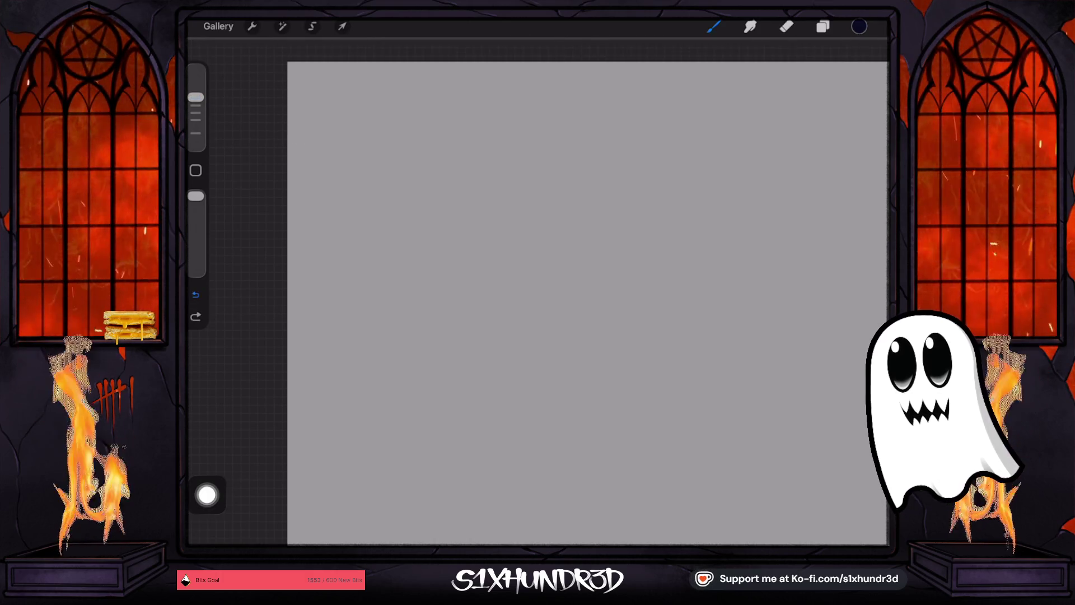
- Draw the round body circle, a faint centre guide line and the left ear's start
drag(406, 270, 438, 289)
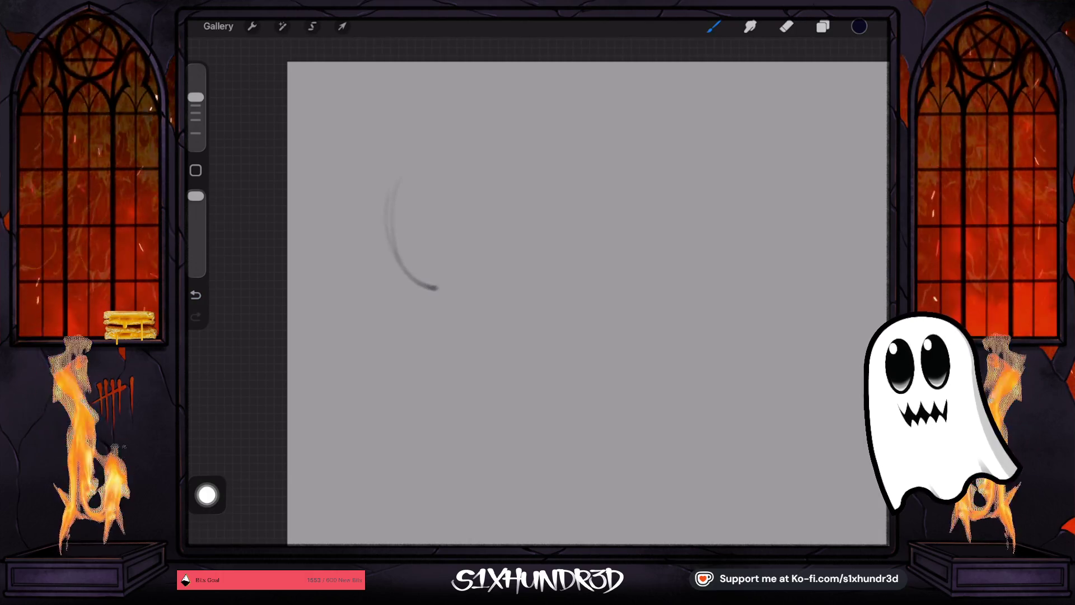
mouse_move(391, 215)
mouse_down()
mouse_move(425, 141)
mouse_move(482, 119)
mouse_move(520, 141)
mouse_move(547, 250)
mouse_up()
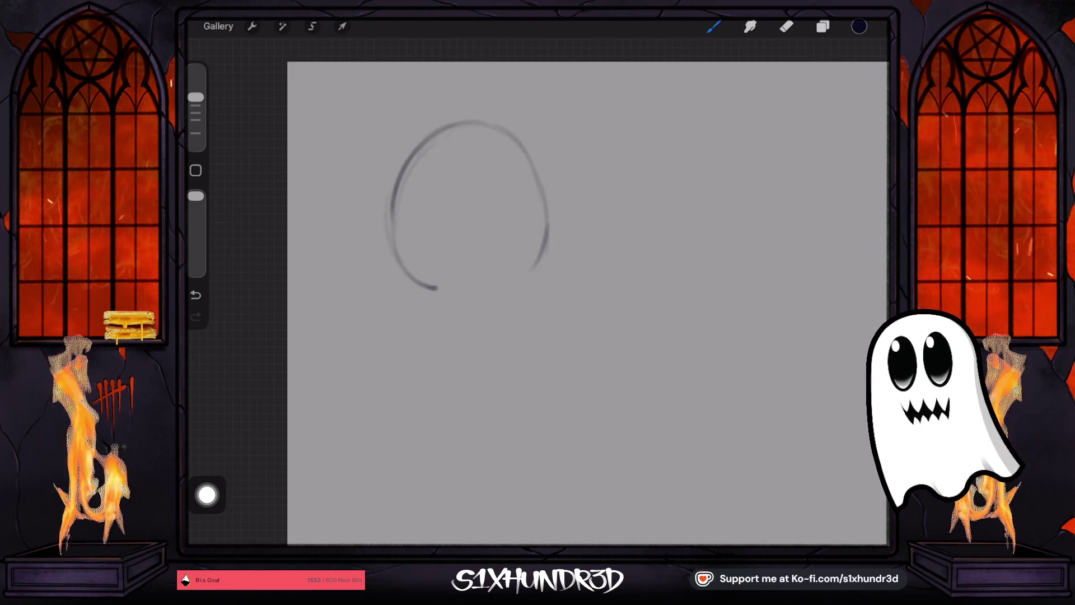
drag(433, 291, 530, 279)
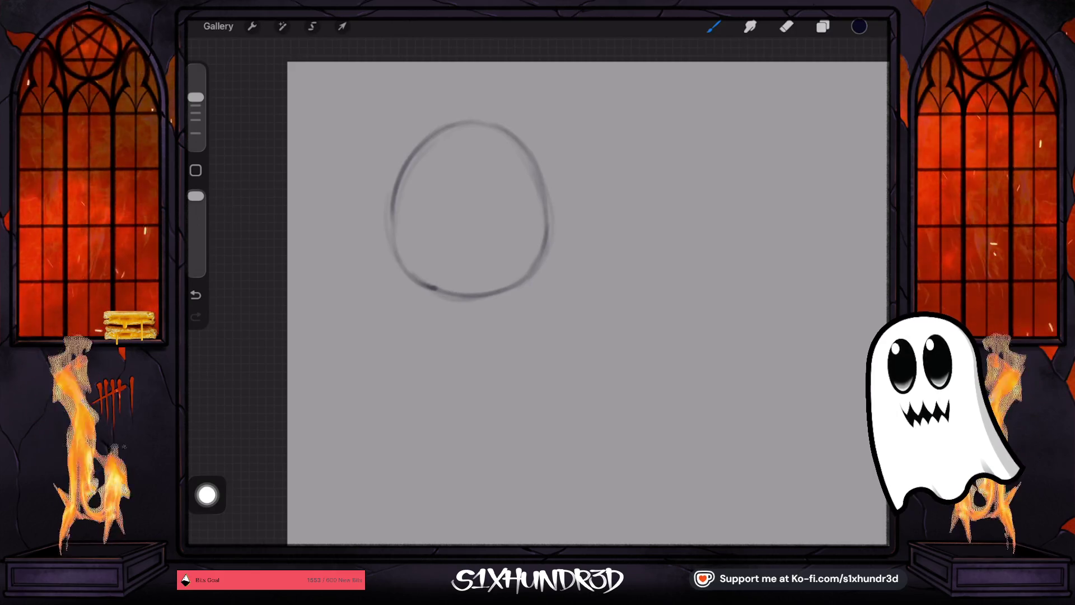
drag(494, 126, 492, 280)
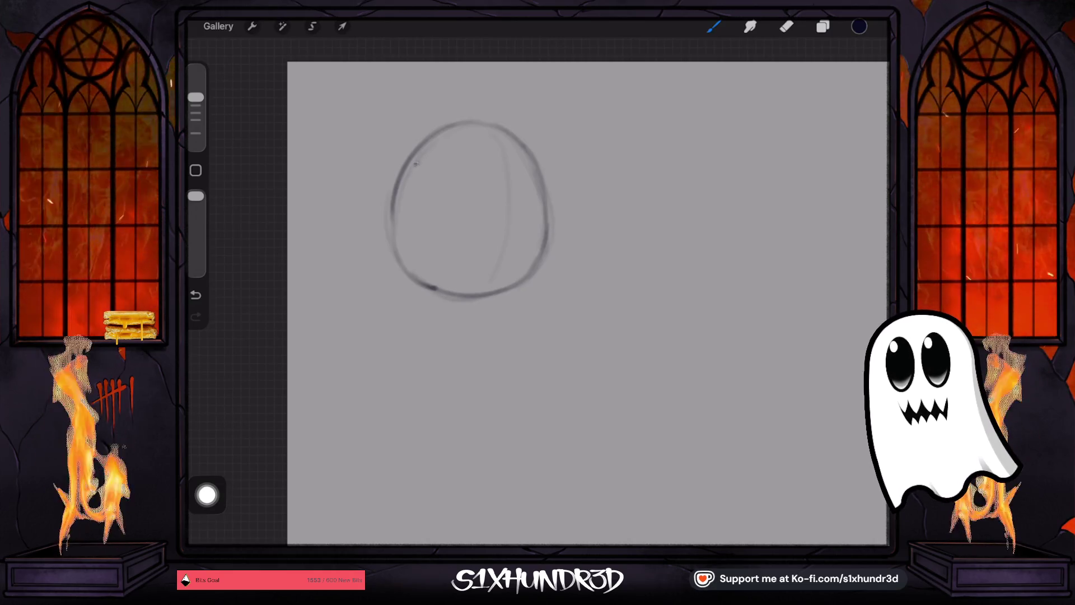
drag(381, 147, 417, 164)
mouse_move(381, 112)
mouse_down()
mouse_move(415, 164)
mouse_move(408, 93)
mouse_up()
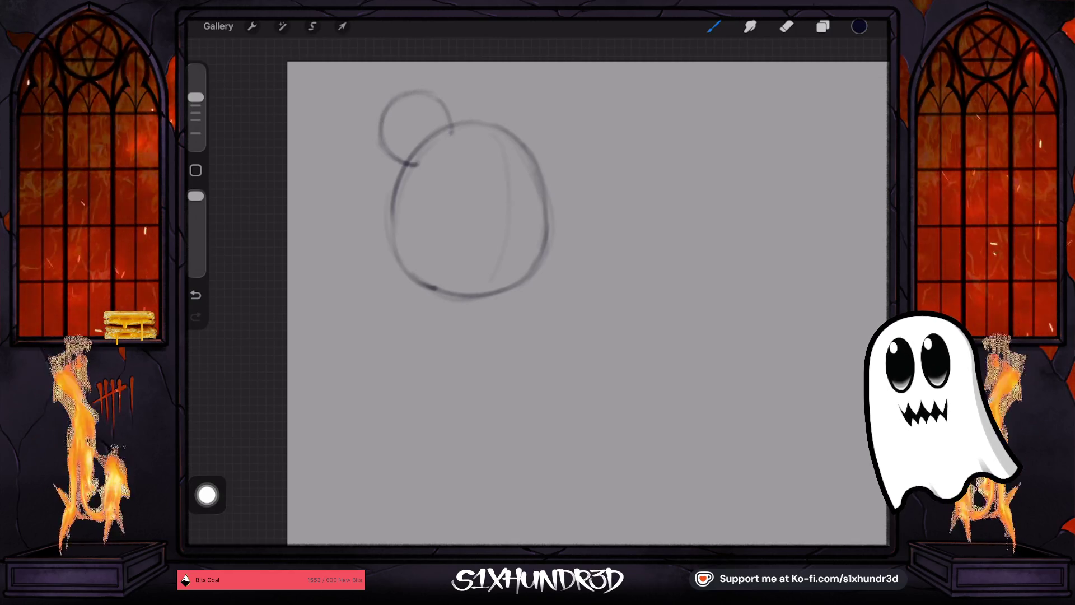
- Draw the right ear above the head and the left eye on the face
mouse_move(546, 96)
mouse_down()
mouse_move(570, 148)
mouse_move(567, 174)
mouse_move(541, 100)
mouse_move(564, 124)
mouse_up()
click(196, 294)
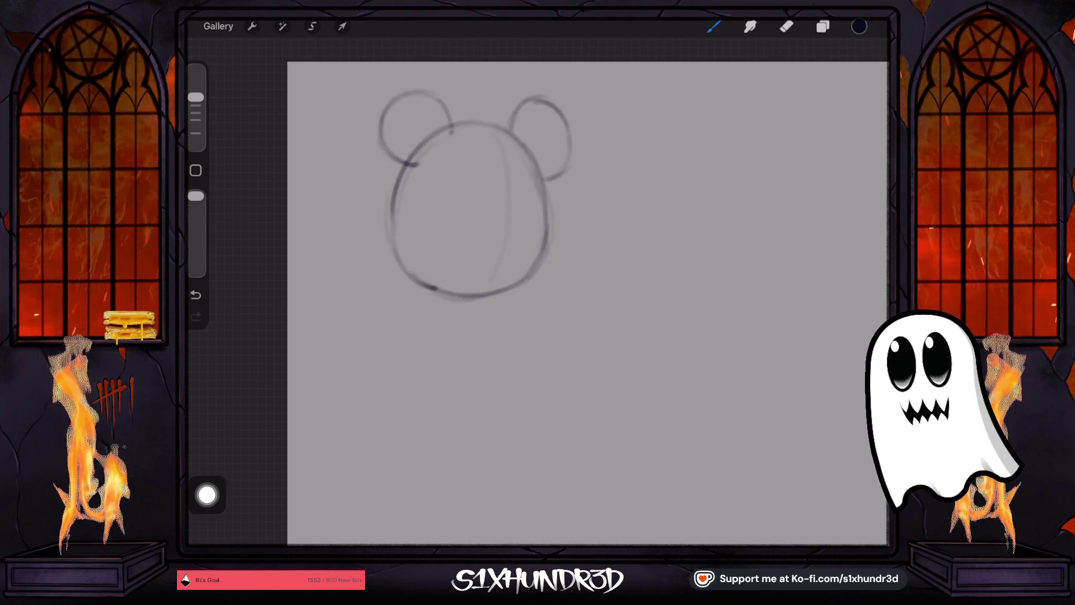
drag(462, 178, 454, 181)
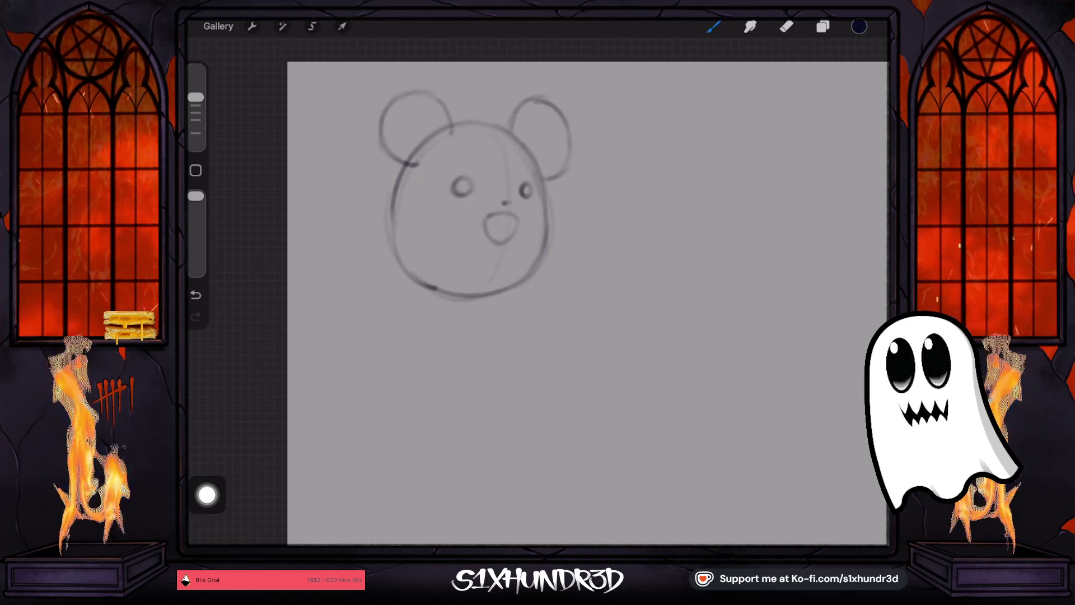
- Draw both arms and both feet, then start the zigzag tail at the lower left
mouse_move(411, 209)
mouse_down()
mouse_move(407, 230)
mouse_move(443, 245)
mouse_up()
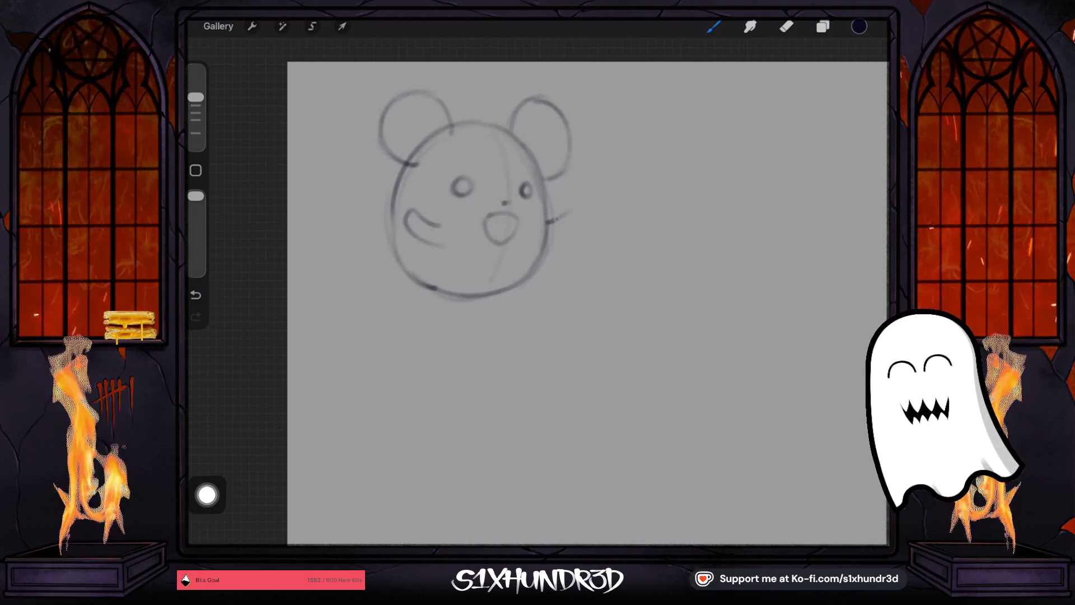
key(ctrl+z)
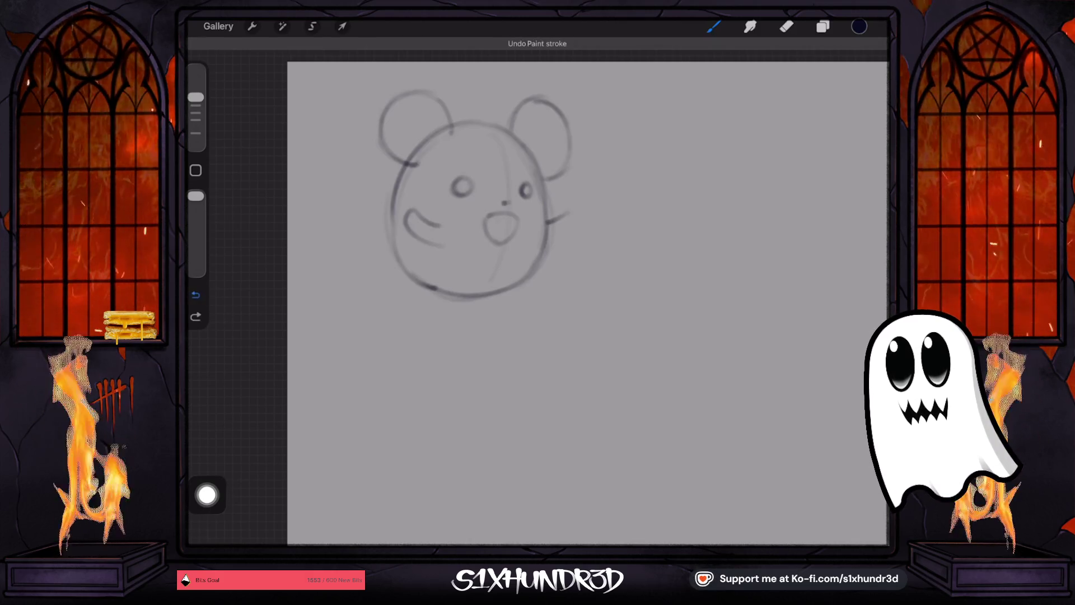
mouse_move(551, 223)
mouse_down()
mouse_move(569, 214)
mouse_move(569, 232)
mouse_up()
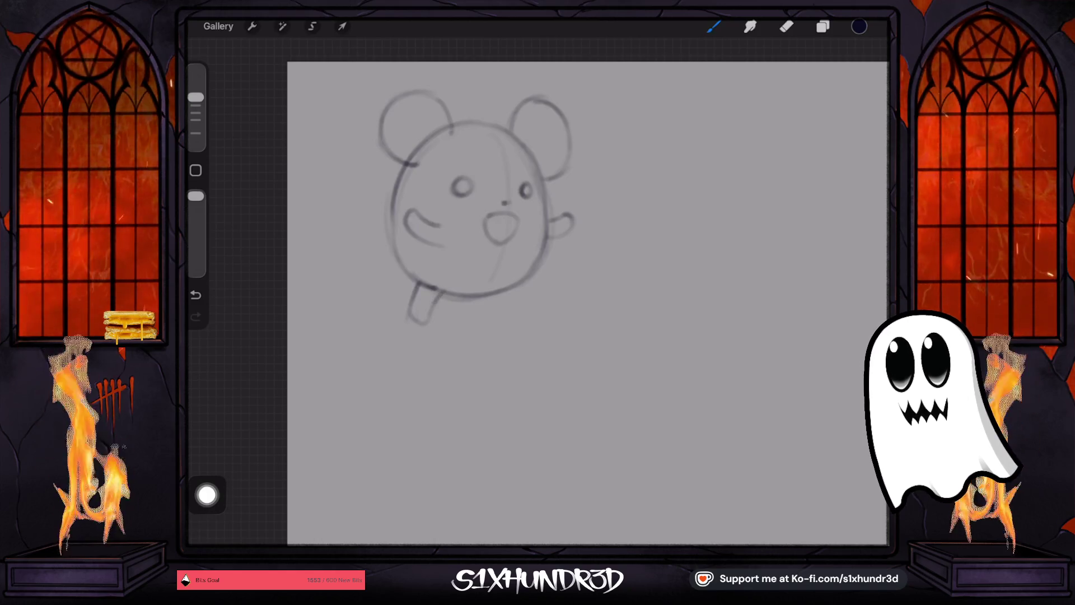
key(ctrl+z)
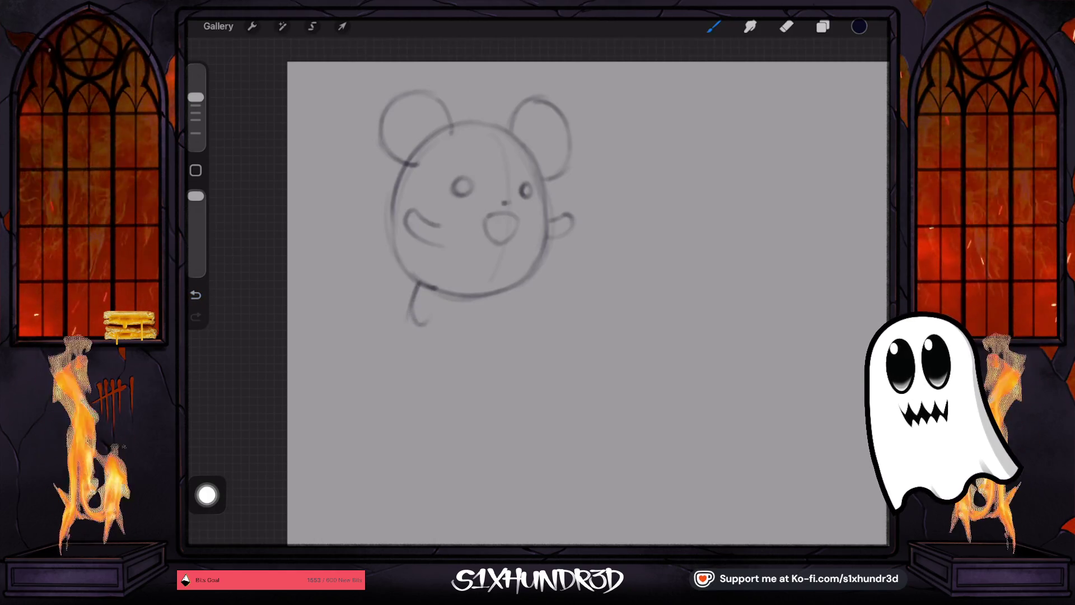
drag(409, 317, 434, 289)
drag(511, 287, 538, 277)
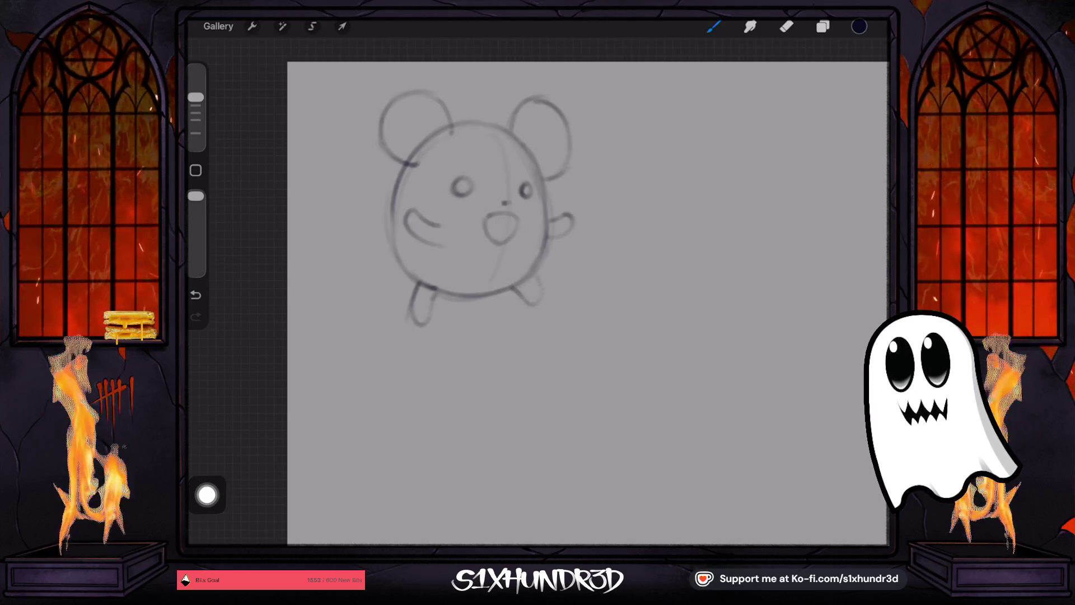
mouse_move(402, 271)
mouse_down()
mouse_move(377, 249)
mouse_move(370, 279)
mouse_move(312, 152)
mouse_up()
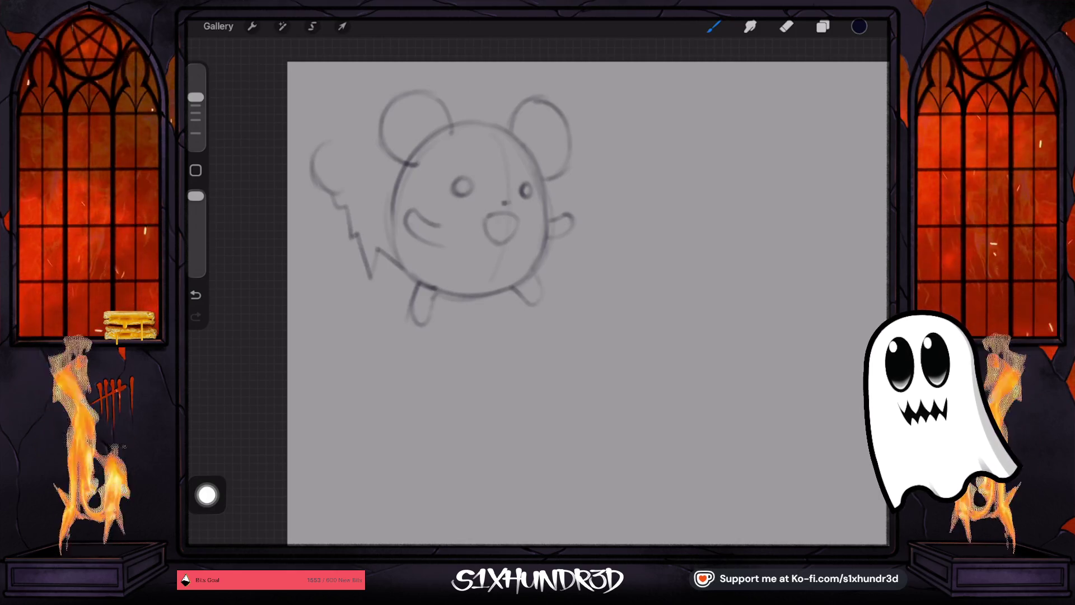
- Draw the tail-tip ball and set the eraser to about 27% with higher opacity, then resume the pencil
mouse_move(313, 184)
mouse_down()
mouse_move(358, 167)
mouse_move(335, 195)
mouse_up()
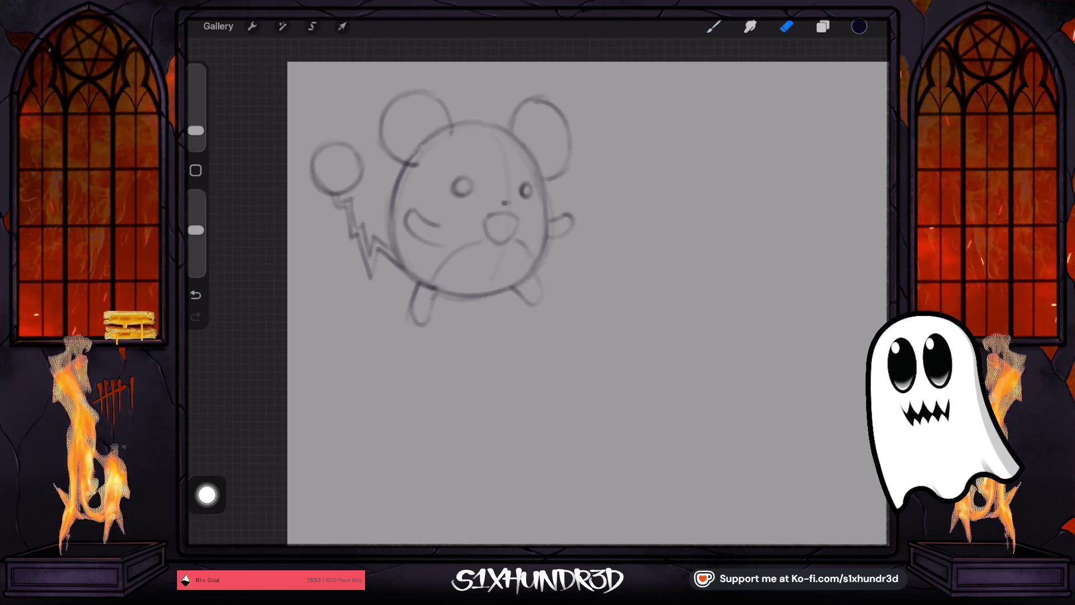
drag(196, 130, 196, 124)
drag(196, 230, 195, 196)
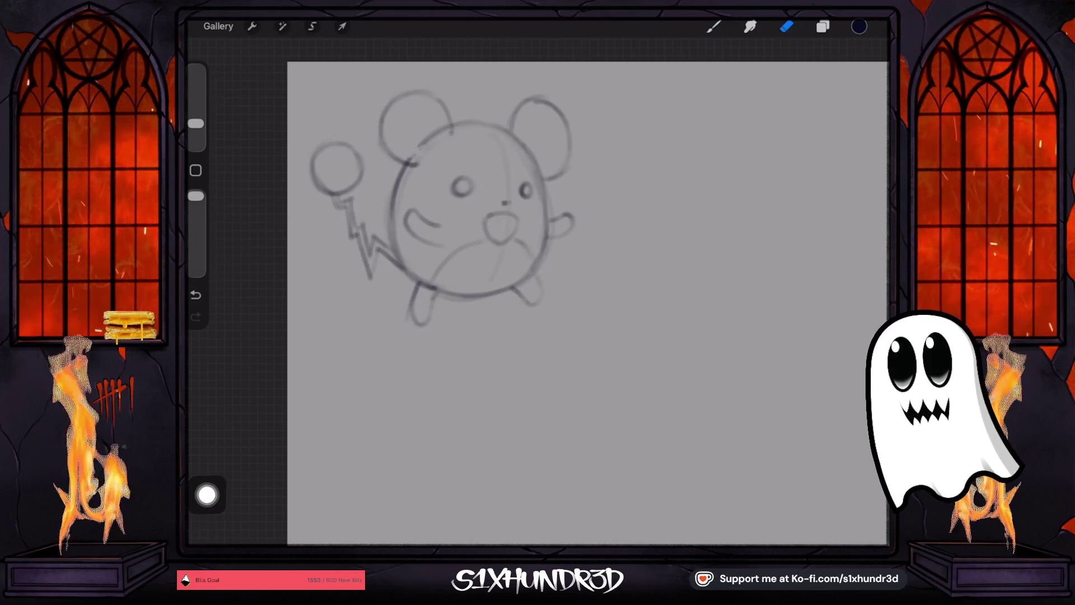
drag(196, 123, 195, 104)
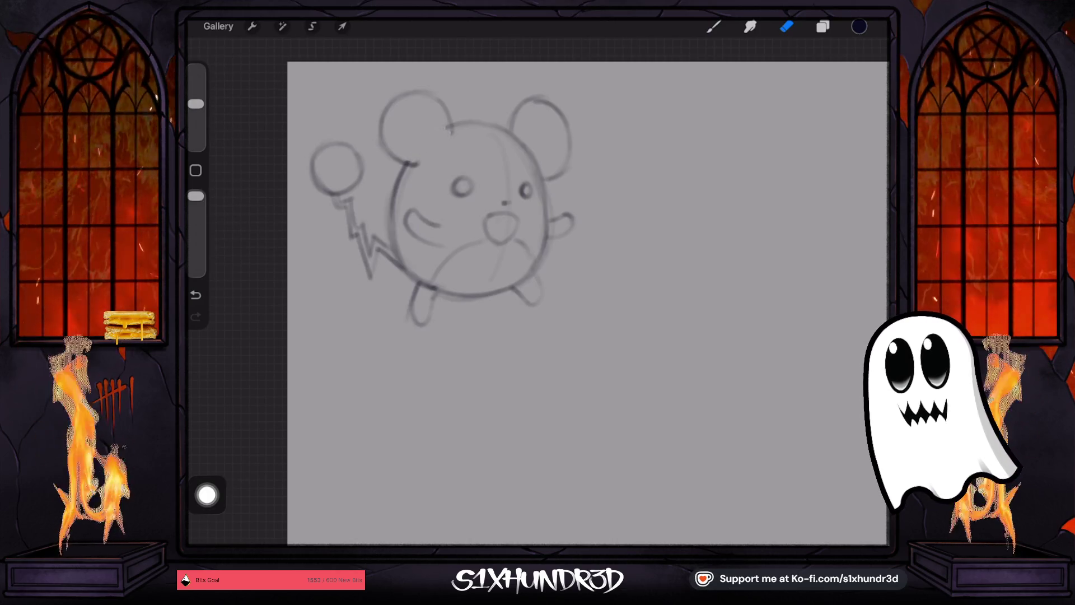
key(b)
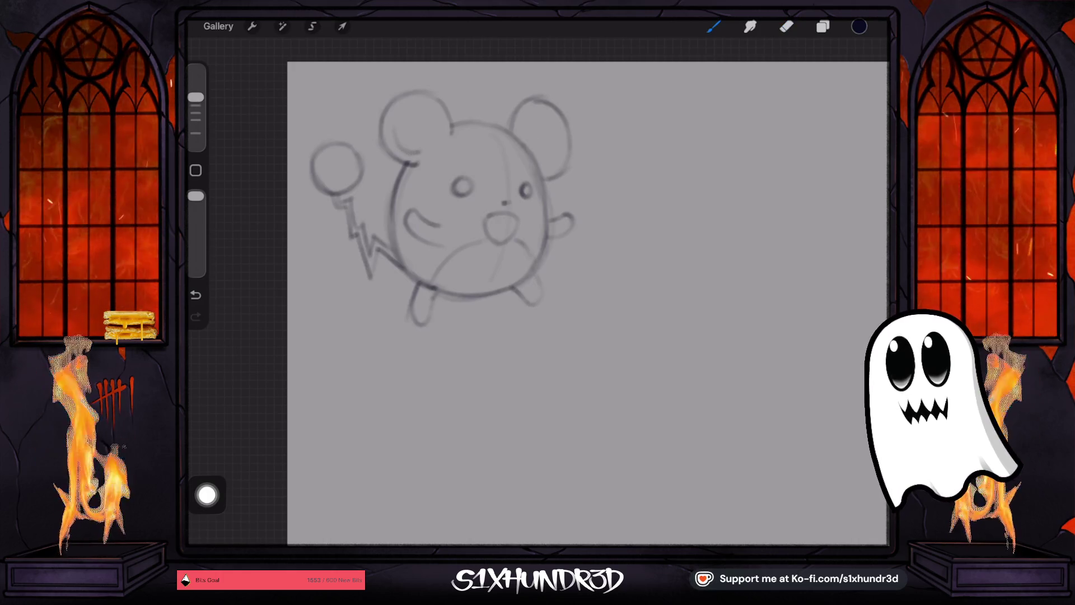
key(ctrl+z)
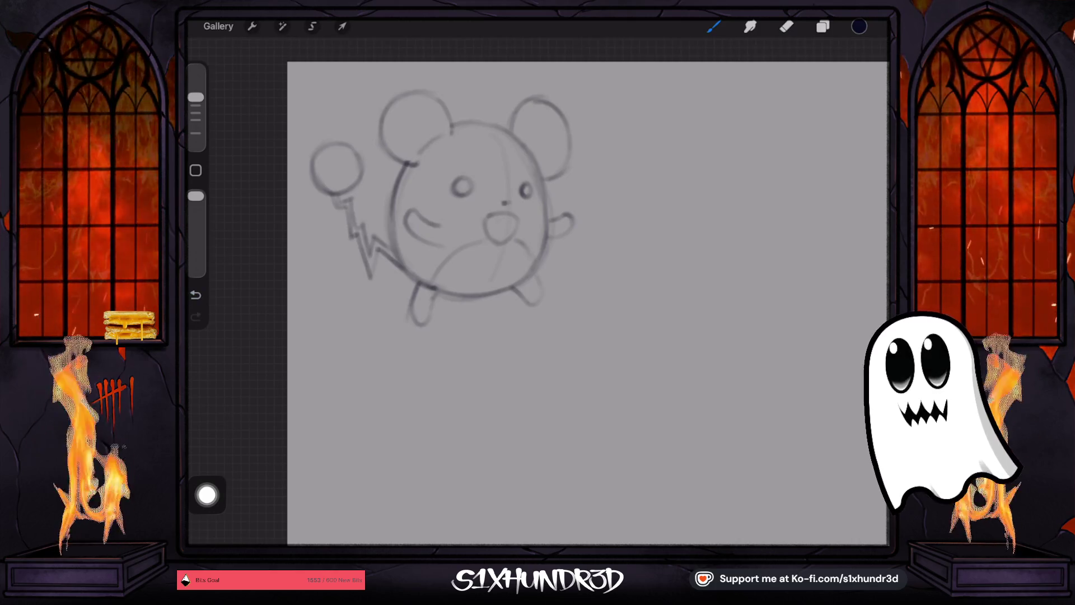
- Add inner curves to both ears, darken the left eye, and retrace the mouth and head top
drag(417, 148, 443, 131)
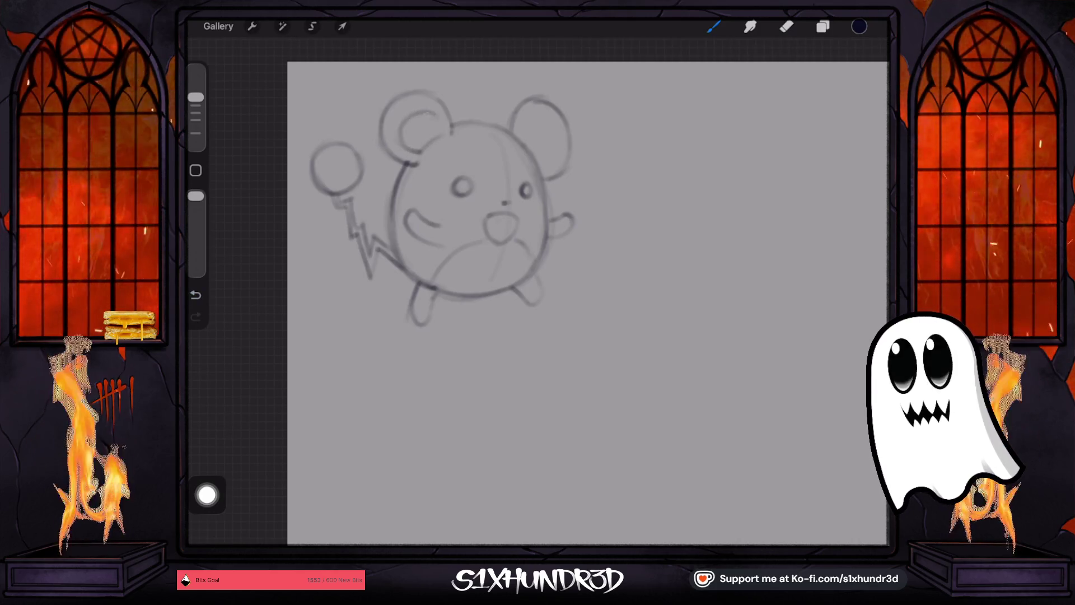
mouse_move(518, 135)
mouse_down()
mouse_move(548, 124)
mouse_move(524, 150)
mouse_up()
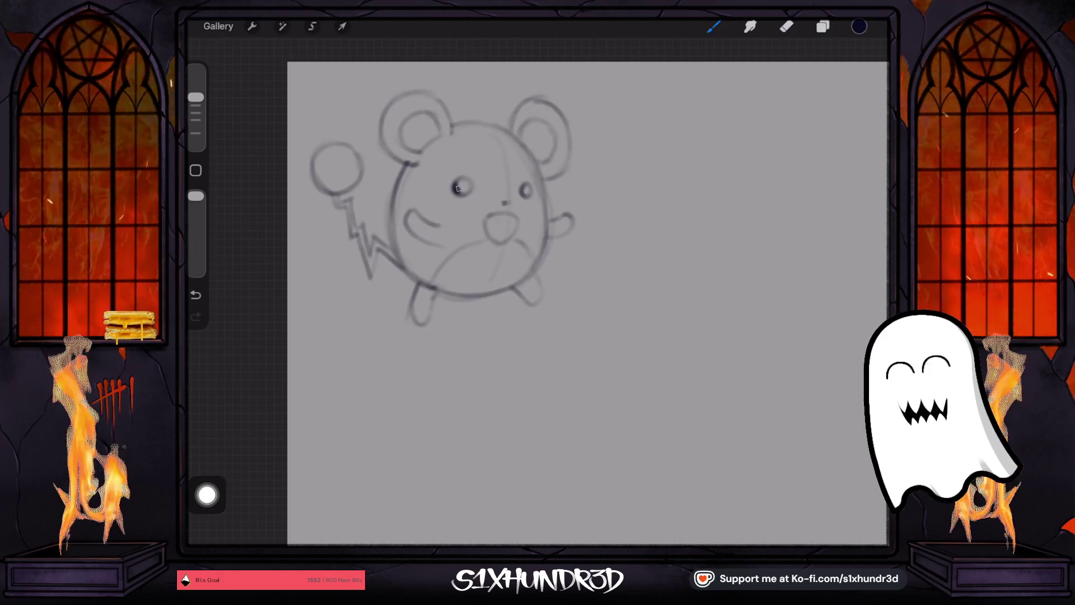
drag(458, 184, 527, 194)
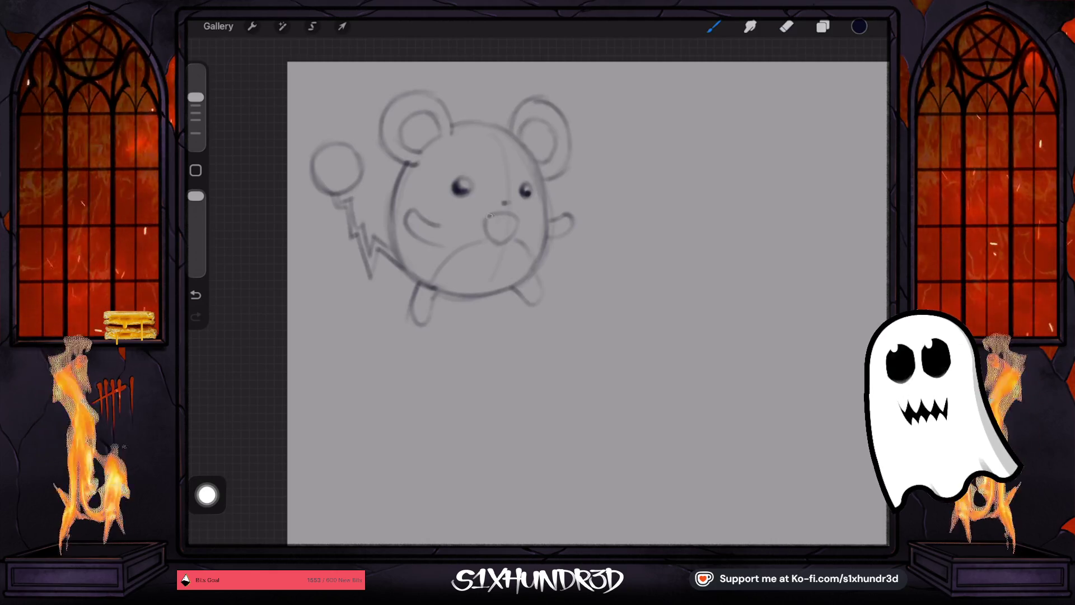
drag(488, 218, 514, 214)
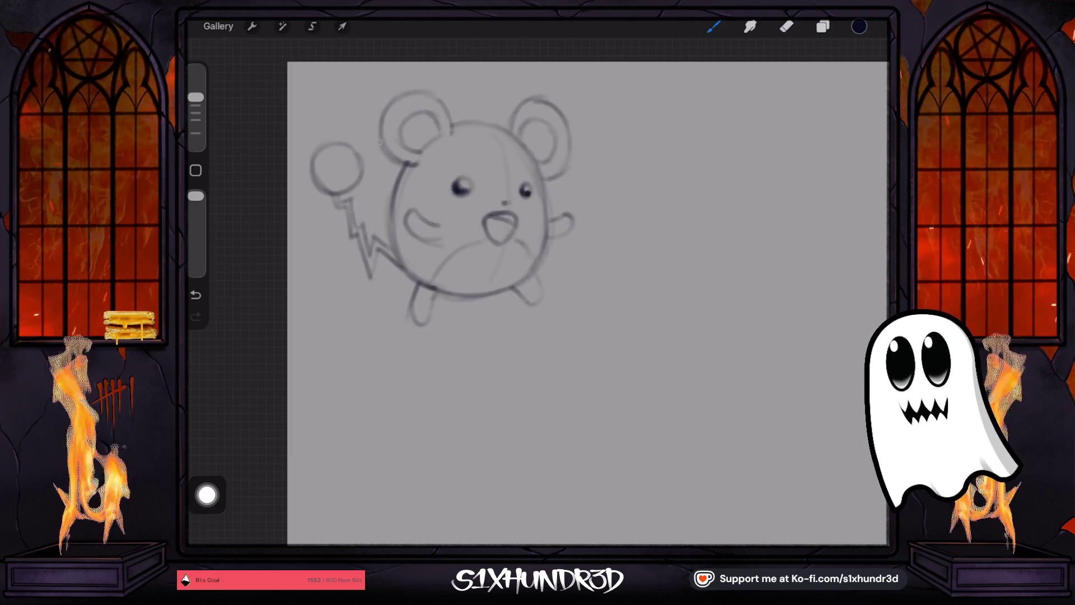
drag(454, 129, 491, 124)
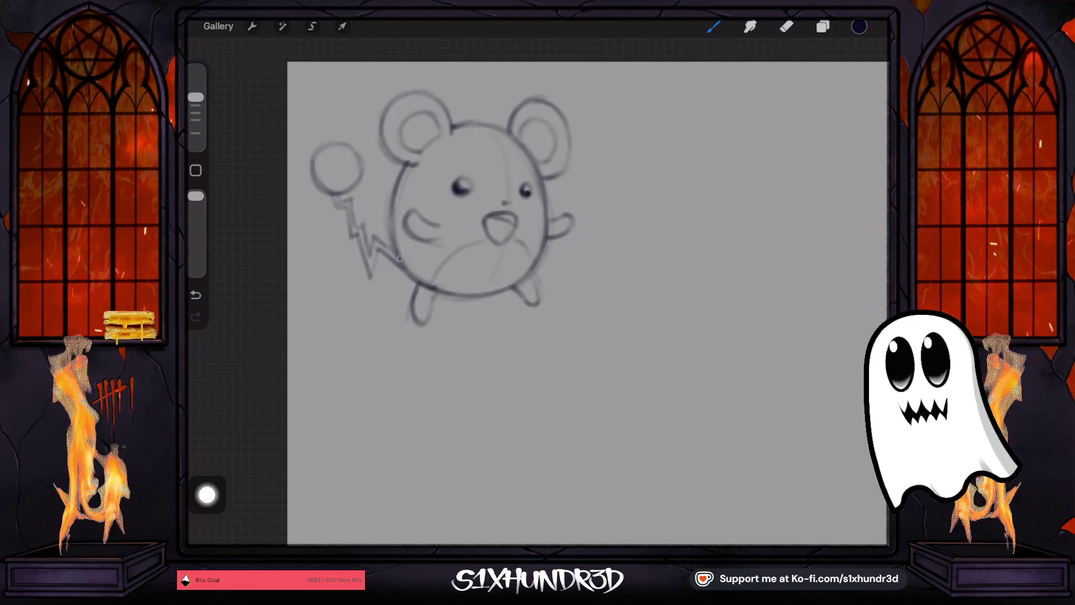
mouse_move(470, 213)
mouse_down()
mouse_move(456, 247)
mouse_move(384, 223)
mouse_move(375, 246)
mouse_move(408, 228)
mouse_move(439, 241)
mouse_move(420, 240)
mouse_up()
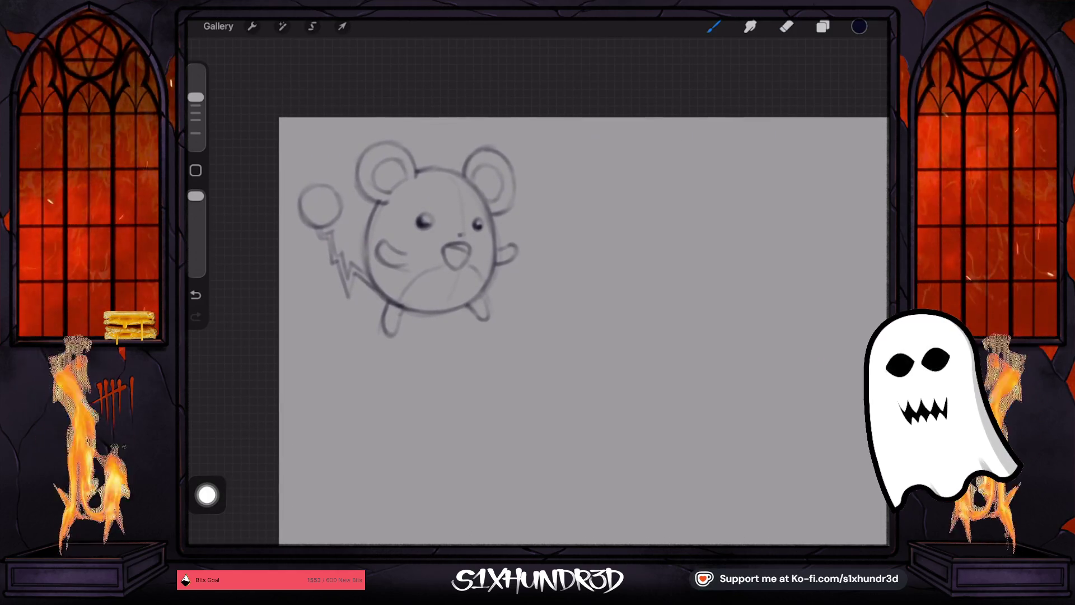
- Switch to the Brush Pen brush at a fine 2% size
click(713, 26)
click(757, 188)
drag(196, 141, 196, 137)
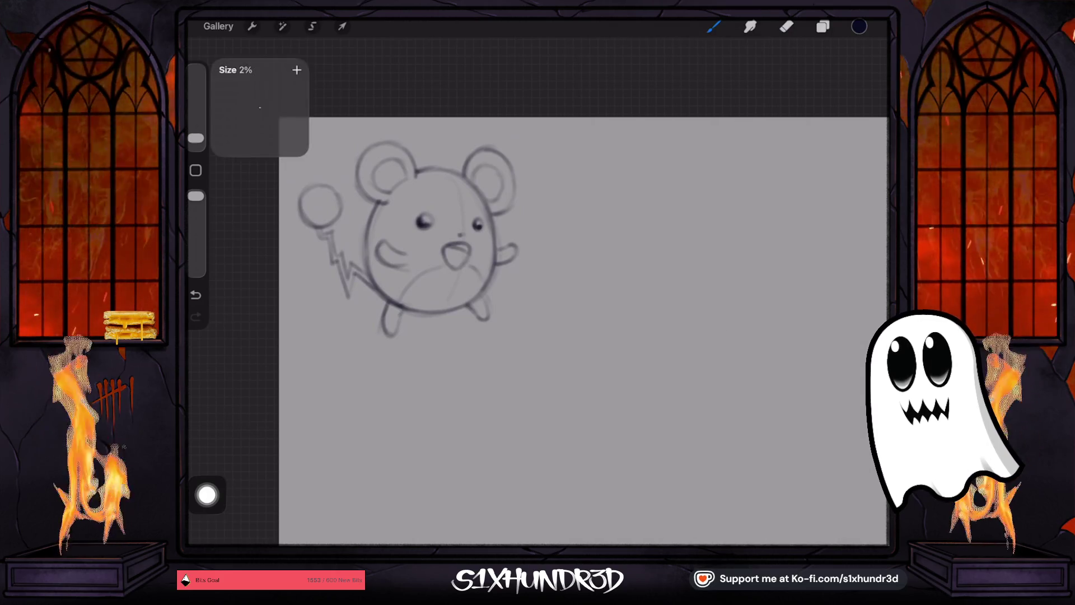
mouse_move(432, 241)
mouse_down()
mouse_move(480, 156)
mouse_move(507, 194)
mouse_up()
- Shift the sketch with Transform and add an empty Layer 2 above it
click(822, 26)
click(342, 26)
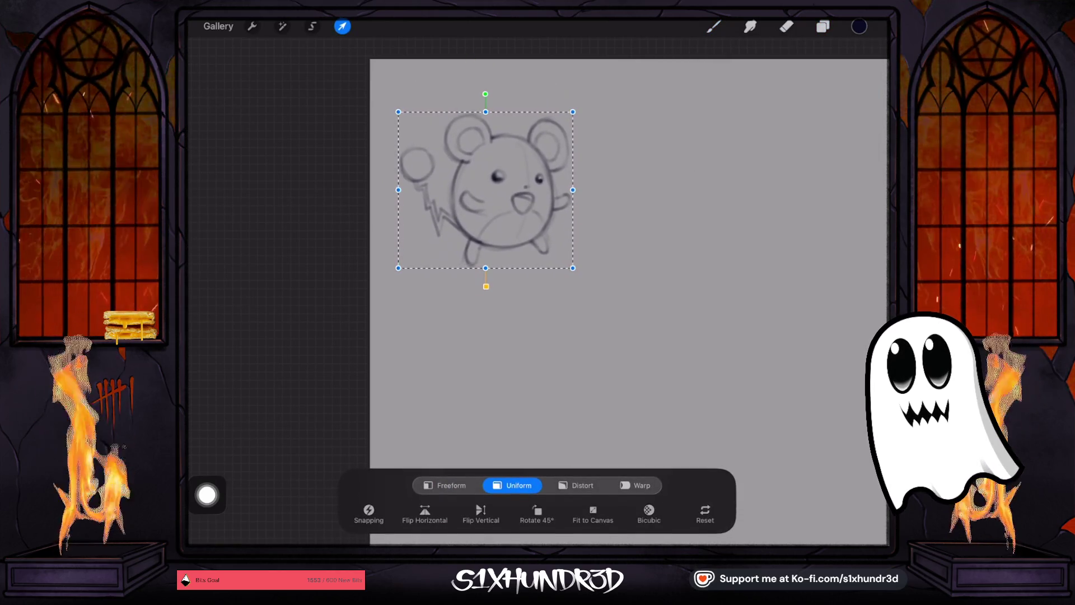
click(823, 27)
click(865, 60)
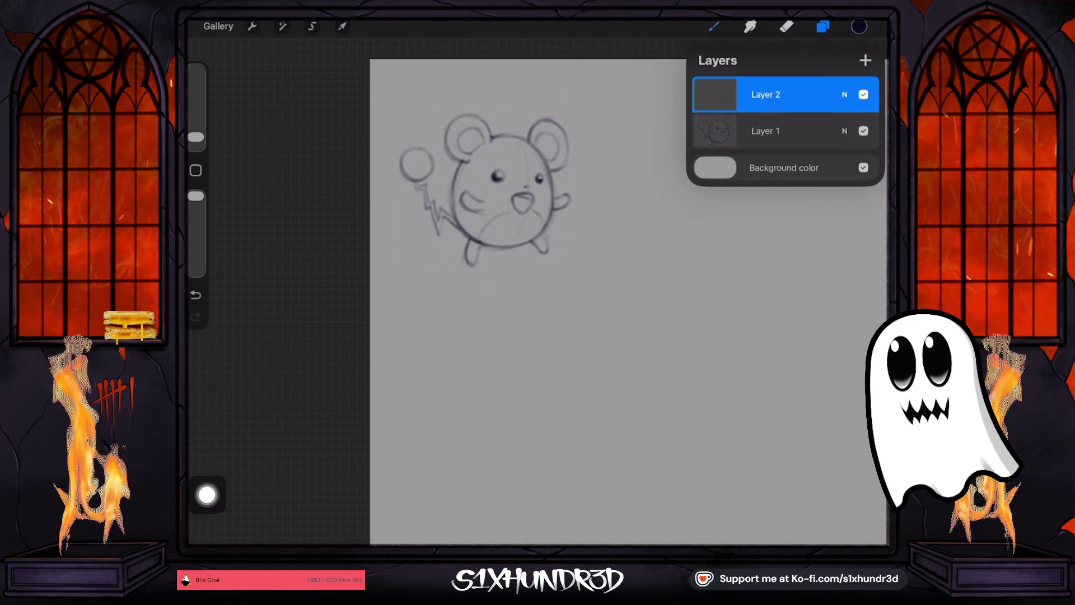
click(713, 26)
mouse_move(484, 190)
mouse_down()
mouse_move(560, 292)
mouse_move(644, 364)
mouse_up()
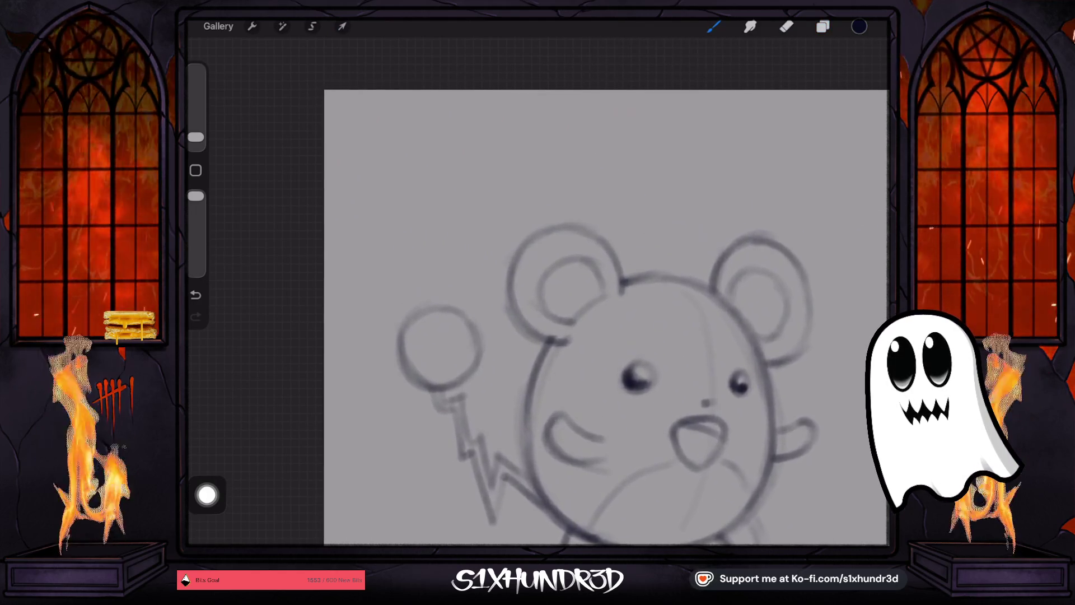
- Letter a calligraphic capital M with the brush at 4%, redoing rejected strokes
drag(446, 180, 416, 291)
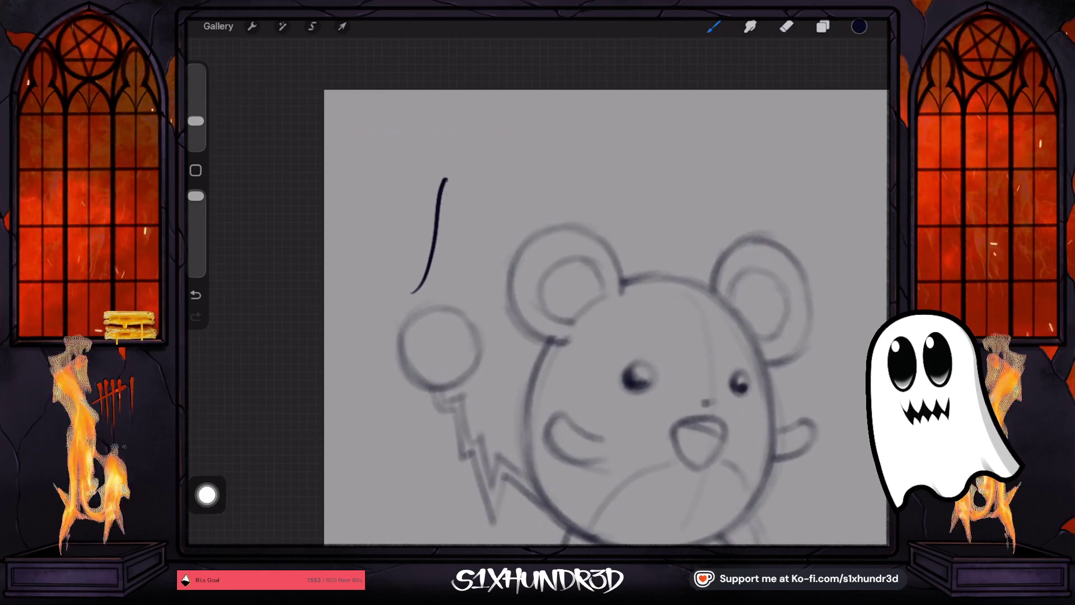
key(ctrl+z)
drag(458, 178, 386, 296)
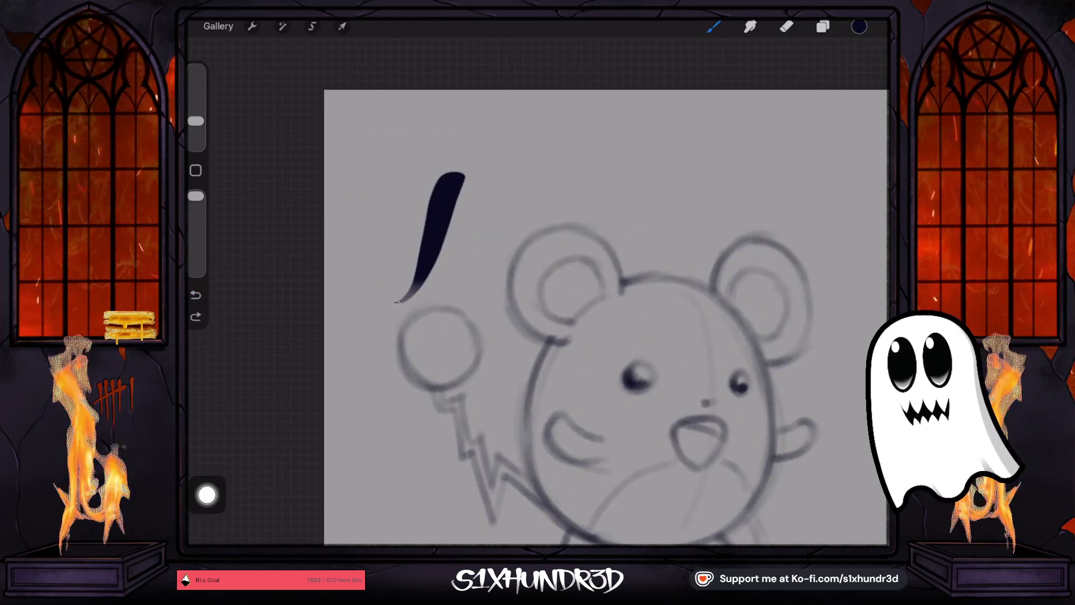
drag(196, 120, 196, 130)
key(ctrl+z)
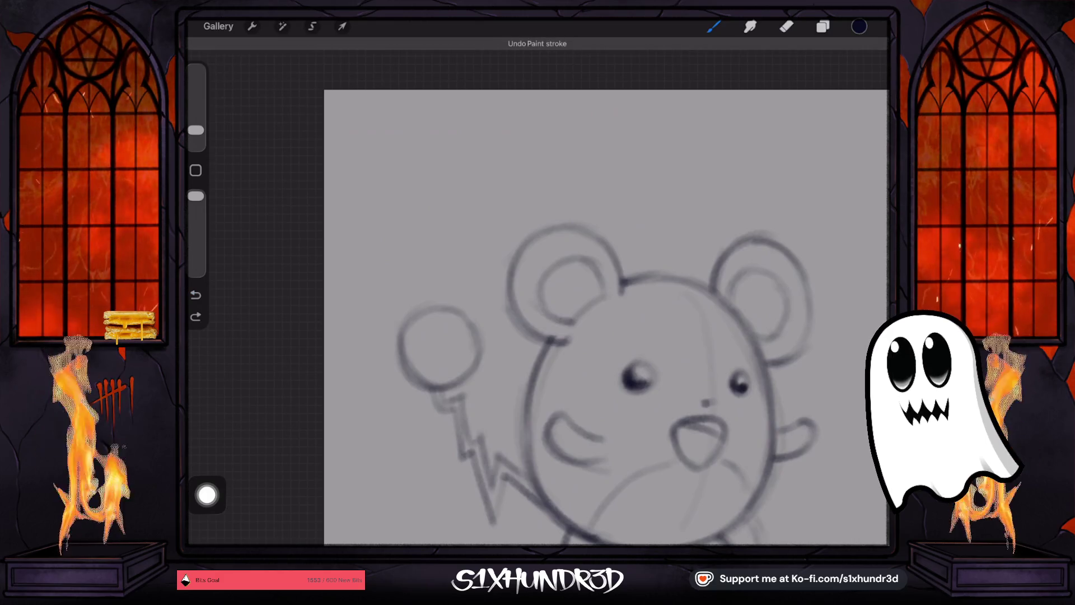
drag(460, 173, 399, 303)
drag(416, 226, 395, 302)
drag(409, 182, 374, 293)
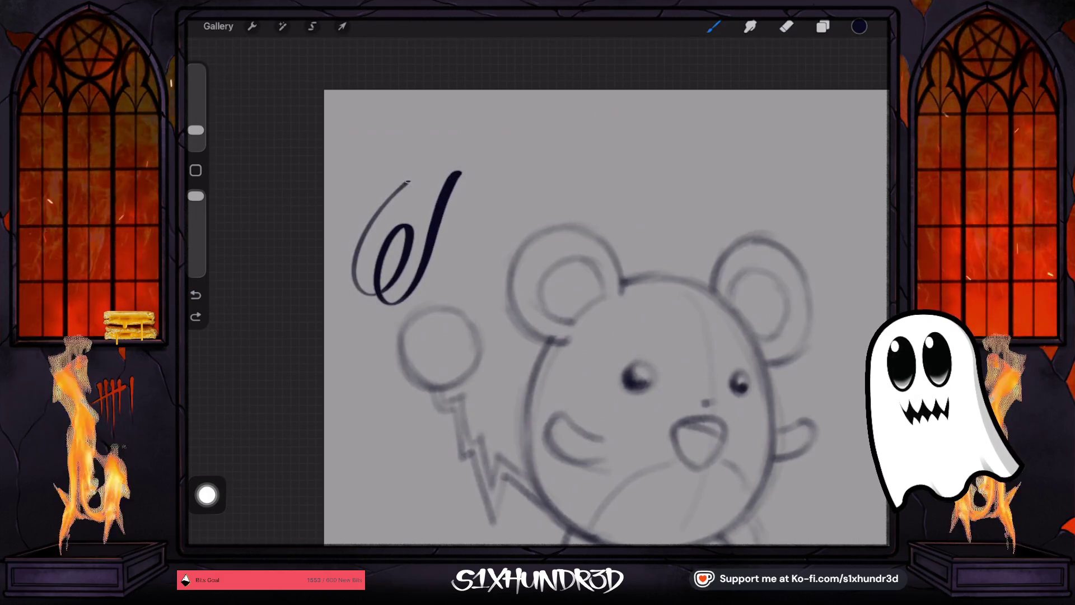
mouse_move(461, 163)
mouse_down()
mouse_move(450, 249)
mouse_move(491, 159)
mouse_move(484, 249)
mouse_move(511, 197)
mouse_move(522, 225)
mouse_up()
- Add the remaining letters and dot the i to complete 'Marill', then zoom out
drag(525, 186, 536, 219)
drag(560, 167, 556, 205)
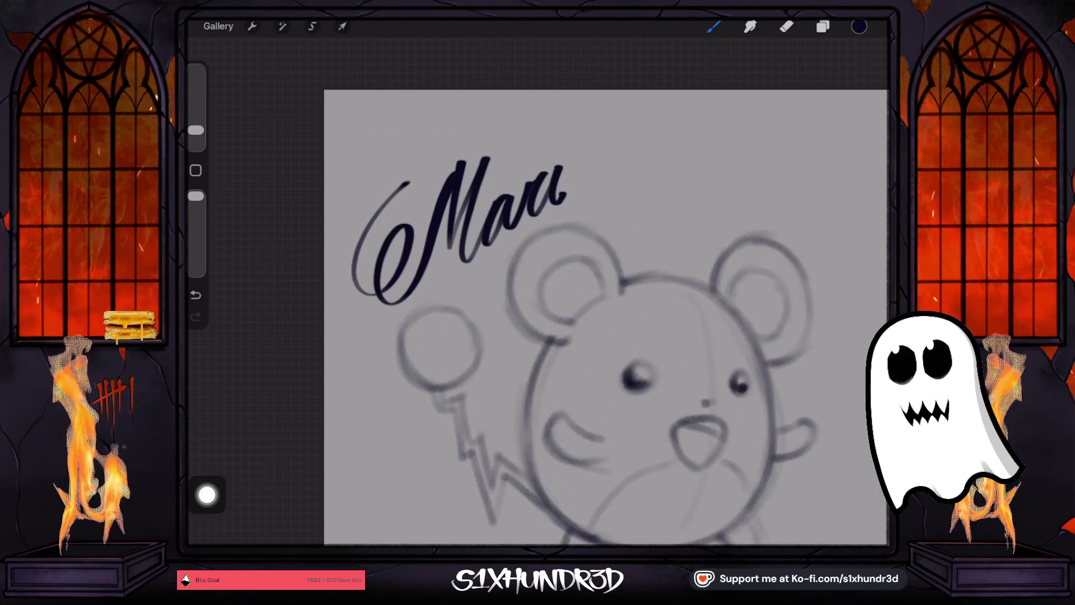
mouse_move(576, 122)
mouse_down()
mouse_move(566, 191)
mouse_move(579, 203)
mouse_up()
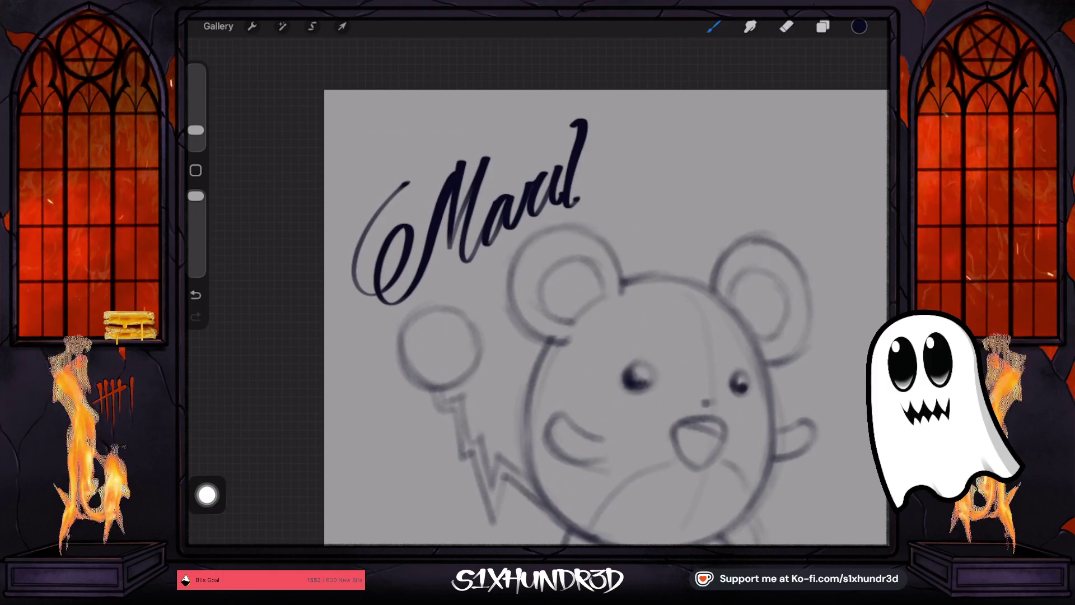
key(ctrl+z)
key(ctrl+shift+z)
drag(605, 114, 601, 185)
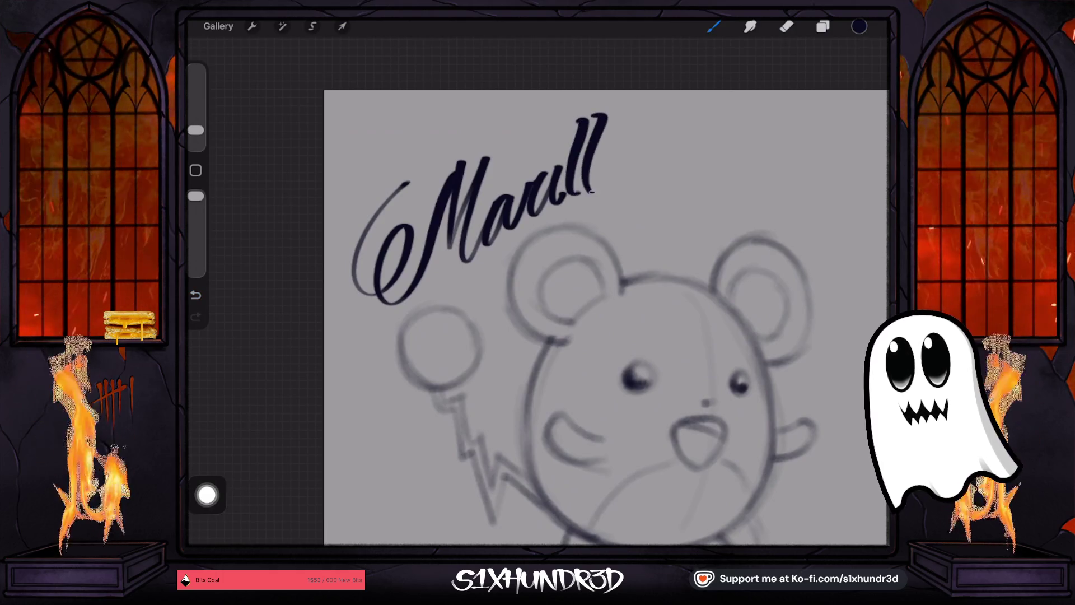
click(555, 150)
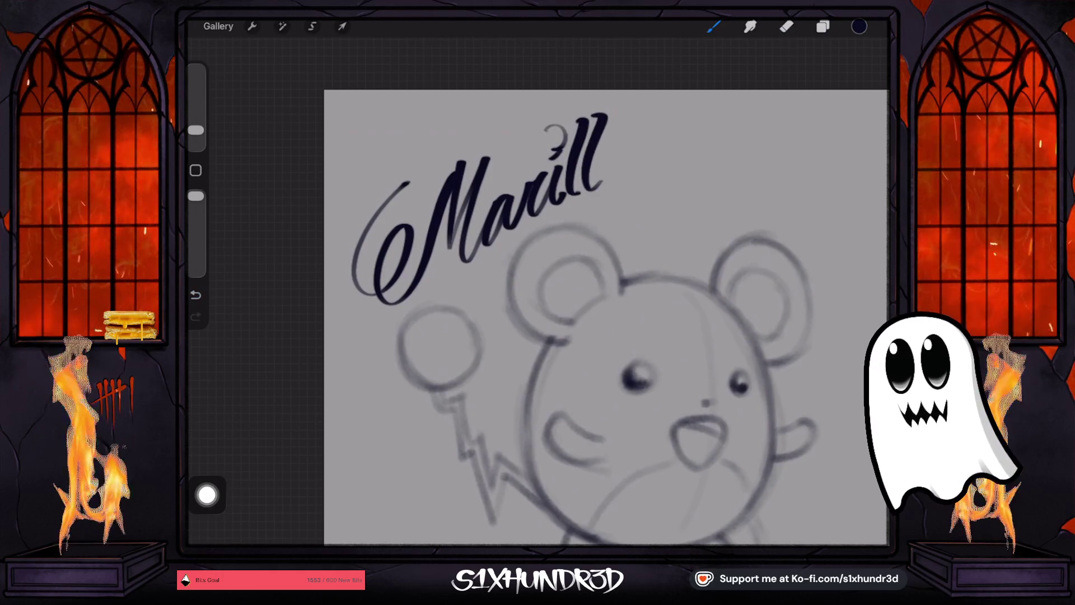
scroll(605, 313, down, 5)
scroll(643, 338, right, 3)
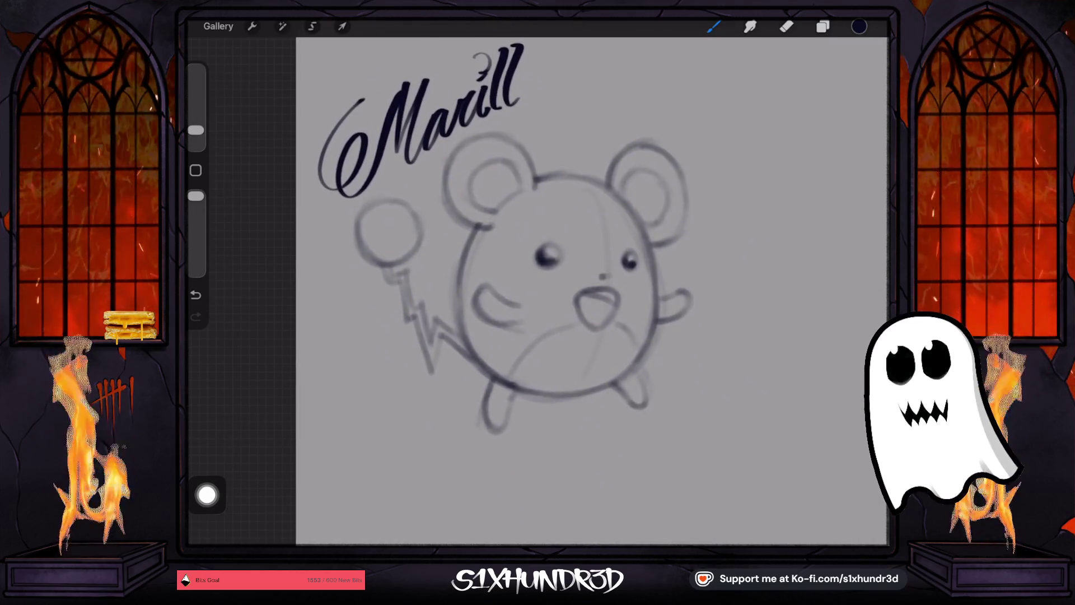
scroll(594, 308, down, 2)
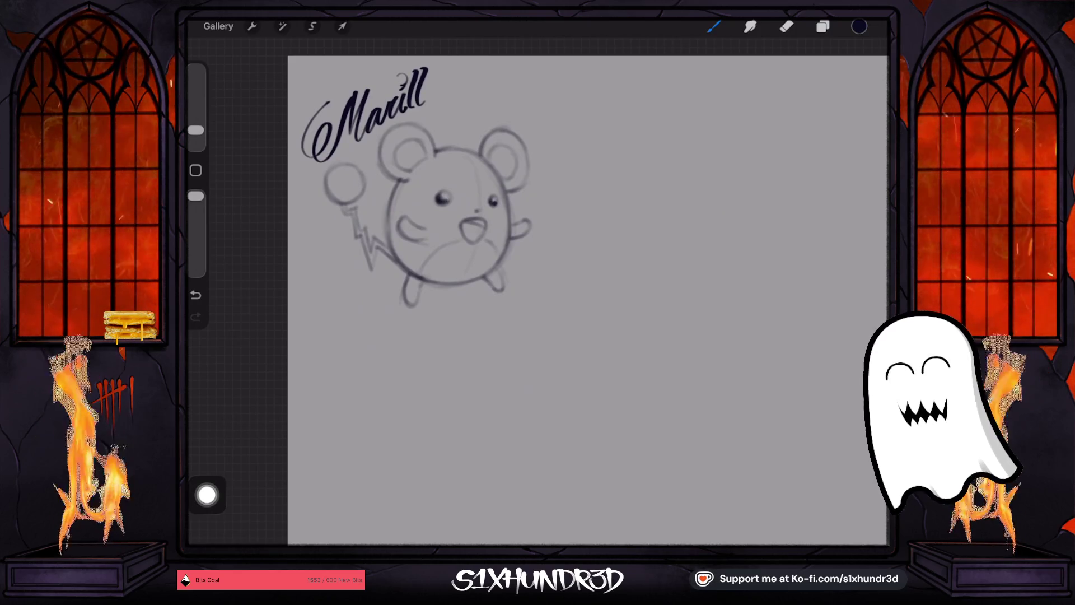
click(822, 26)
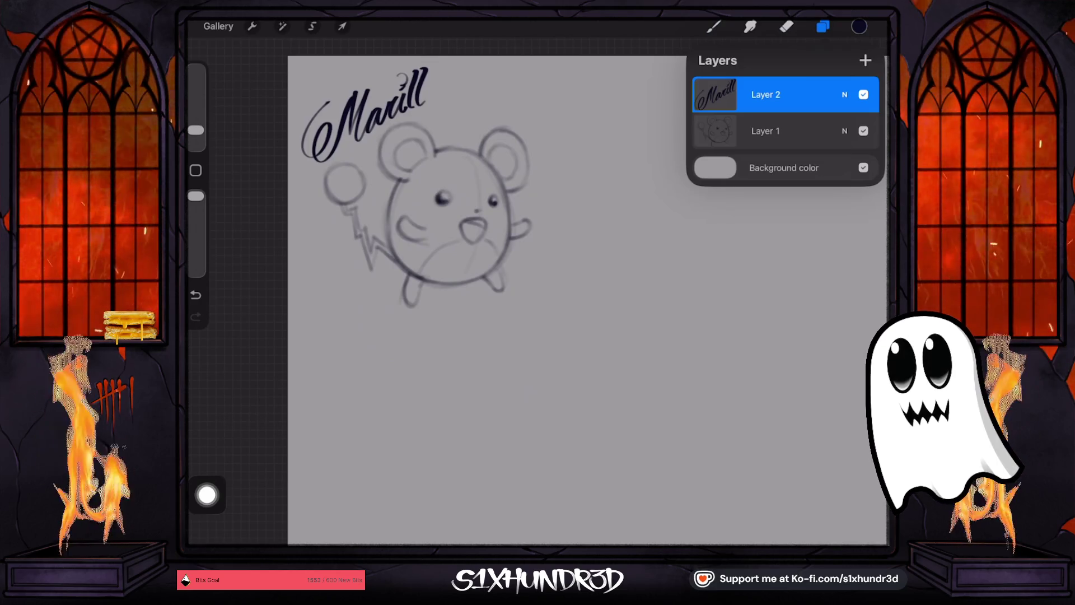
- Add a new Layer 3 and place it beneath Layer 1
scroll(504, 291, down, 5)
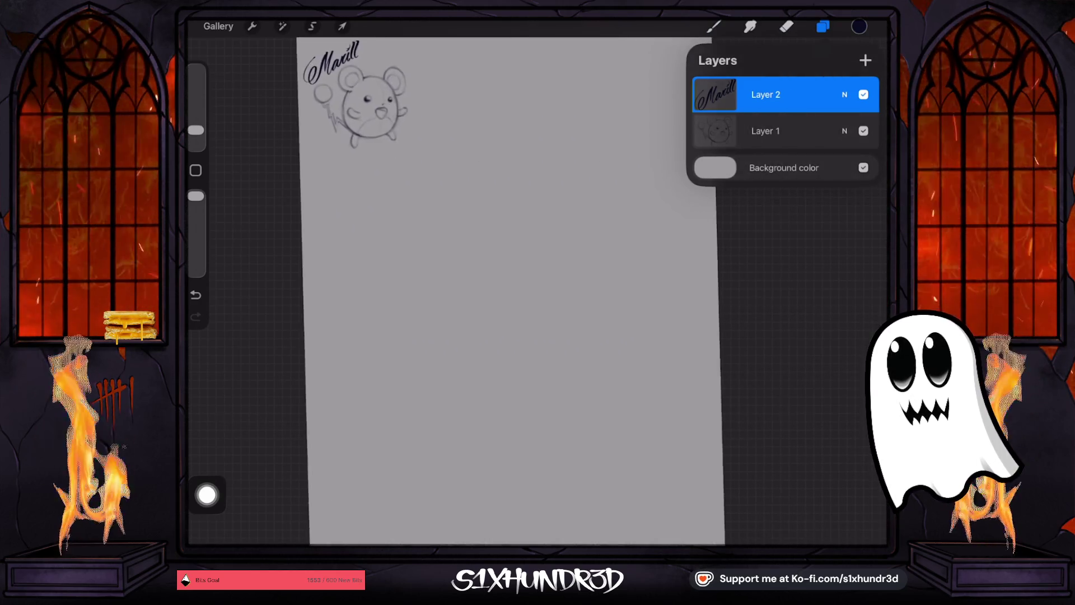
click(765, 130)
click(865, 60)
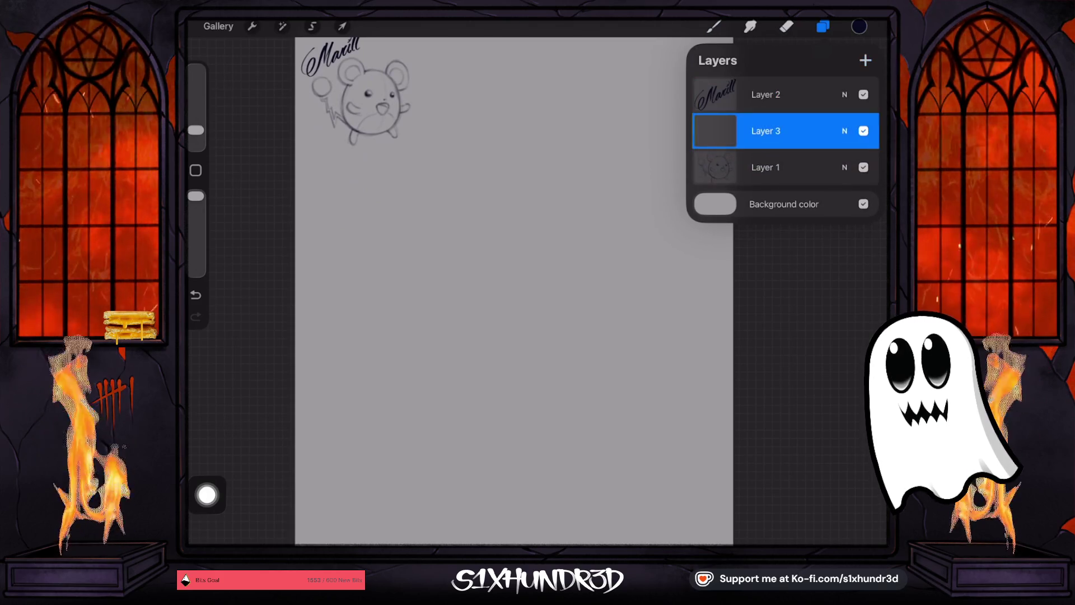
drag(766, 131, 765, 167)
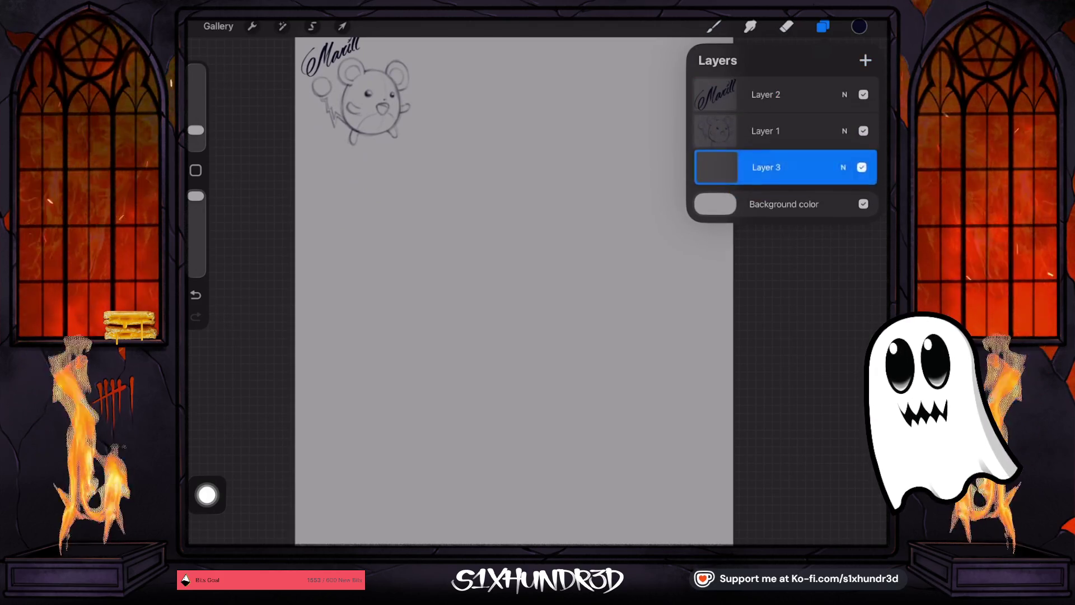
- Choose the Ghosty Sketch Round brush and enlarge it to 94%, undoing faint test strokes
click(713, 27)
click(756, 143)
drag(196, 130, 196, 92)
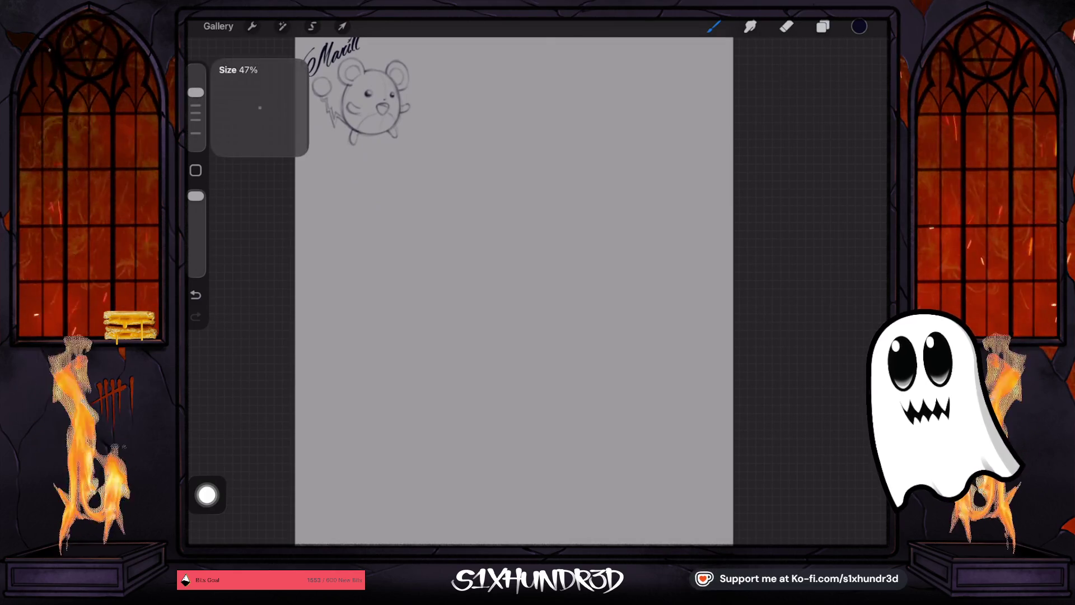
scroll(514, 291, down, 1)
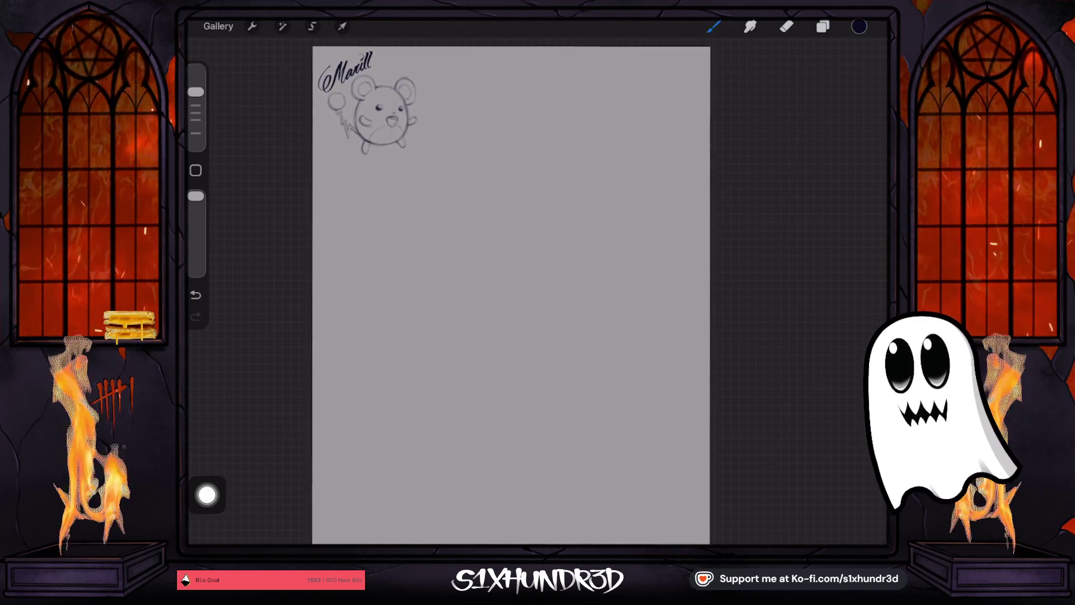
scroll(514, 291, up, 2)
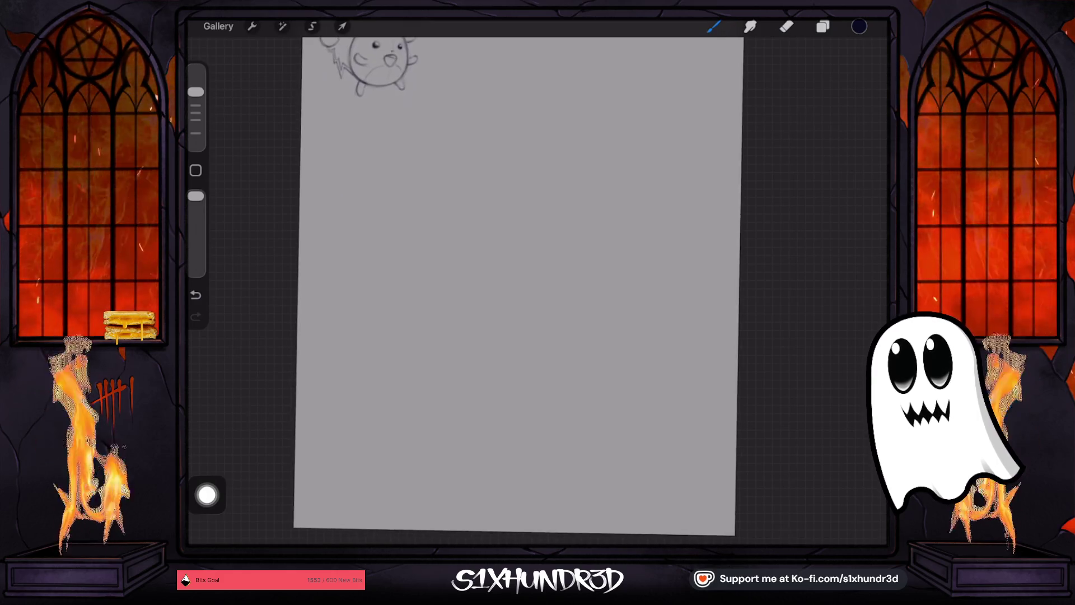
scroll(517, 291, left, 1)
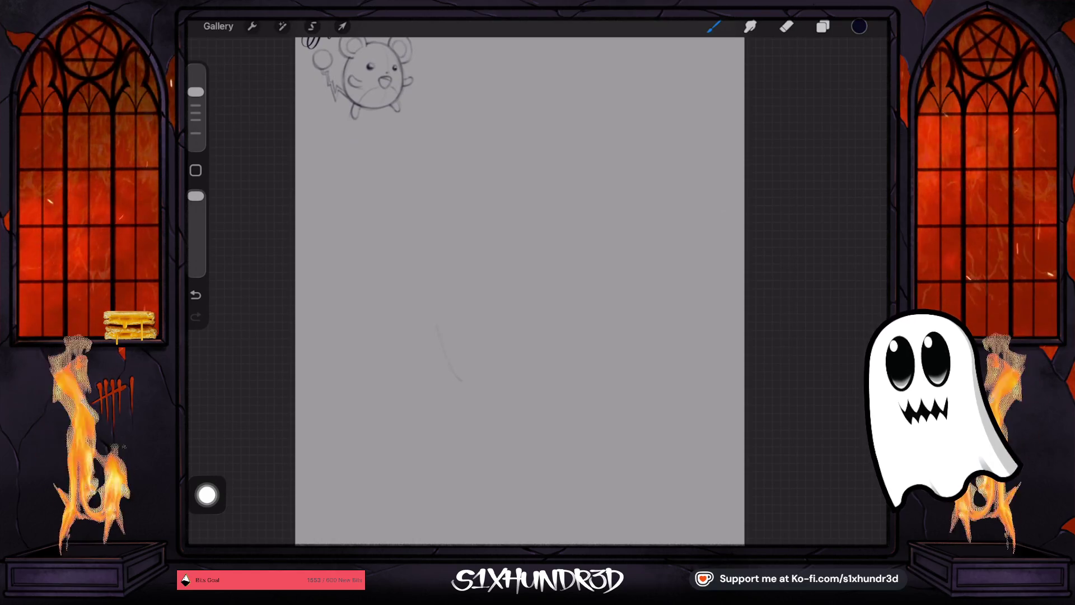
drag(195, 91, 196, 82)
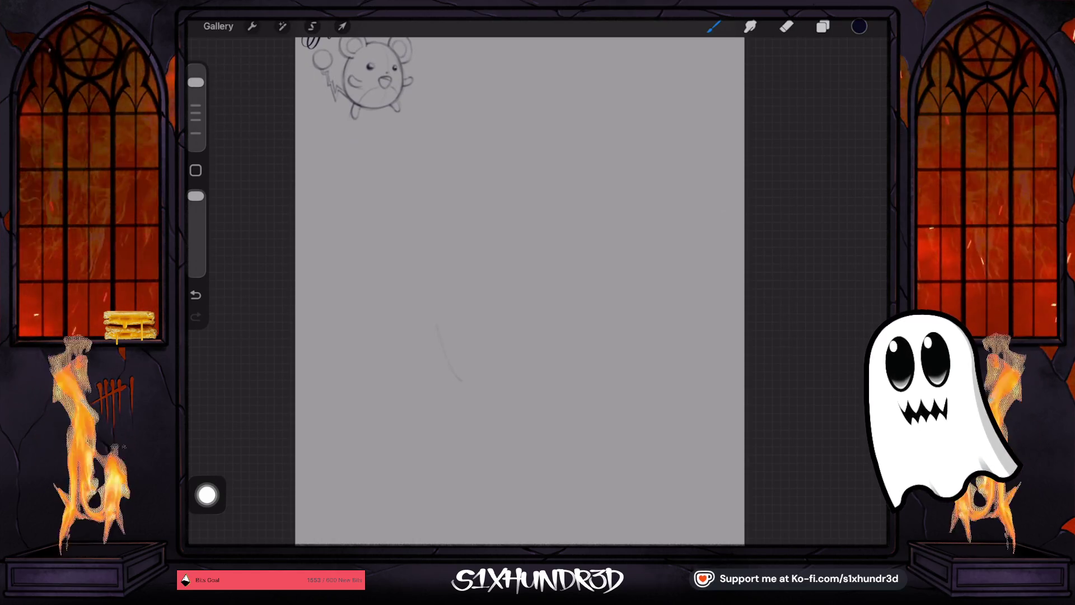
key(ctrl+z)
scroll(521, 291, down, 1)
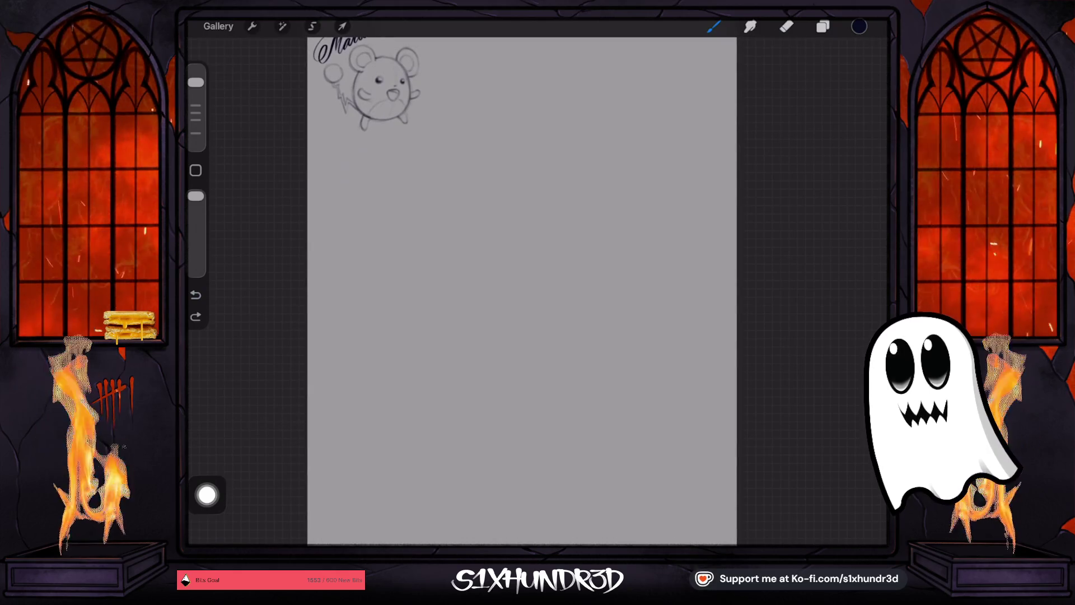
key(ctrl+z)
drag(195, 82, 196, 73)
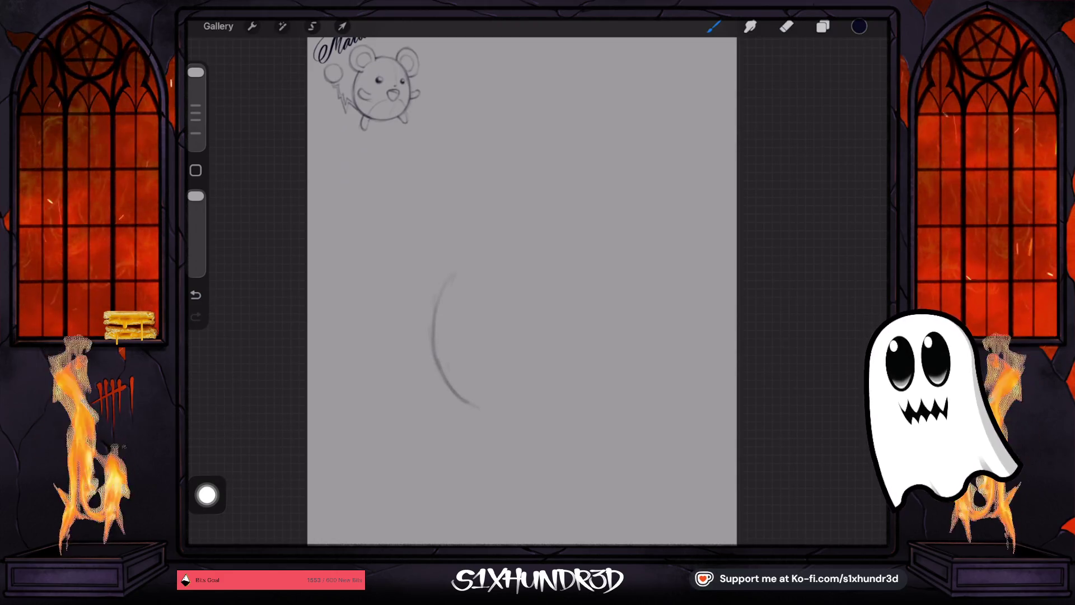
- Draw a large rough body circle in the middle of the canvas
mouse_move(448, 266)
mouse_down()
mouse_move(433, 325)
mouse_move(514, 230)
mouse_move(453, 268)
mouse_move(541, 220)
mouse_up()
click(196, 295)
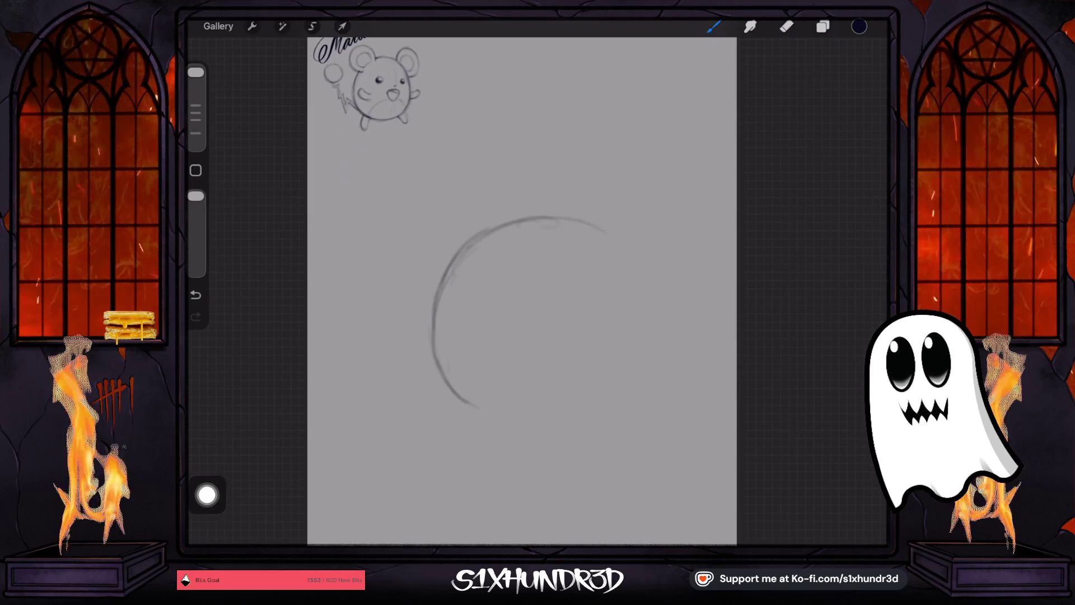
click(195, 295)
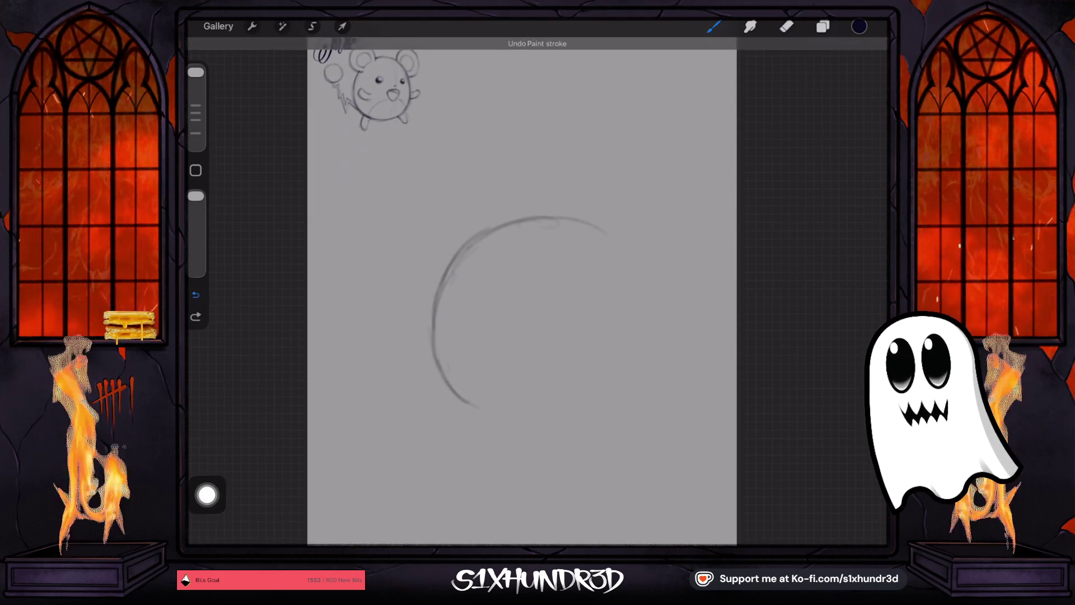
mouse_move(462, 255)
mouse_down()
mouse_move(522, 211)
mouse_move(579, 211)
mouse_up()
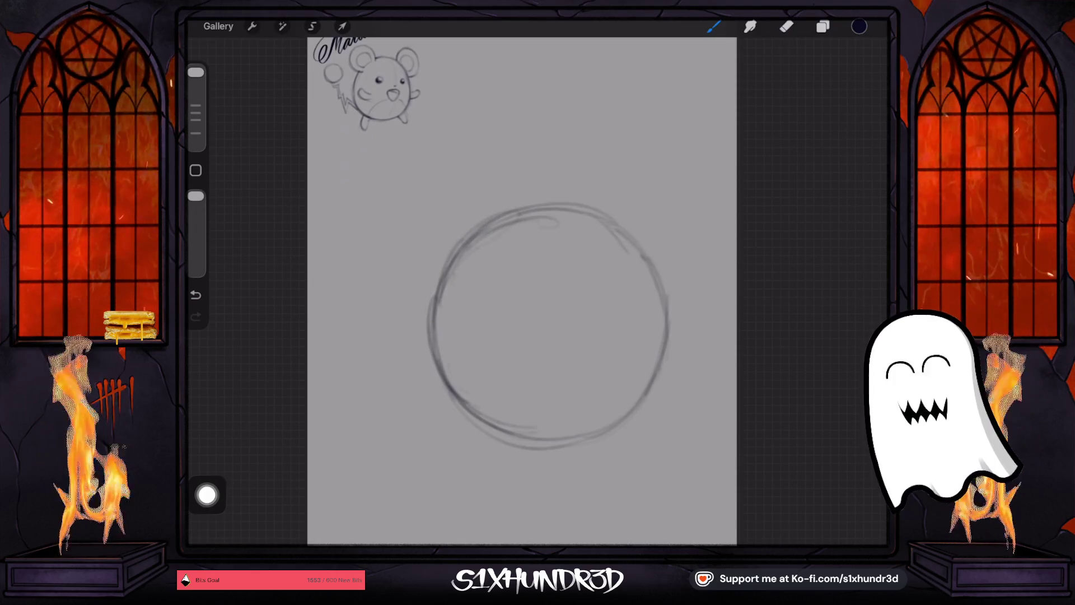
- Move the circle up and left with a uniform transform
click(342, 26)
click(512, 485)
drag(546, 322, 529, 301)
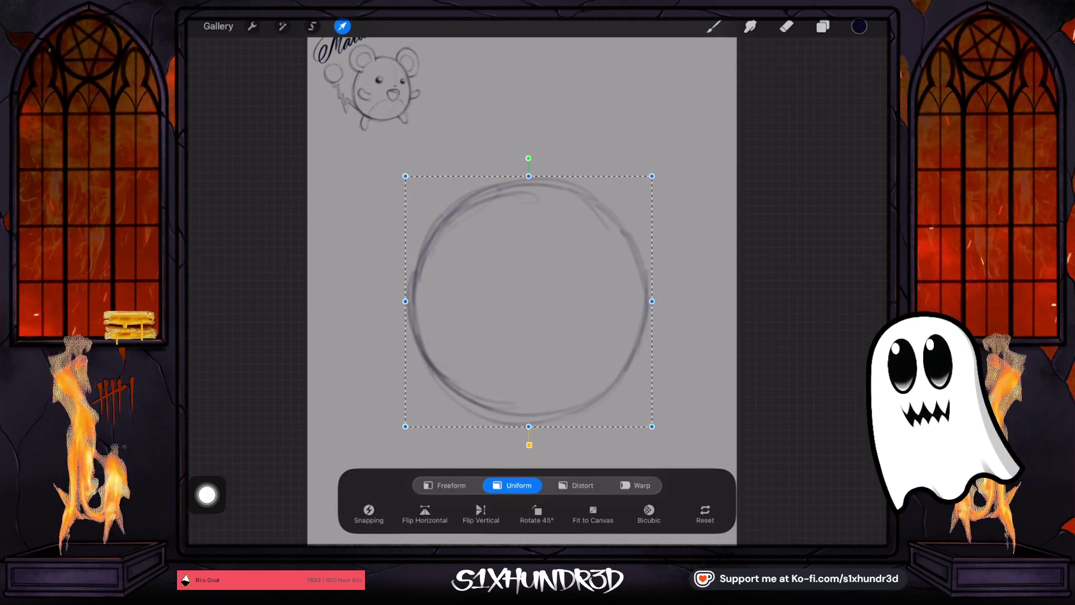
click(714, 27)
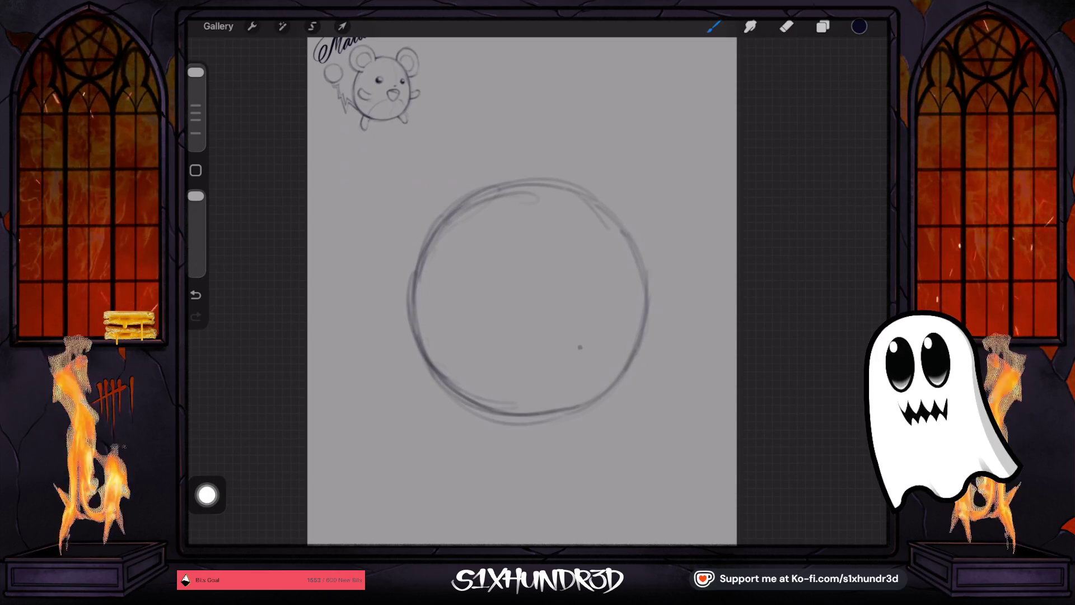
- Restore the diagonal guide stroke and draw an eye in the circle's upper left
click(196, 295)
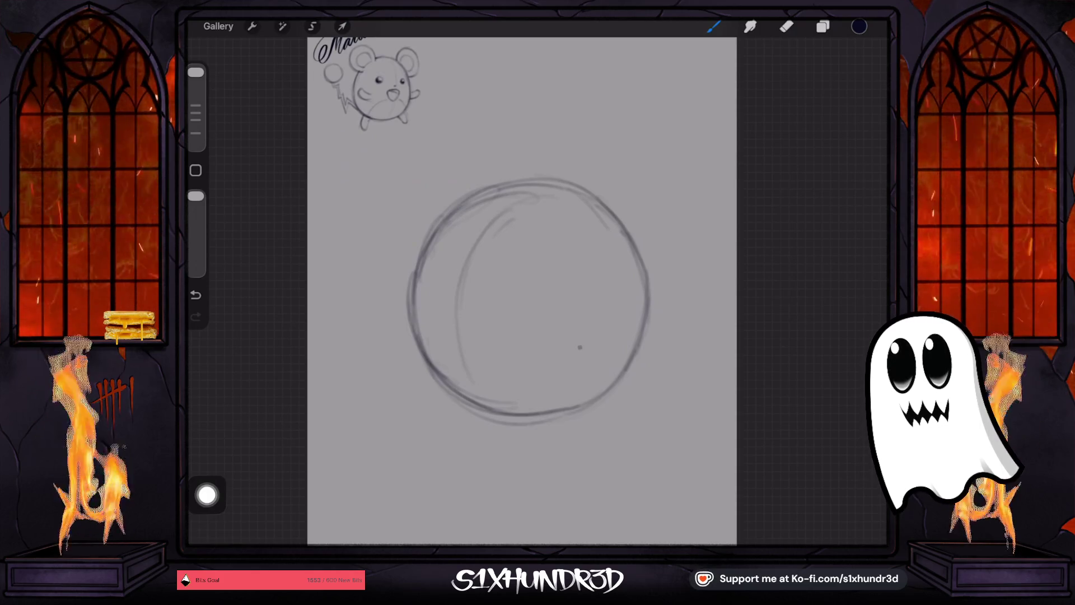
click(196, 295)
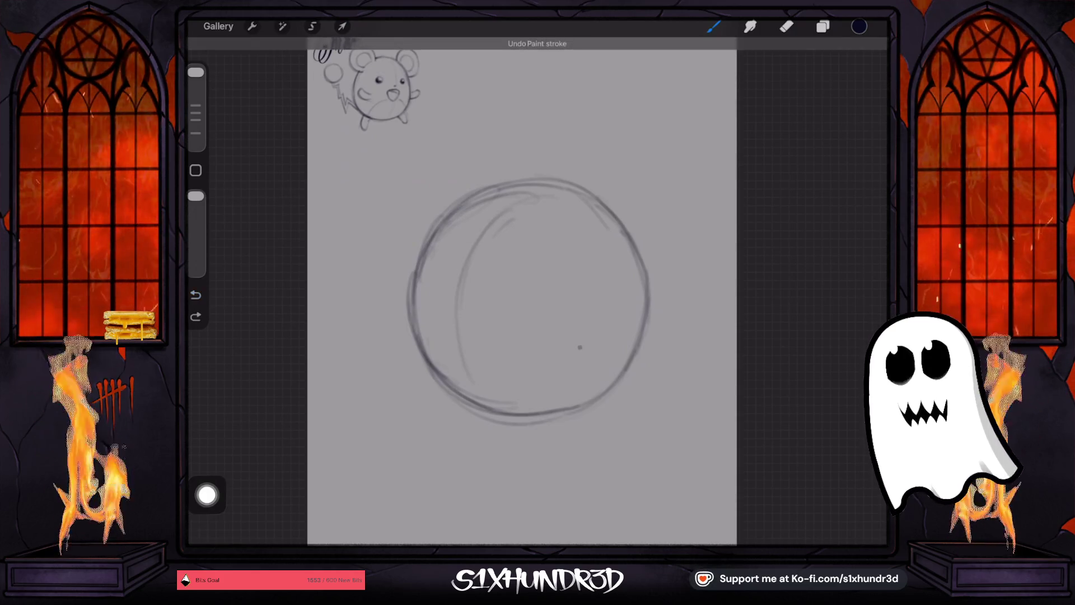
click(196, 317)
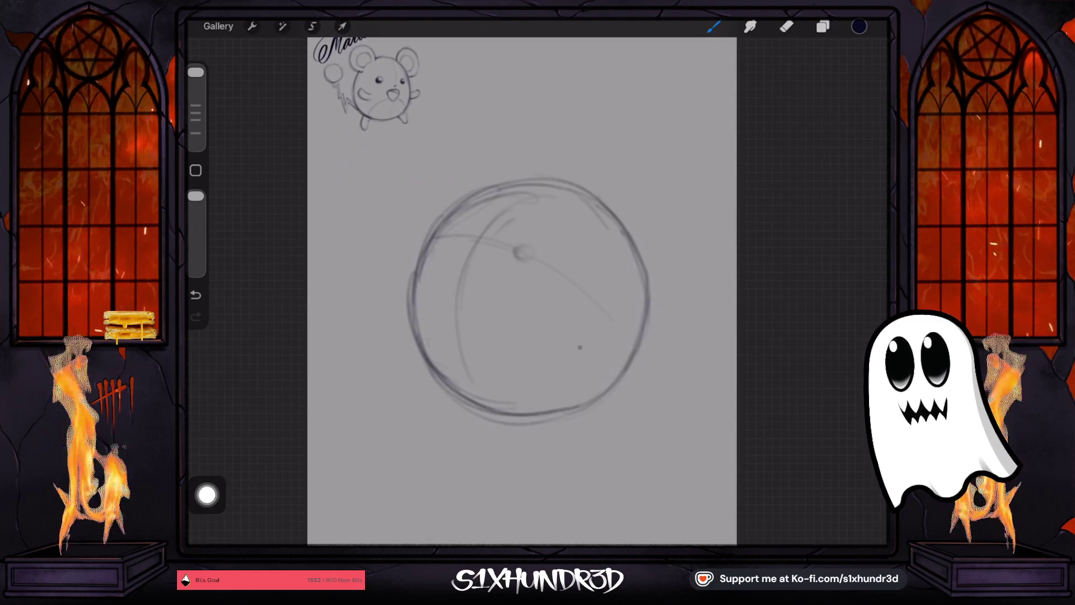
click(453, 234)
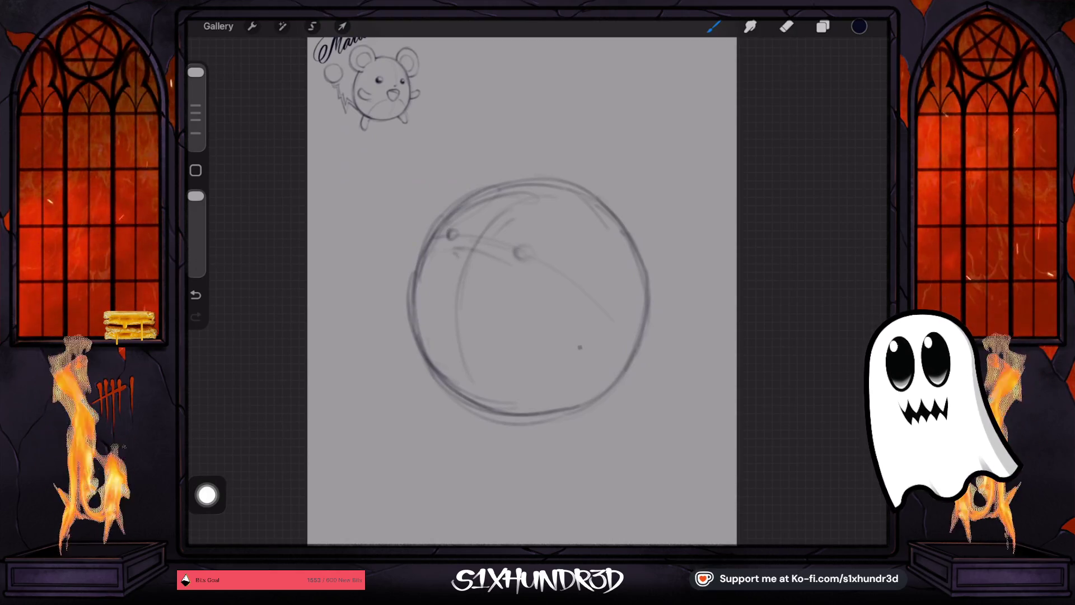
drag(458, 253, 479, 257)
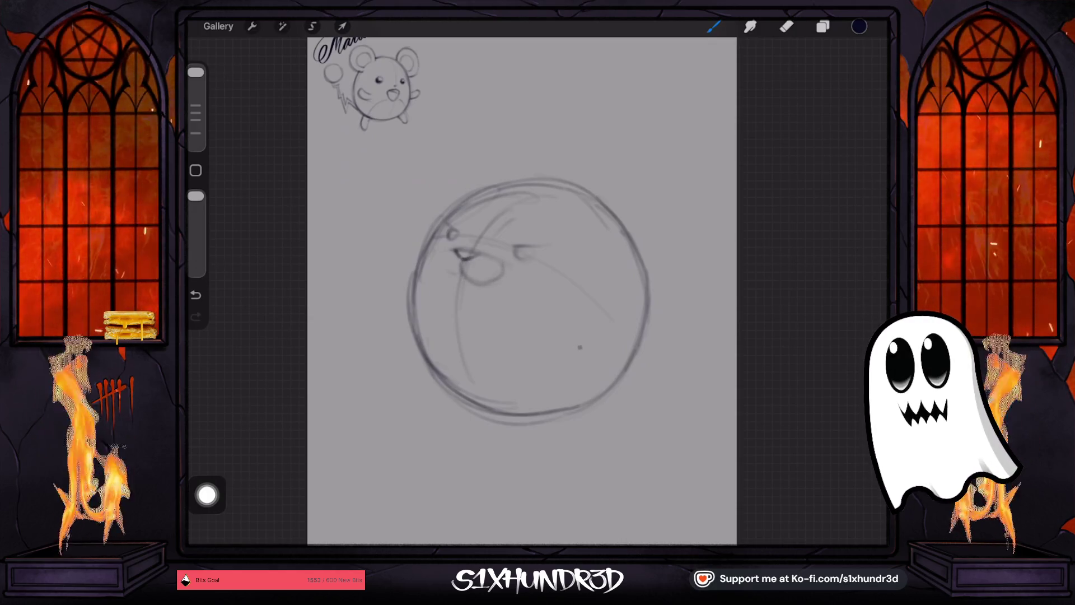
drag(450, 261, 445, 274)
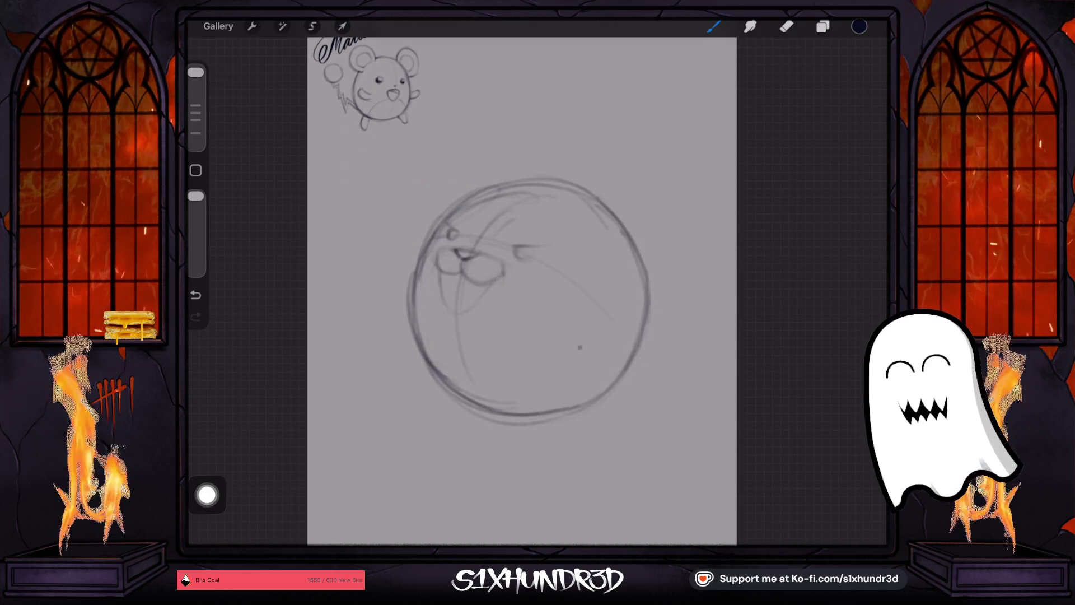
click(195, 295)
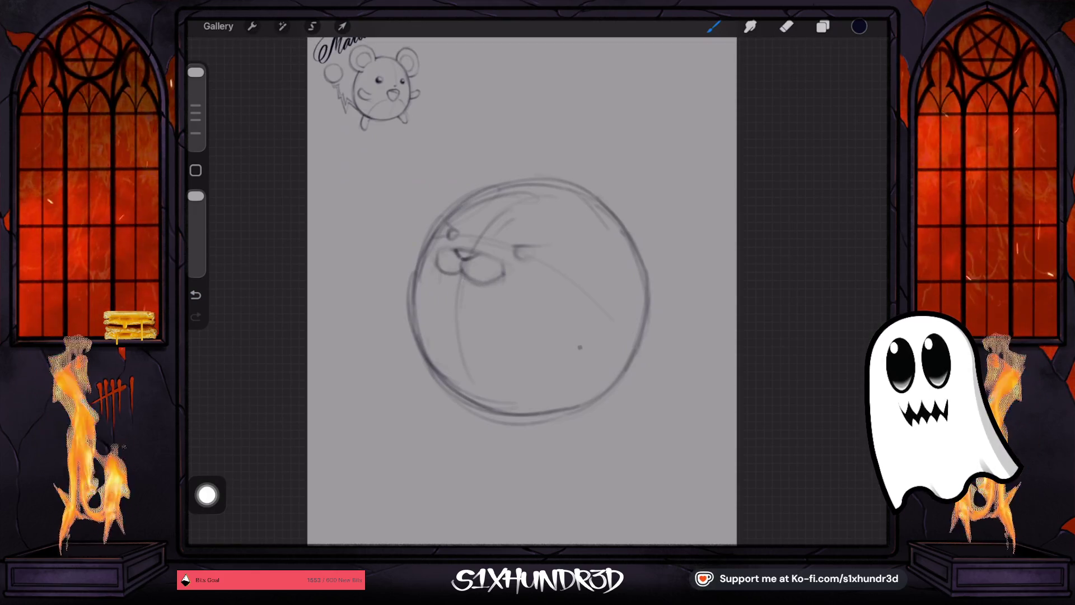
- Sketch short mouth marks under the snout, then begin a freehand selection around the face
drag(447, 286, 468, 292)
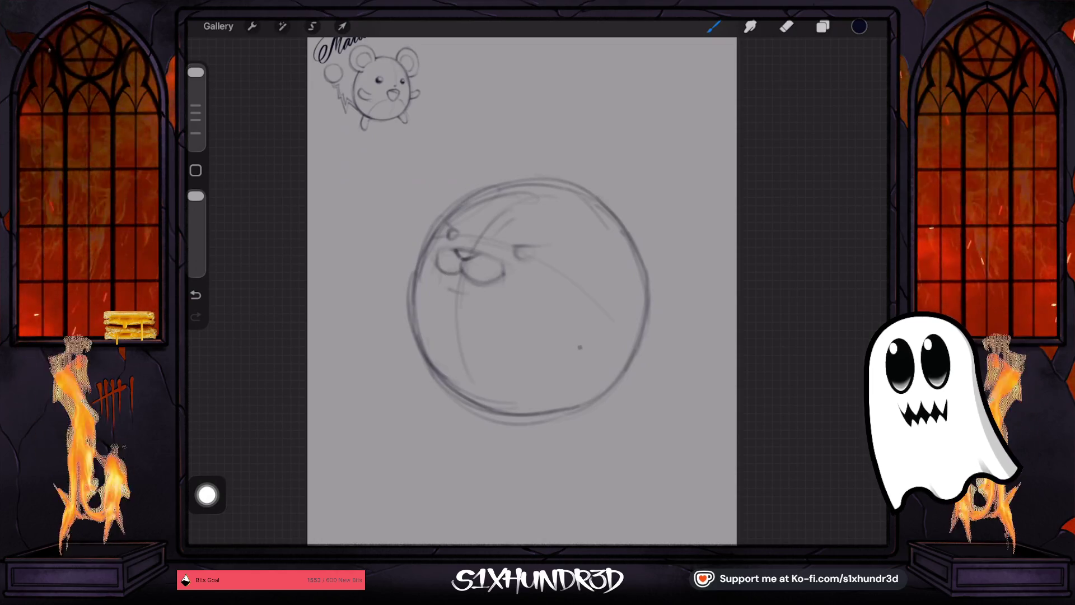
click(195, 295)
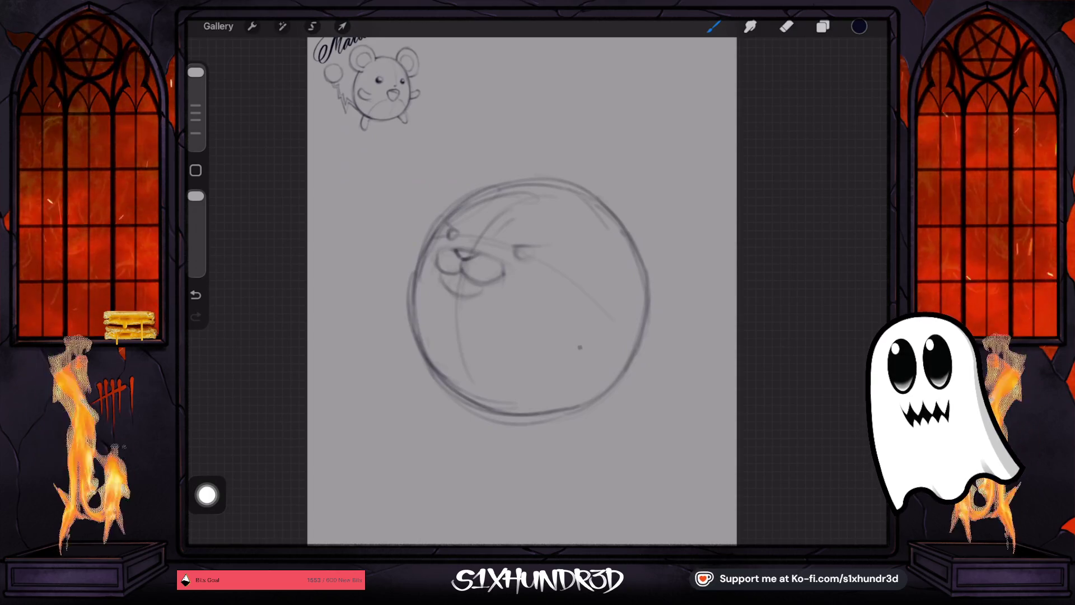
click(195, 295)
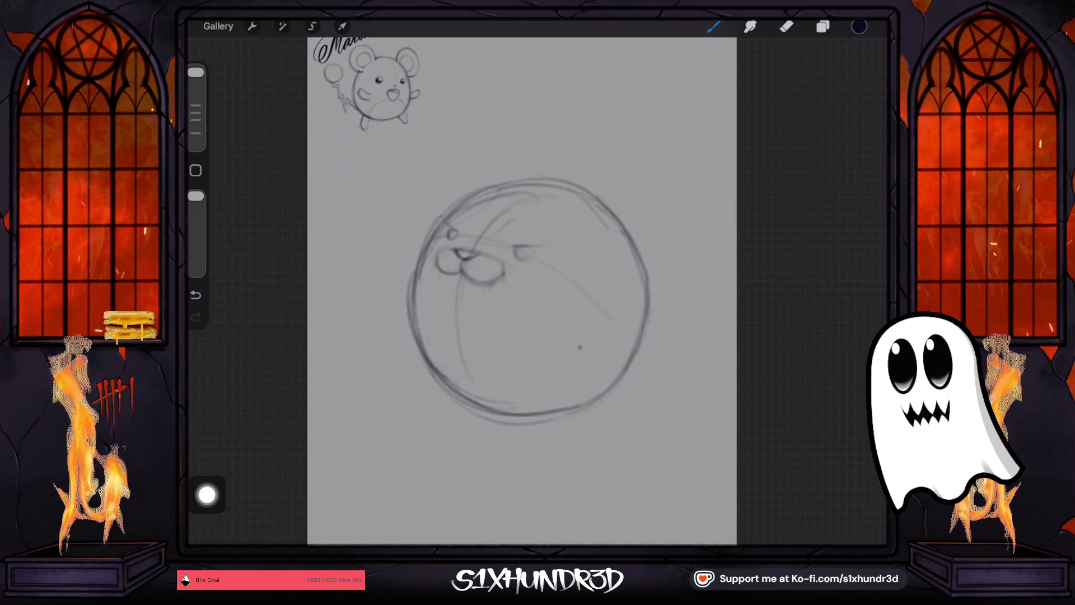
drag(482, 302, 496, 283)
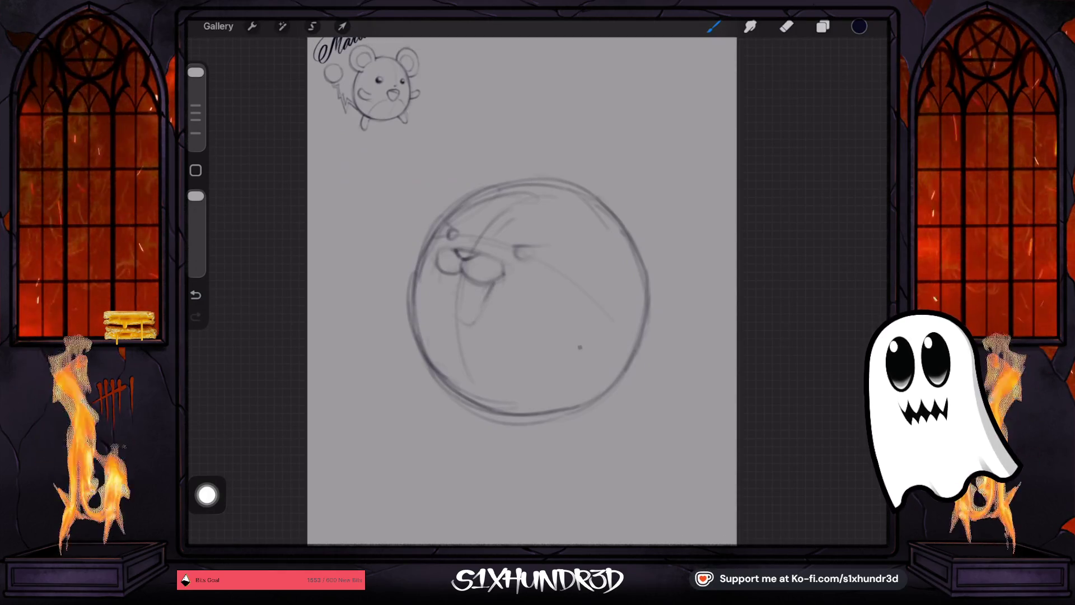
click(195, 295)
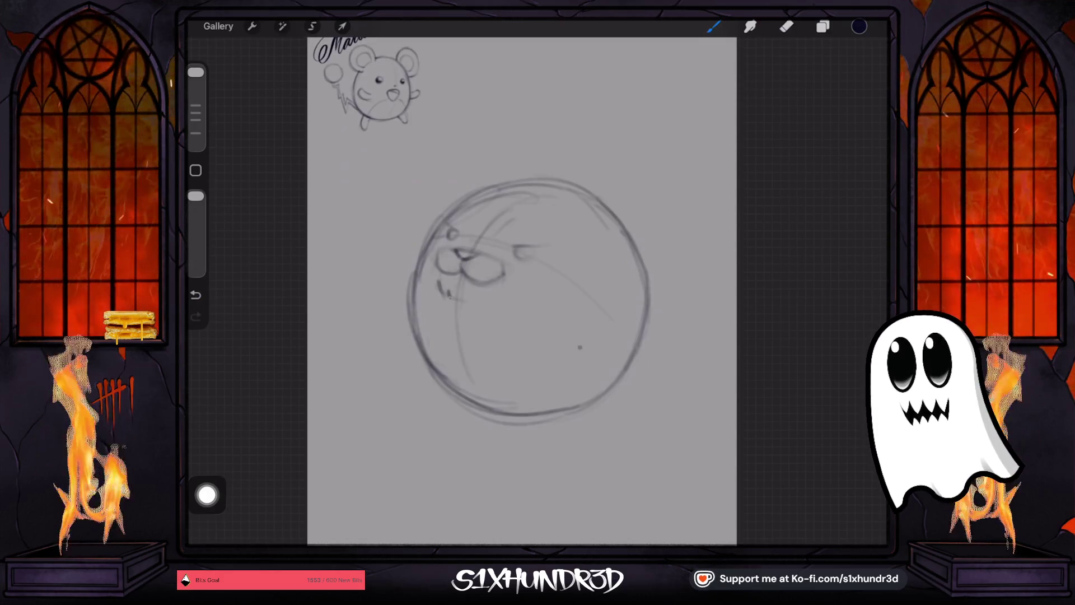
drag(439, 283, 450, 298)
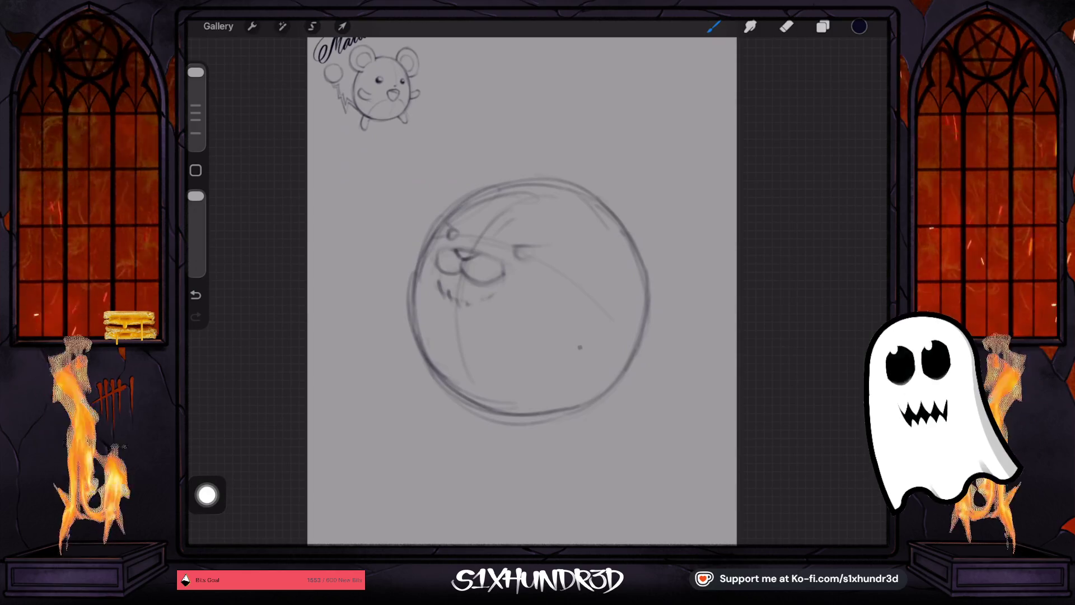
click(312, 26)
mouse_move(508, 307)
mouse_down()
mouse_move(515, 271)
mouse_move(465, 244)
mouse_move(433, 246)
mouse_move(432, 291)
mouse_move(469, 278)
mouse_up()
- Transform the selected face area and commit the change
click(342, 26)
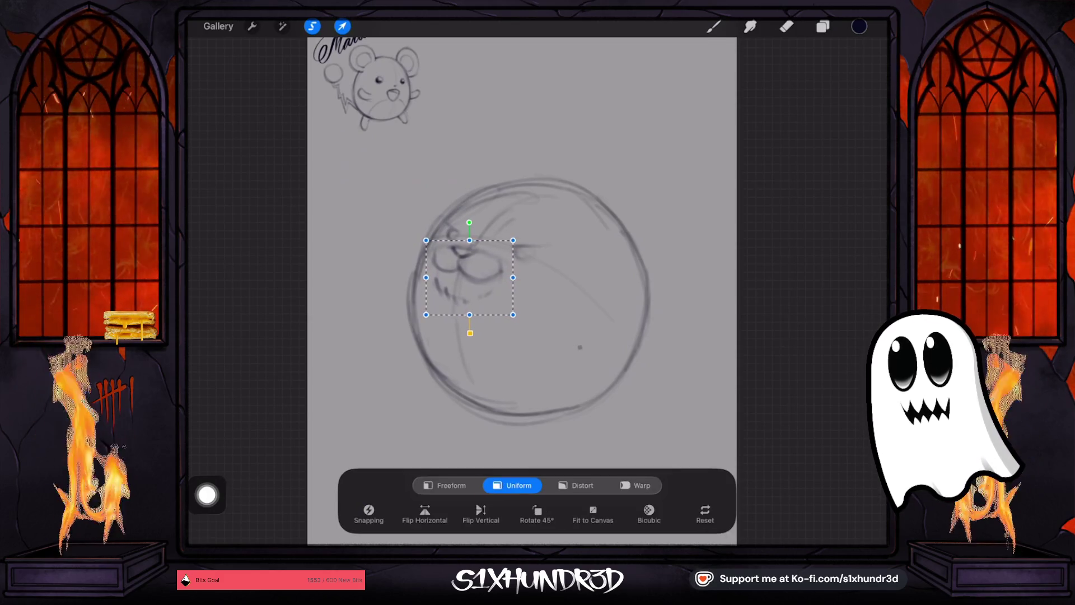
click(713, 26)
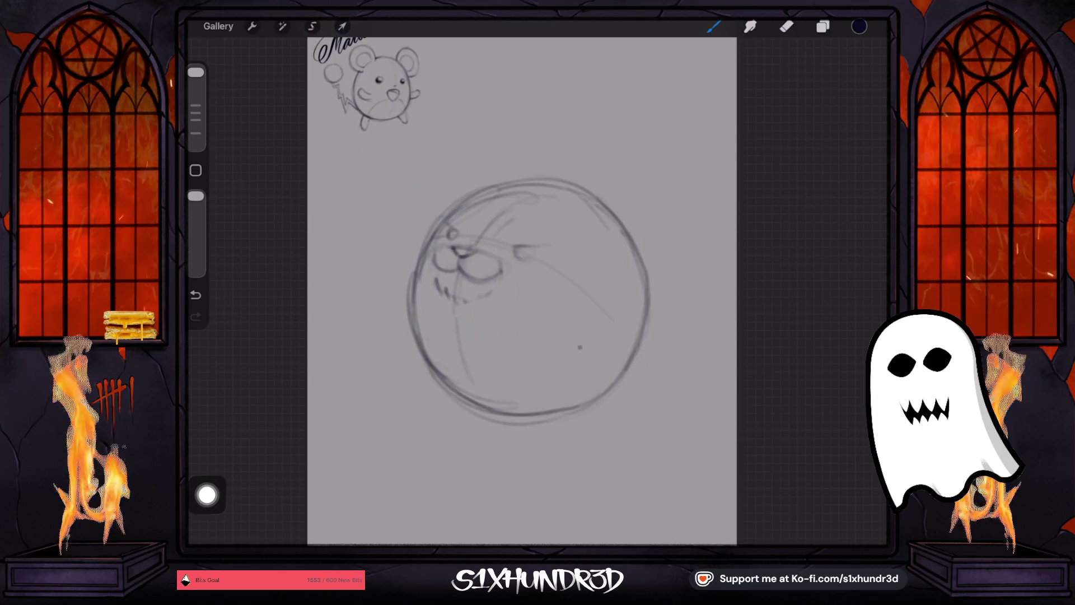
click(714, 27)
click(713, 26)
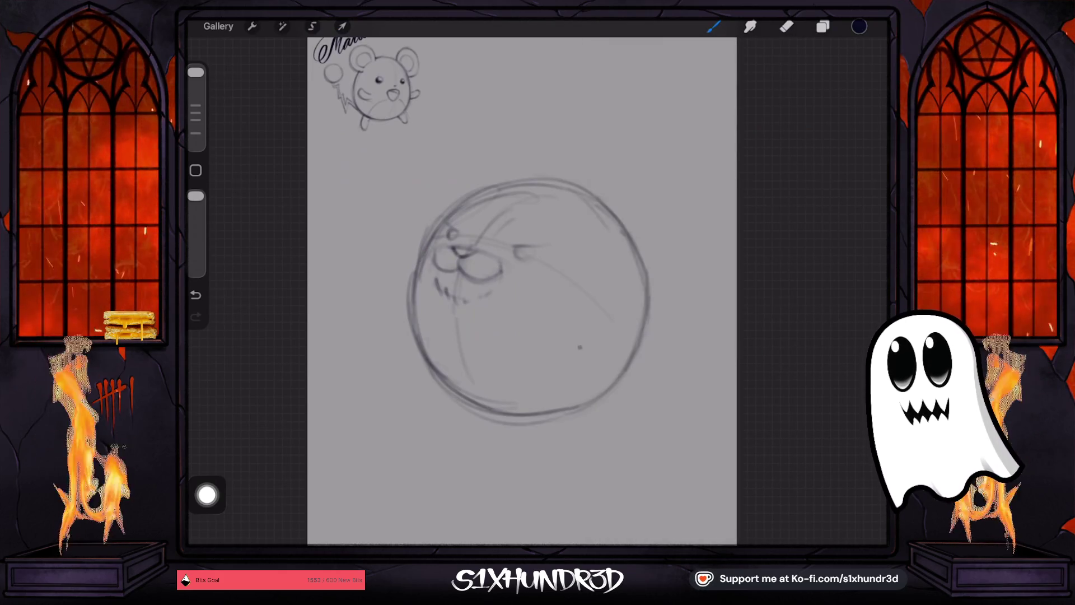
- Draw the large round right ear at the head's upper right
drag(440, 225, 404, 197)
click(195, 295)
mouse_move(588, 222)
mouse_down()
mouse_move(607, 187)
mouse_move(670, 174)
mouse_move(689, 197)
mouse_move(684, 279)
mouse_up()
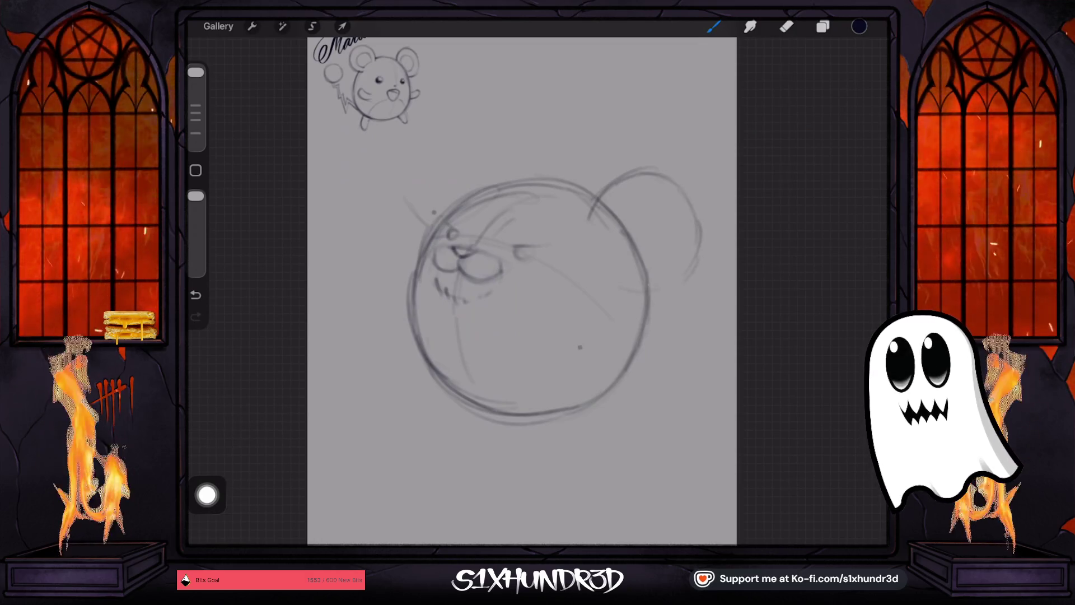
key(ctrl+z)
key(ctrl+z)
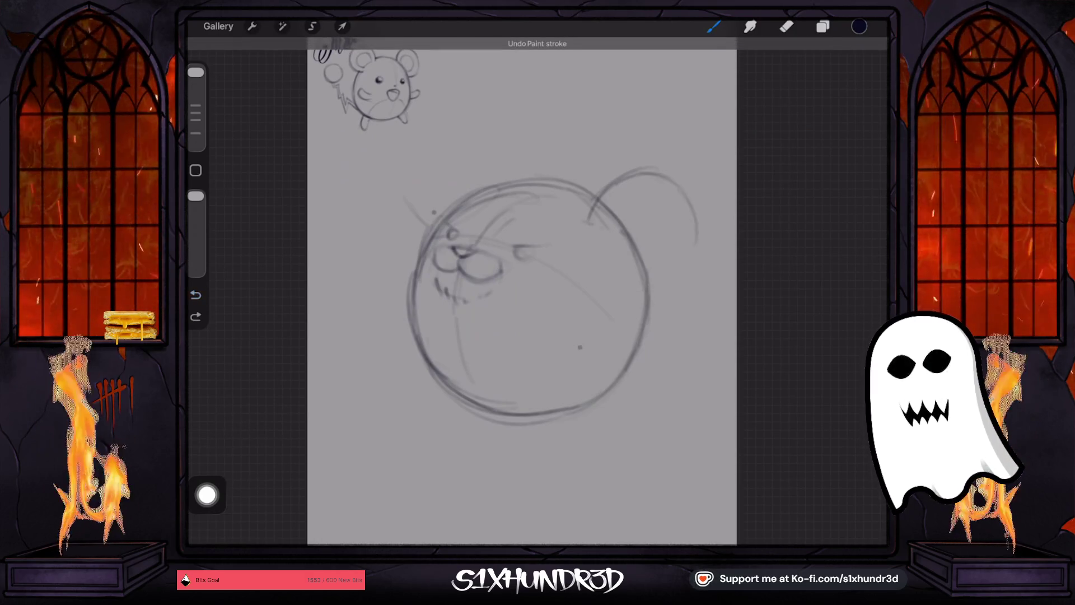
drag(591, 225, 623, 250)
key(ctrl+z)
key(ctrl+z)
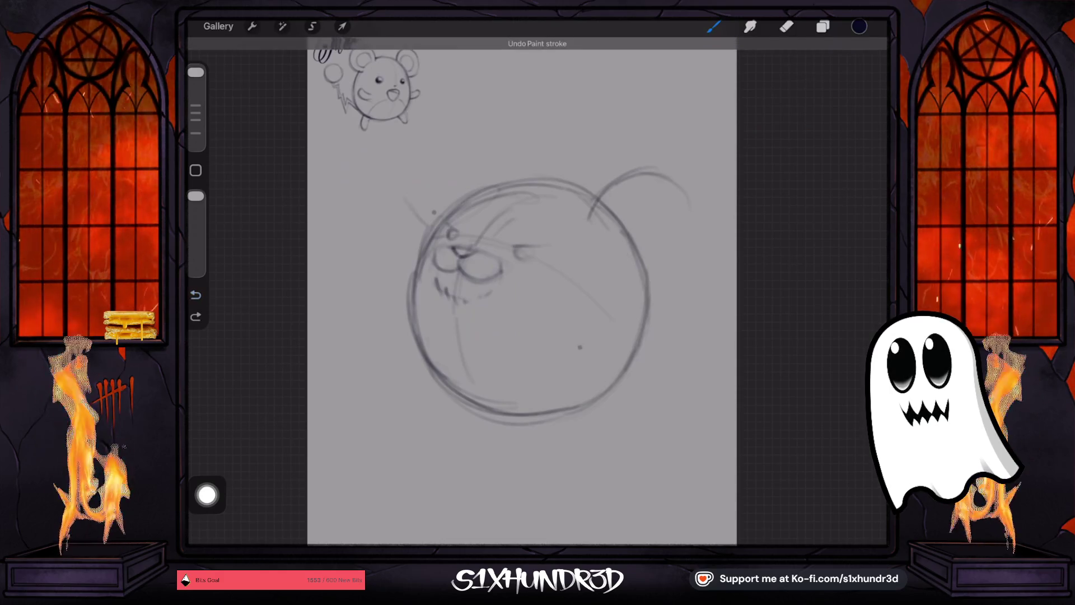
key(ctrl+z)
key(ctrl+z)
key(ctrl+z)
key(ctrl+z)
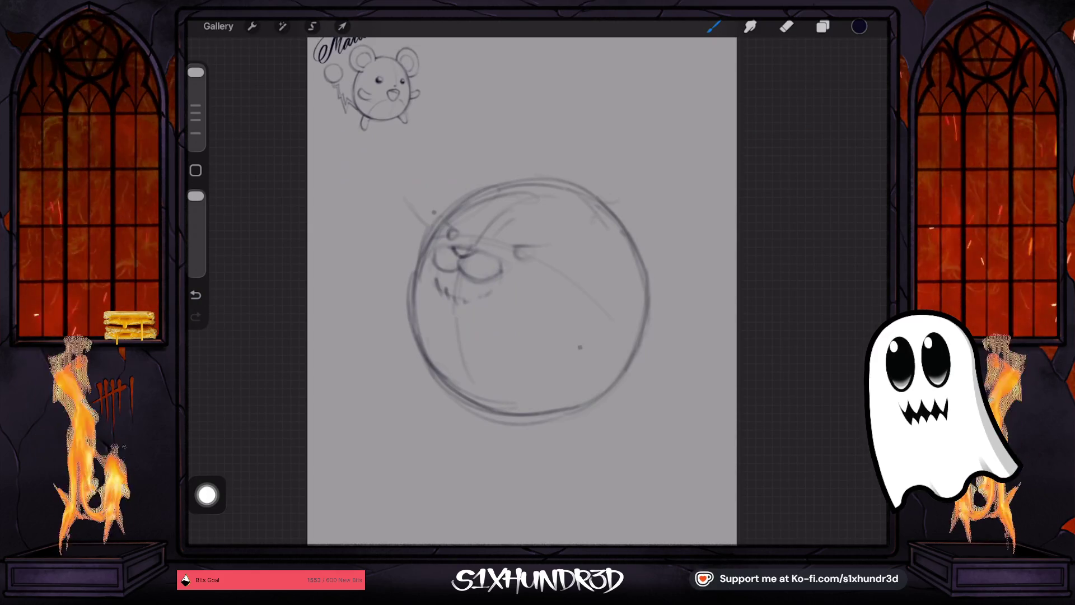
mouse_move(600, 203)
mouse_down()
mouse_move(625, 180)
mouse_move(697, 201)
mouse_move(704, 252)
mouse_move(650, 289)
mouse_move(615, 285)
mouse_up()
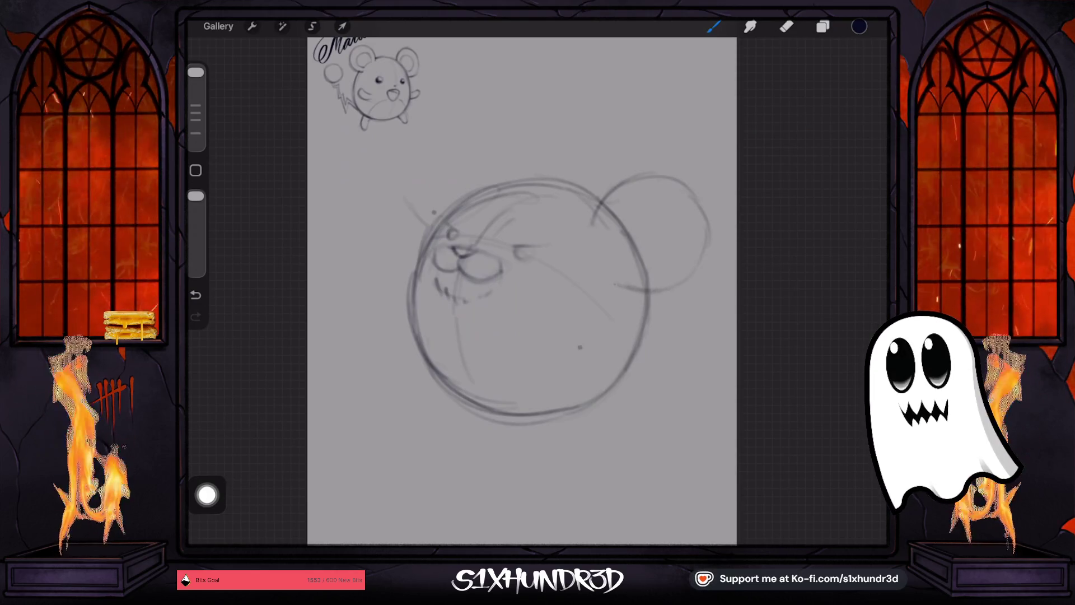
drag(686, 275, 615, 287)
mouse_move(598, 205)
mouse_down()
mouse_move(638, 169)
mouse_move(659, 169)
mouse_move(703, 224)
mouse_move(694, 275)
mouse_up()
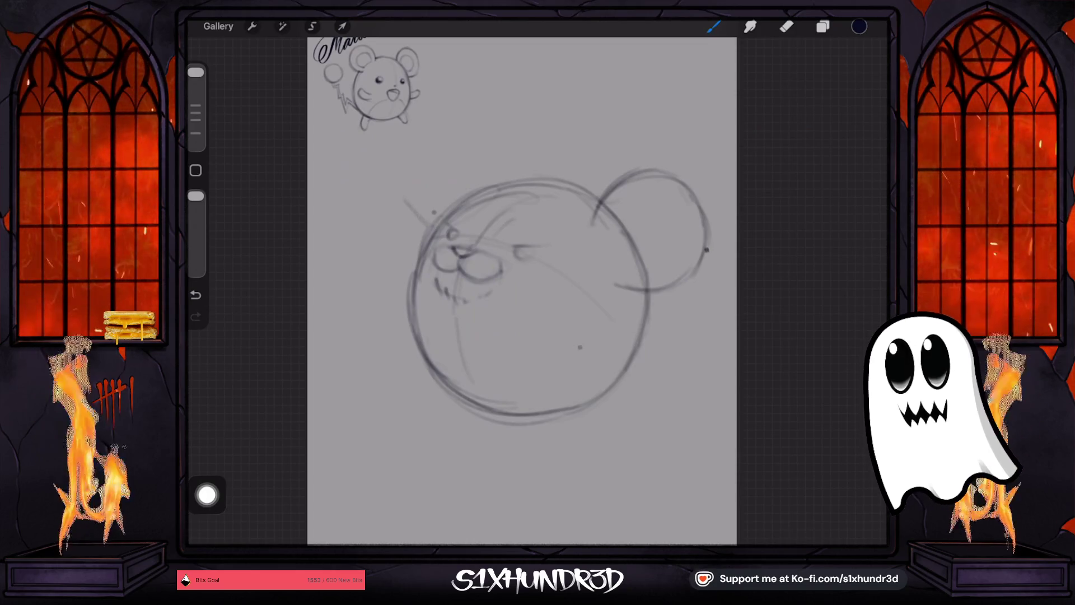
- Draw and darken the large round left ear at the head's upper left
drag(404, 194, 440, 225)
drag(398, 174, 430, 223)
mouse_move(399, 171)
mouse_down()
mouse_move(408, 131)
mouse_move(465, 120)
mouse_move(501, 152)
mouse_move(508, 182)
mouse_up()
mouse_move(486, 133)
mouse_down()
mouse_move(507, 163)
mouse_move(505, 152)
mouse_up()
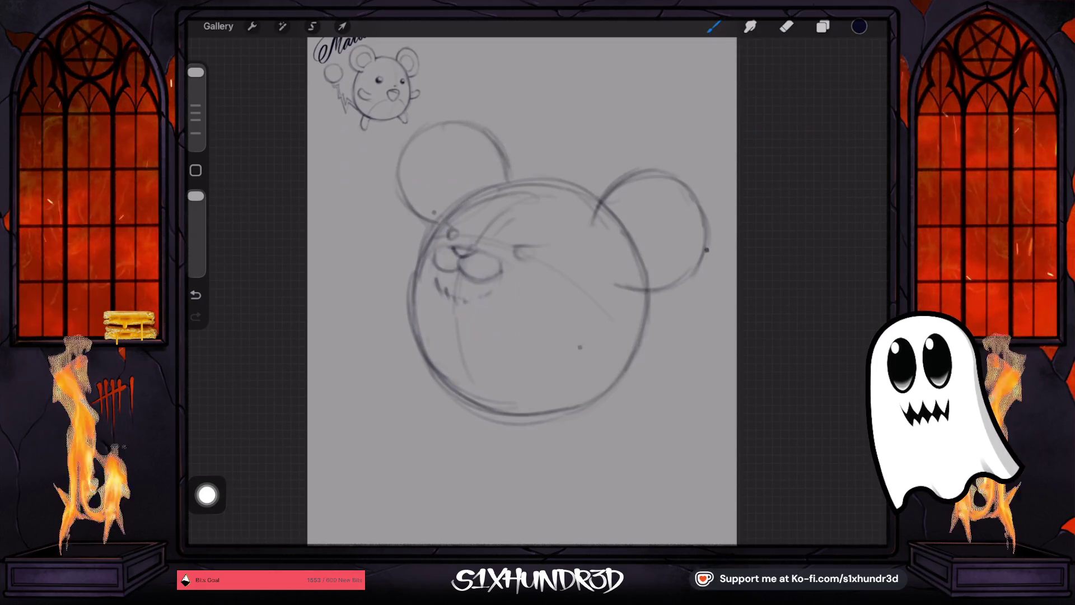
drag(428, 126, 396, 171)
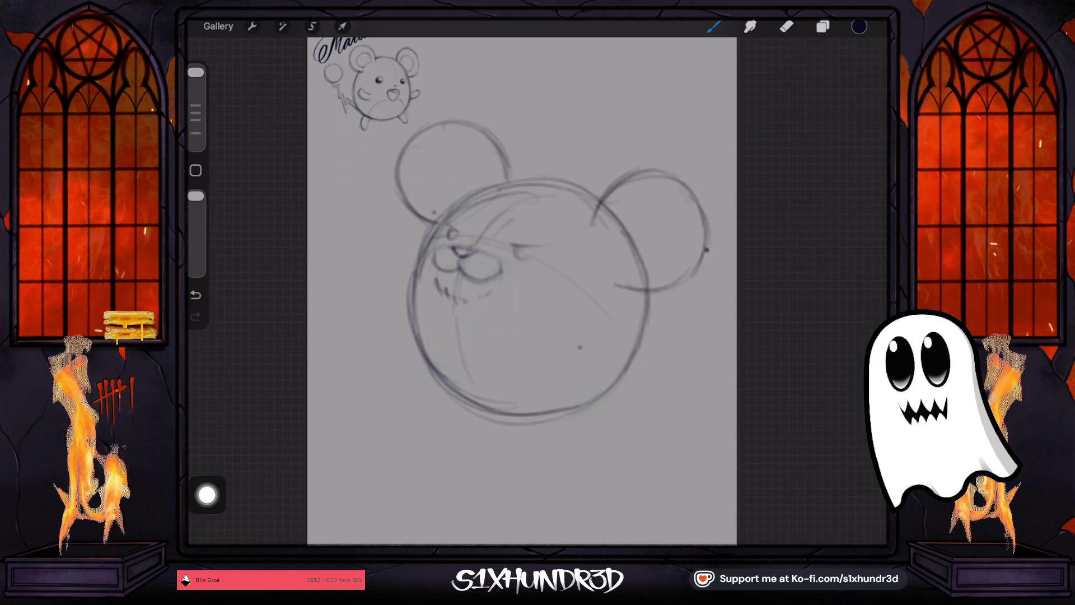
mouse_move(435, 225)
mouse_down()
mouse_move(430, 239)
mouse_move(469, 186)
mouse_move(549, 180)
mouse_up()
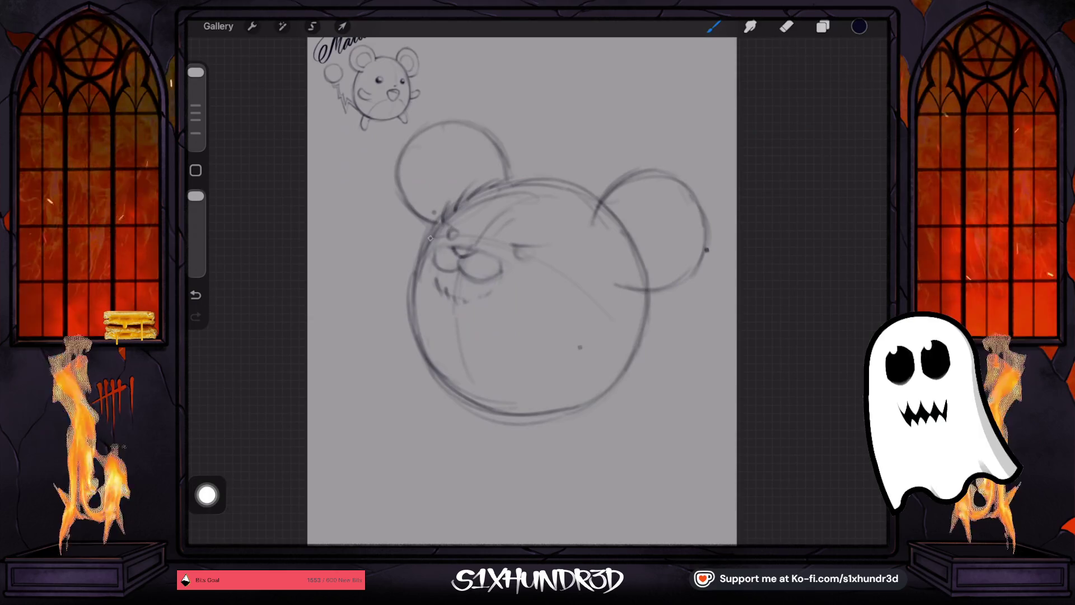
- Add rough fur strokes along the head's left outline
drag(432, 235, 413, 304)
click(195, 294)
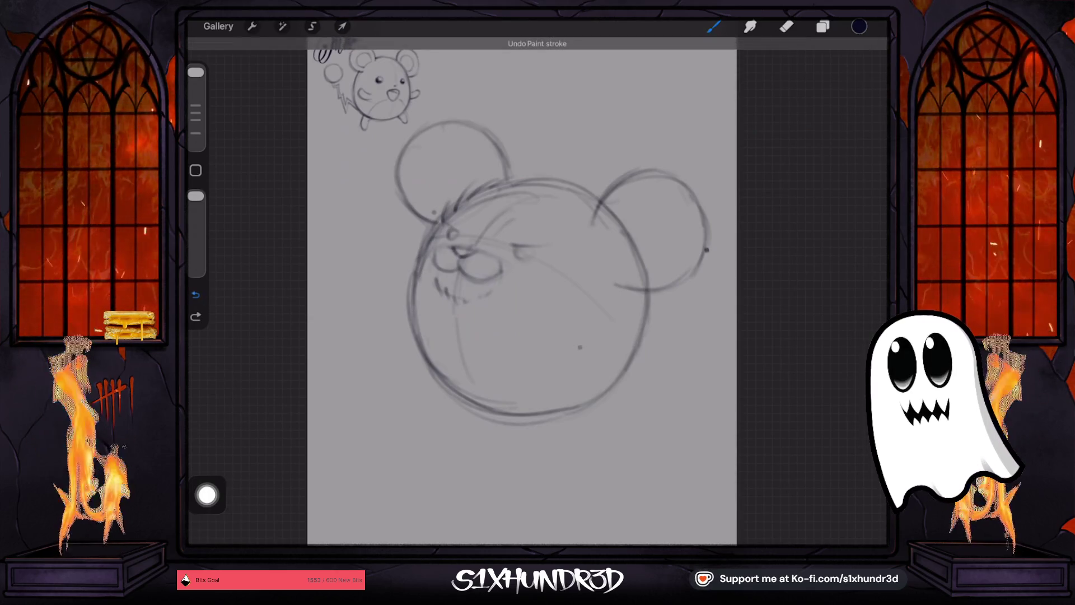
mouse_move(442, 223)
mouse_down()
mouse_move(404, 258)
mouse_move(399, 304)
mouse_move(412, 354)
mouse_move(435, 379)
mouse_up()
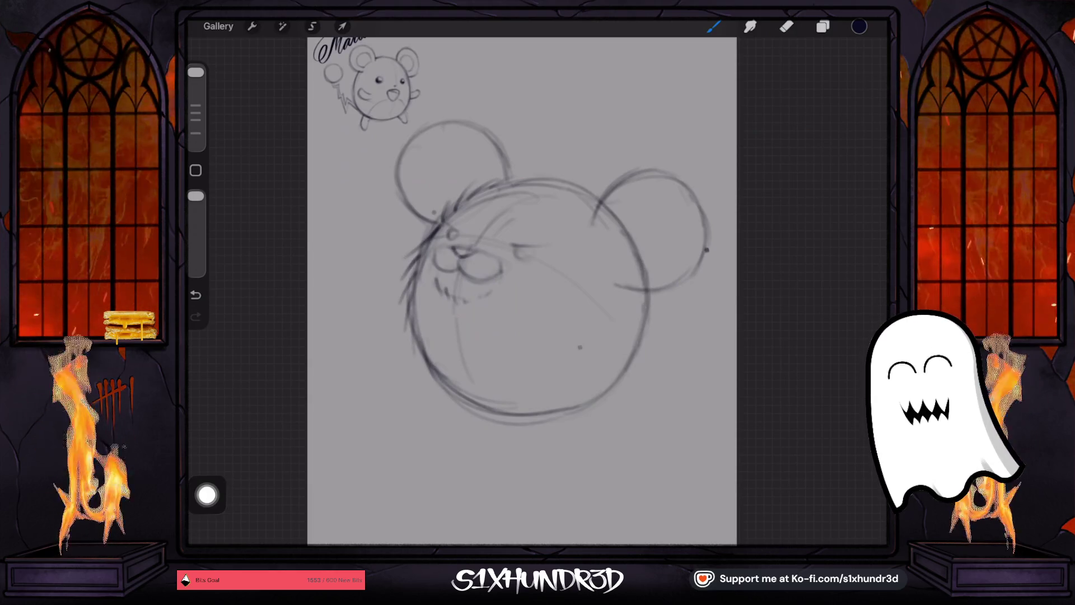
- Erase the head line inside the right ear and draw its inner circle
click(786, 26)
drag(607, 211, 645, 281)
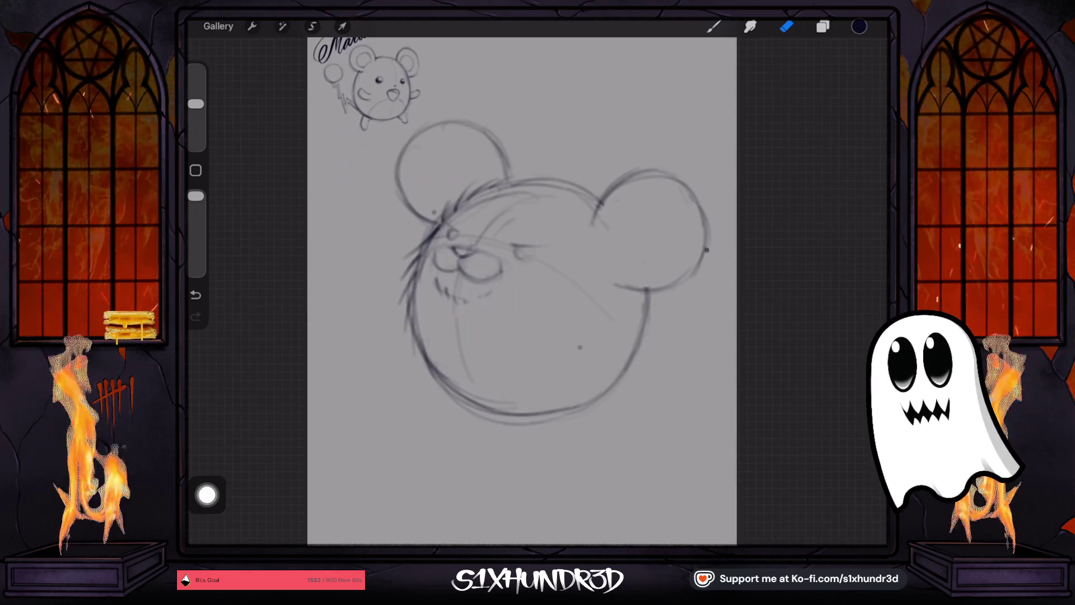
click(713, 27)
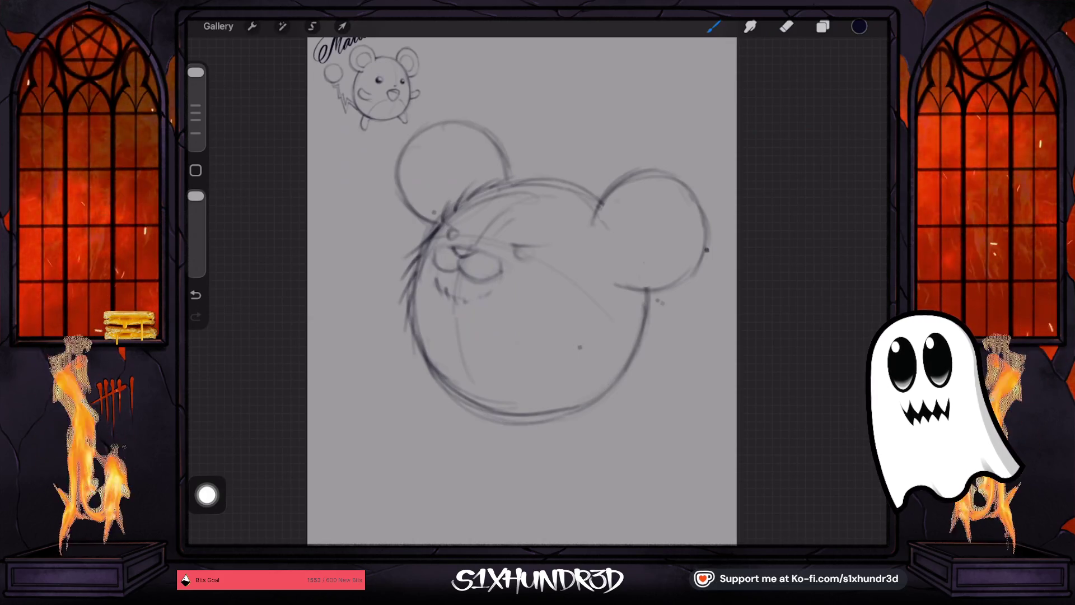
drag(605, 219, 616, 262)
drag(603, 227, 610, 241)
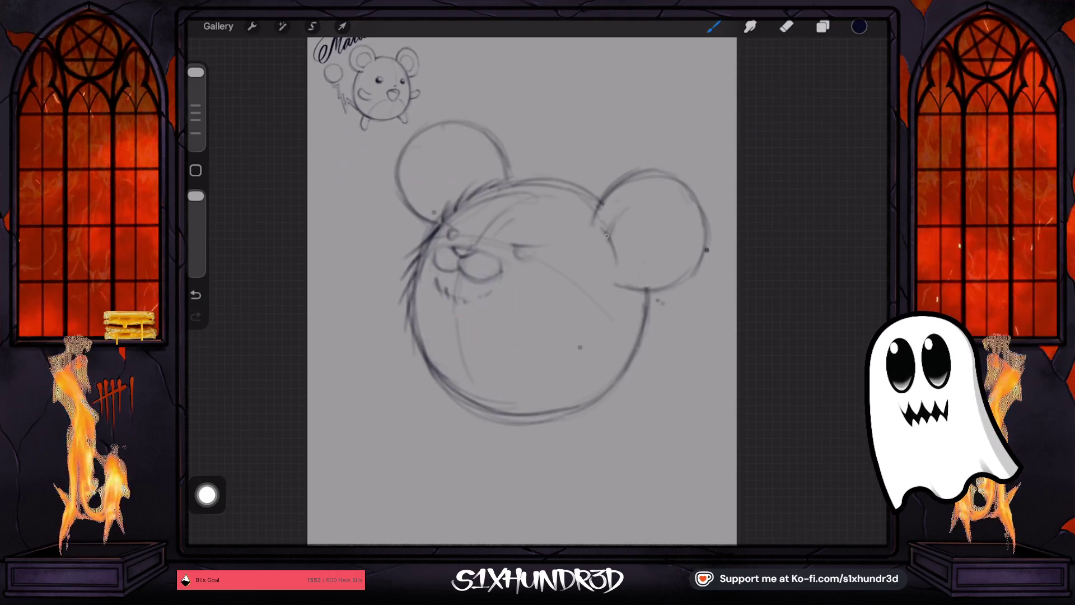
mouse_move(645, 217)
mouse_down()
mouse_move(672, 201)
mouse_move(664, 193)
mouse_up()
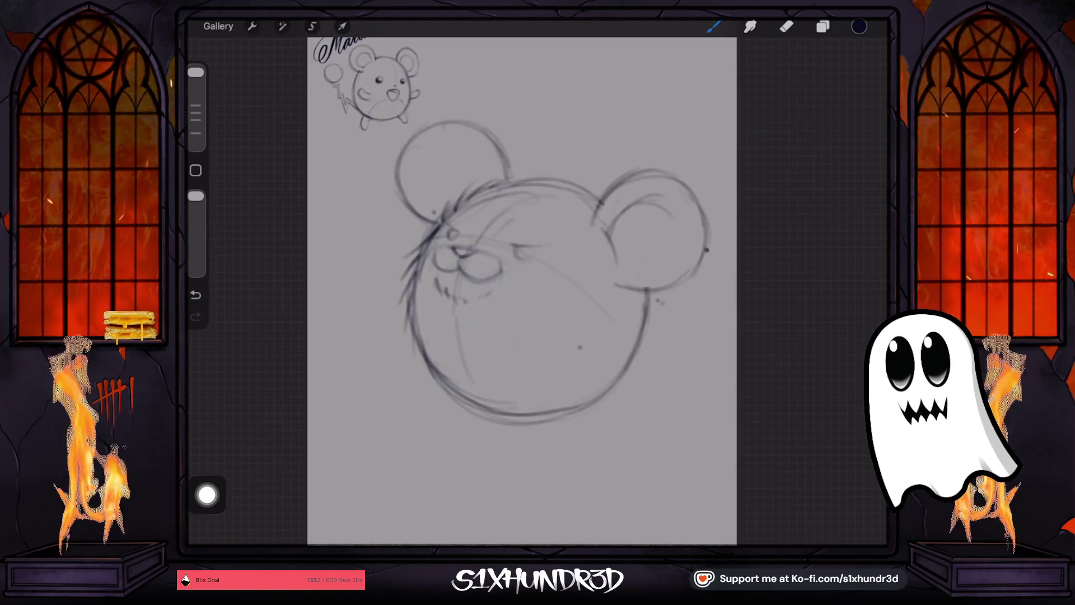
mouse_move(620, 262)
mouse_down()
mouse_move(636, 269)
mouse_move(674, 253)
mouse_move(673, 242)
mouse_up()
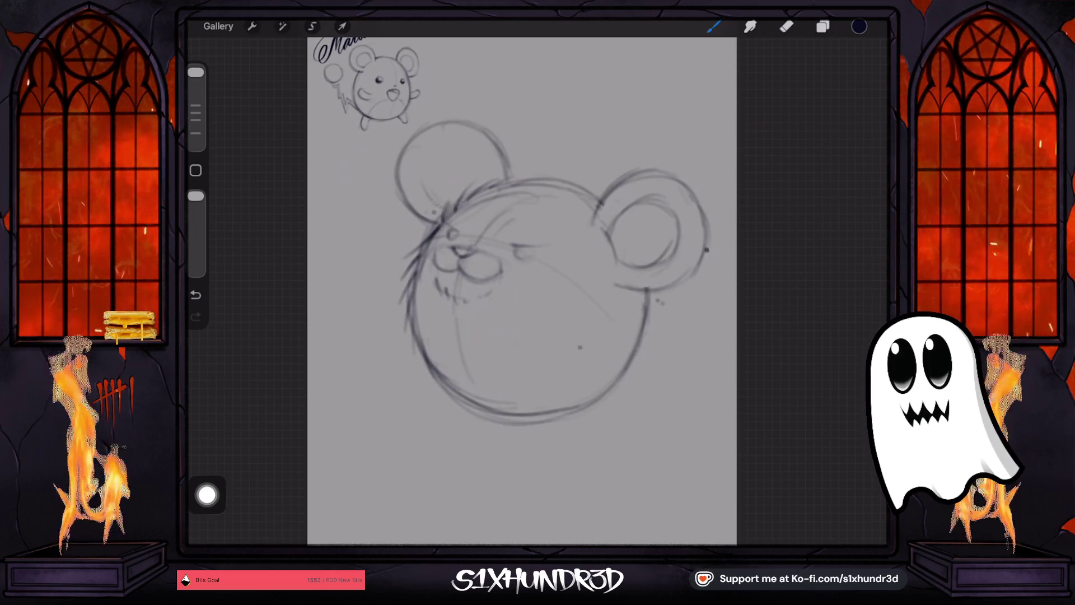
- Draw the left ear's inner circle and retrace both ears' outer edges
mouse_move(424, 177)
mouse_down()
mouse_move(465, 150)
mouse_move(472, 159)
mouse_move(453, 152)
mouse_move(422, 171)
mouse_move(407, 201)
mouse_up()
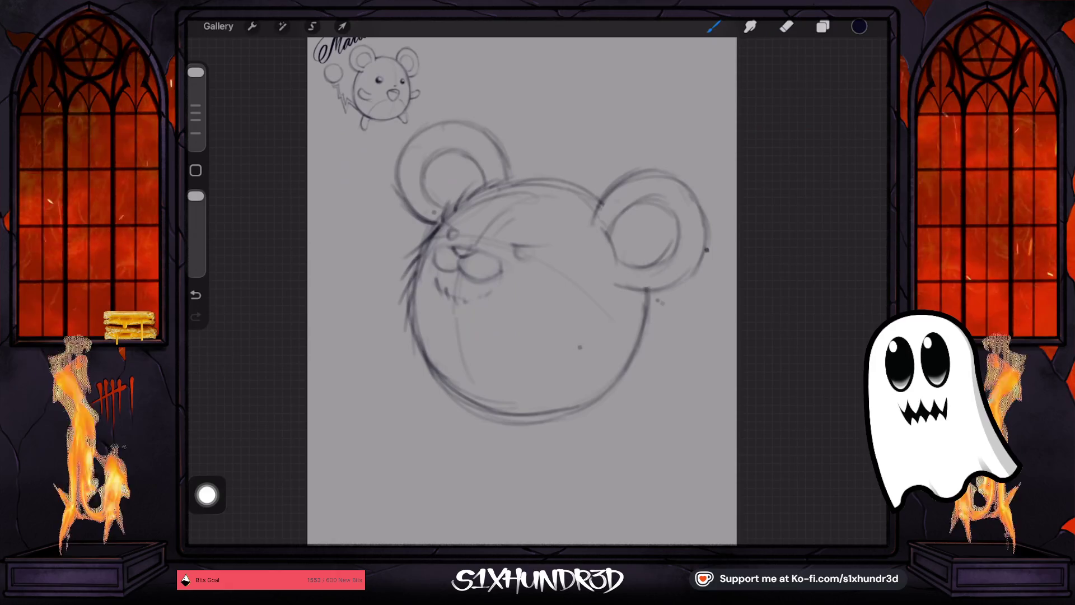
mouse_move(511, 181)
mouse_down()
mouse_move(507, 149)
mouse_move(476, 123)
mouse_up()
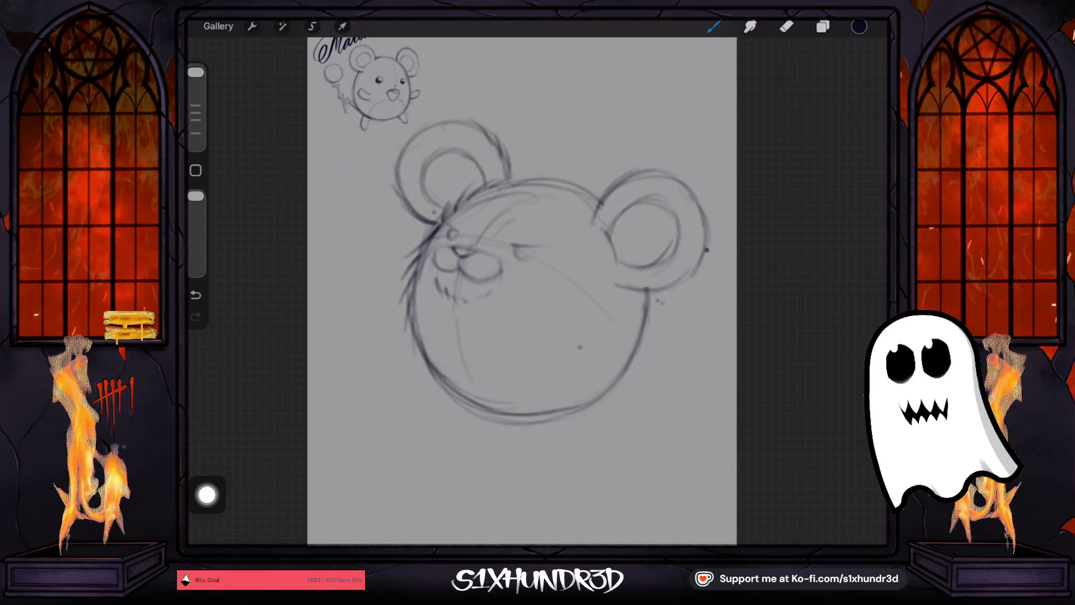
mouse_move(597, 218)
mouse_down()
mouse_move(616, 175)
mouse_move(666, 171)
mouse_move(695, 193)
mouse_up()
drag(629, 286, 675, 290)
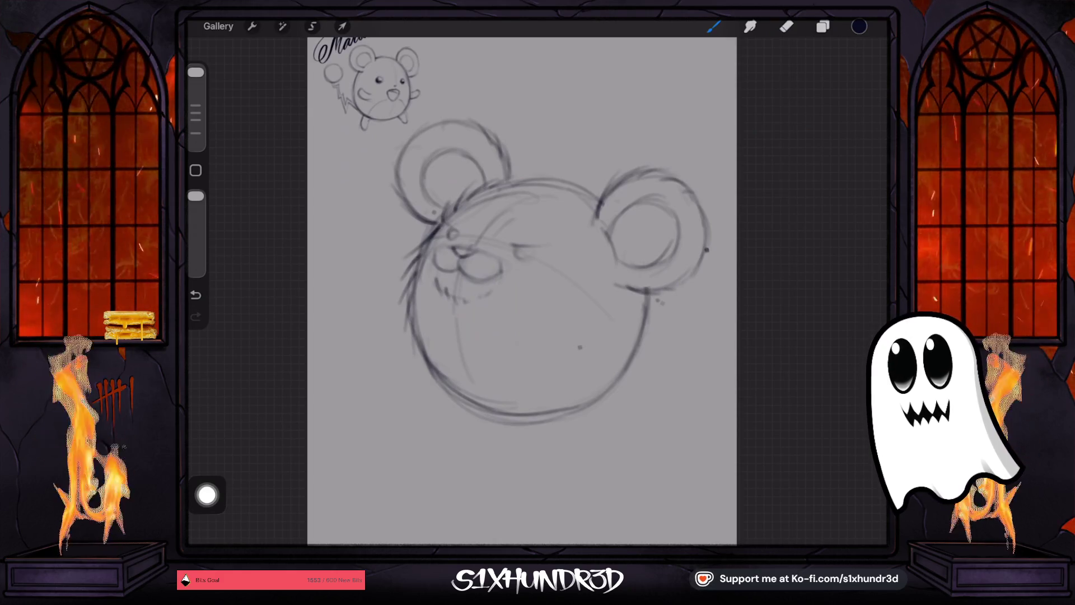
scroll(521, 280, up, 2)
- Erase stray marks on the face and darken the small eye circle
scroll(521, 280, up, 2)
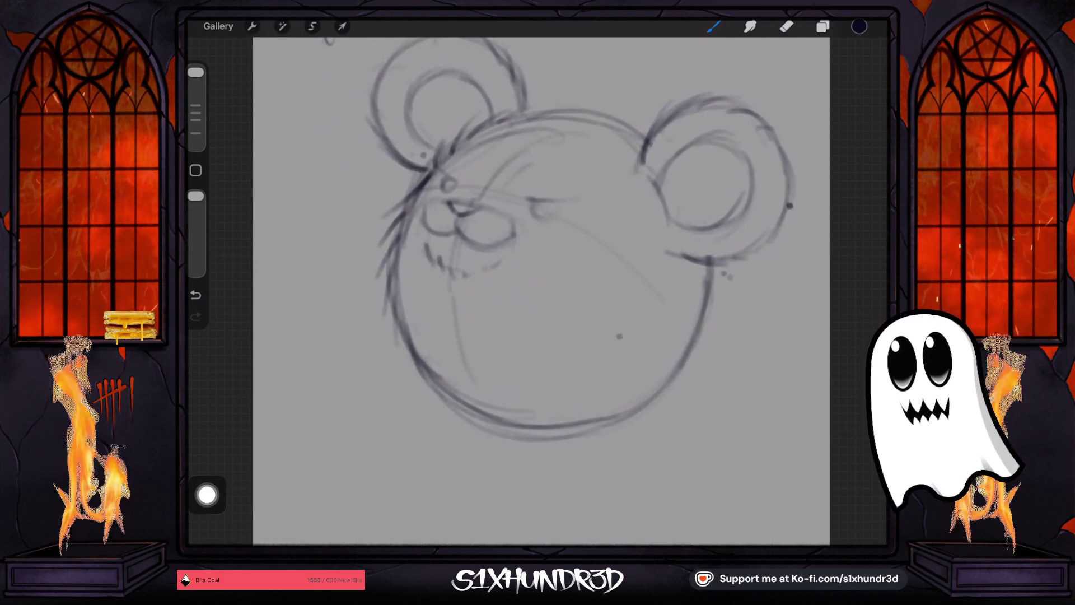
key(e)
drag(564, 199, 536, 200)
drag(435, 182, 451, 169)
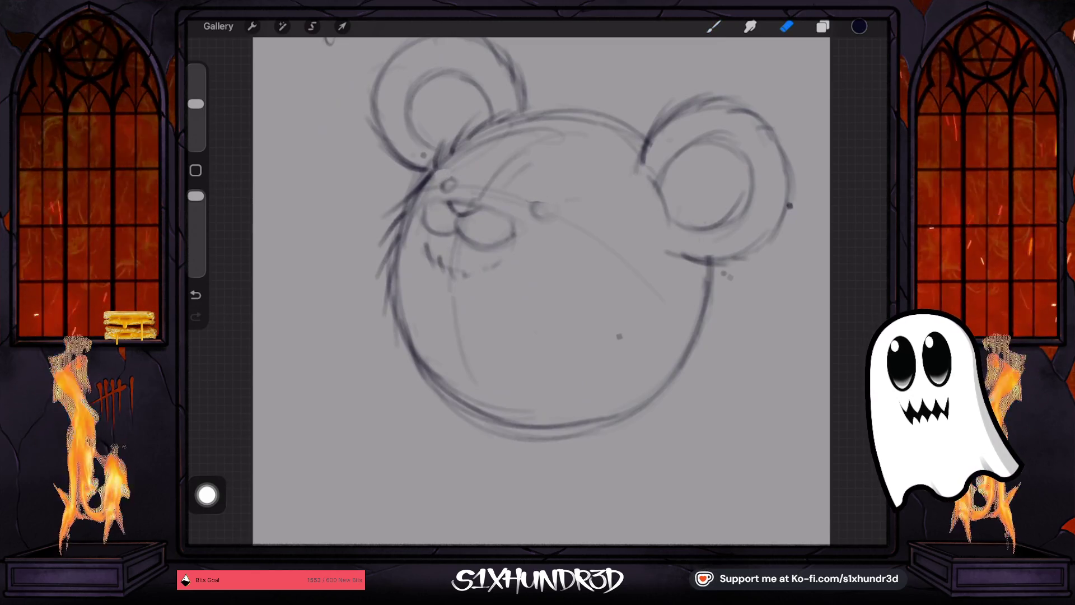
key(b)
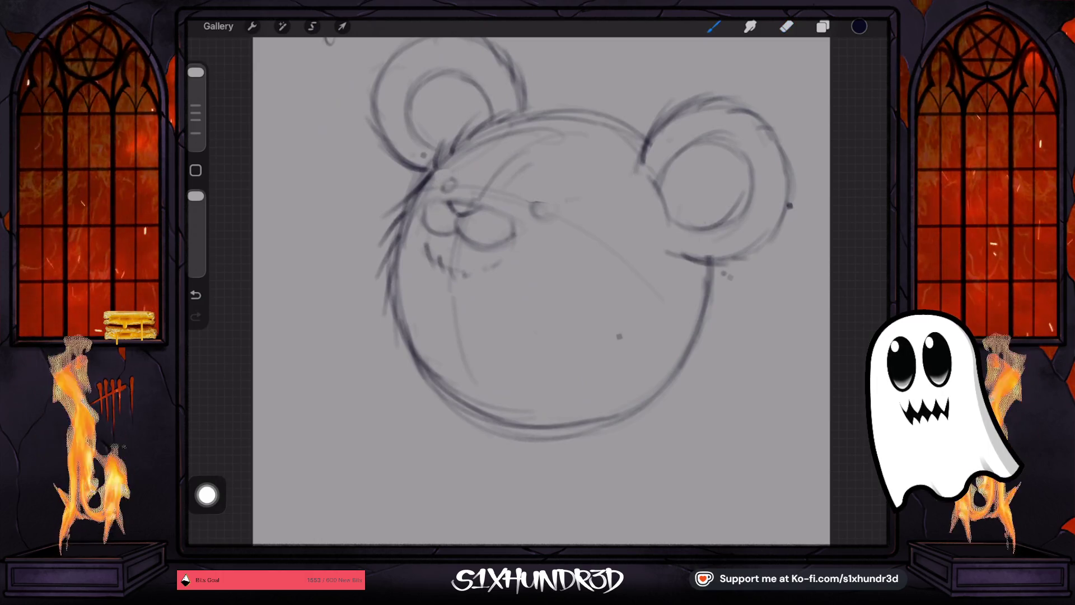
mouse_move(441, 187)
mouse_down()
mouse_move(457, 193)
mouse_move(451, 178)
mouse_move(454, 188)
mouse_up()
- Undo back past the erasing, then redraw the second eye with an angry brow
click(195, 295)
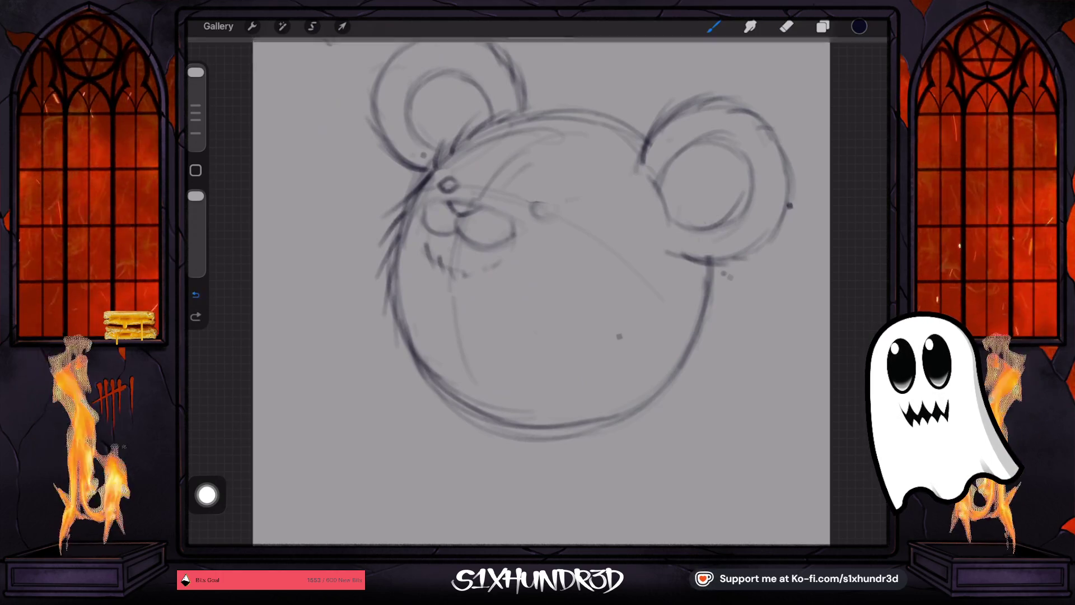
click(195, 295)
click(196, 295)
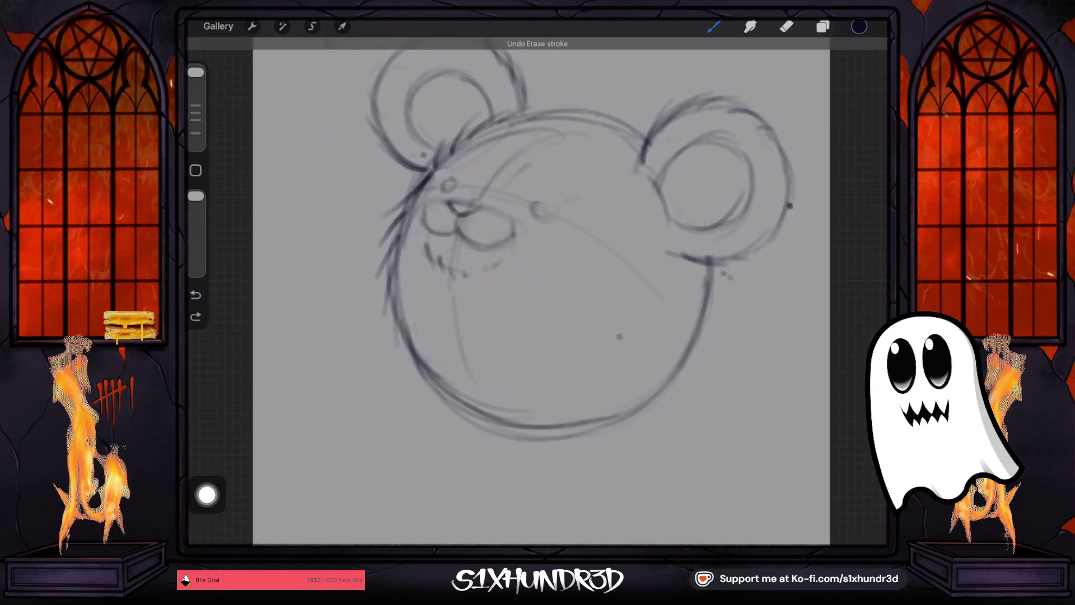
drag(438, 185, 448, 176)
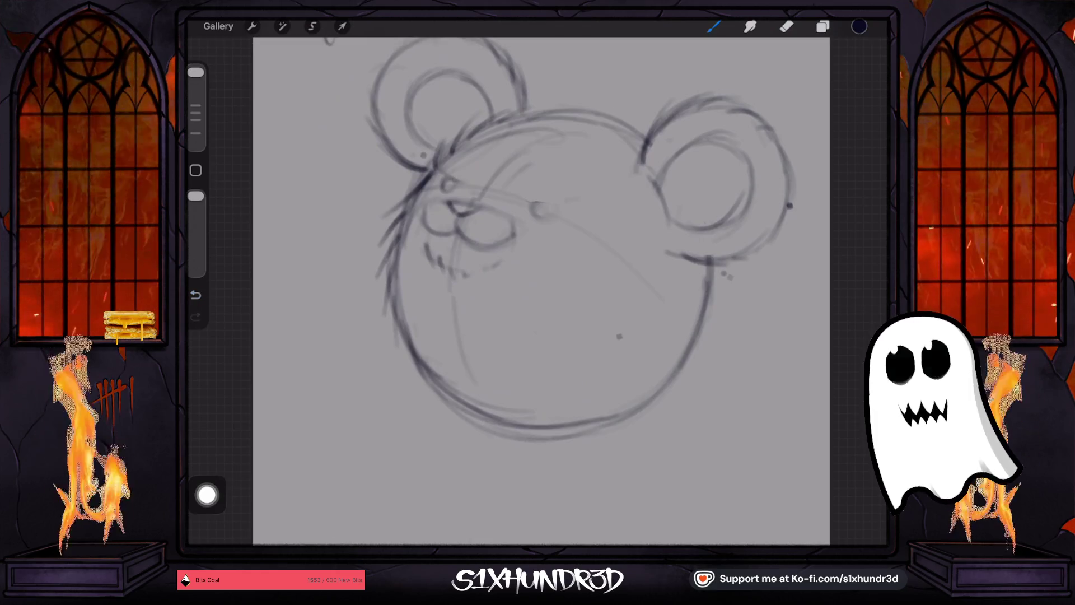
drag(523, 203, 560, 199)
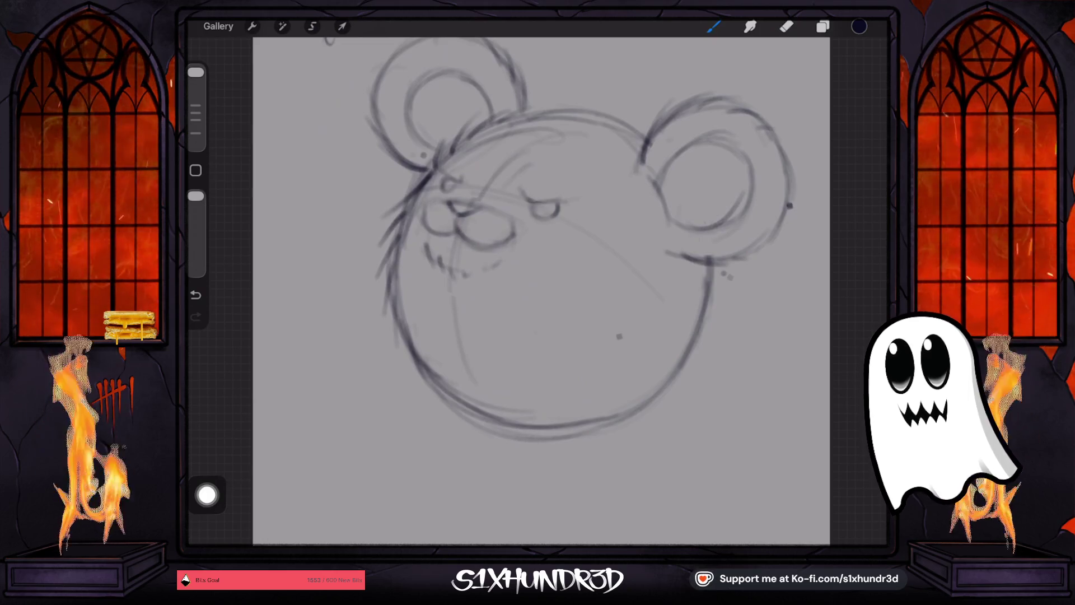
- Darken the lower-left outline of the round head
scroll(514, 292, down, 2)
mouse_move(370, 291)
mouse_down()
mouse_move(383, 333)
mouse_move(420, 373)
mouse_move(521, 394)
mouse_move(618, 343)
mouse_move(653, 269)
mouse_up()
scroll(494, 291, down, 3)
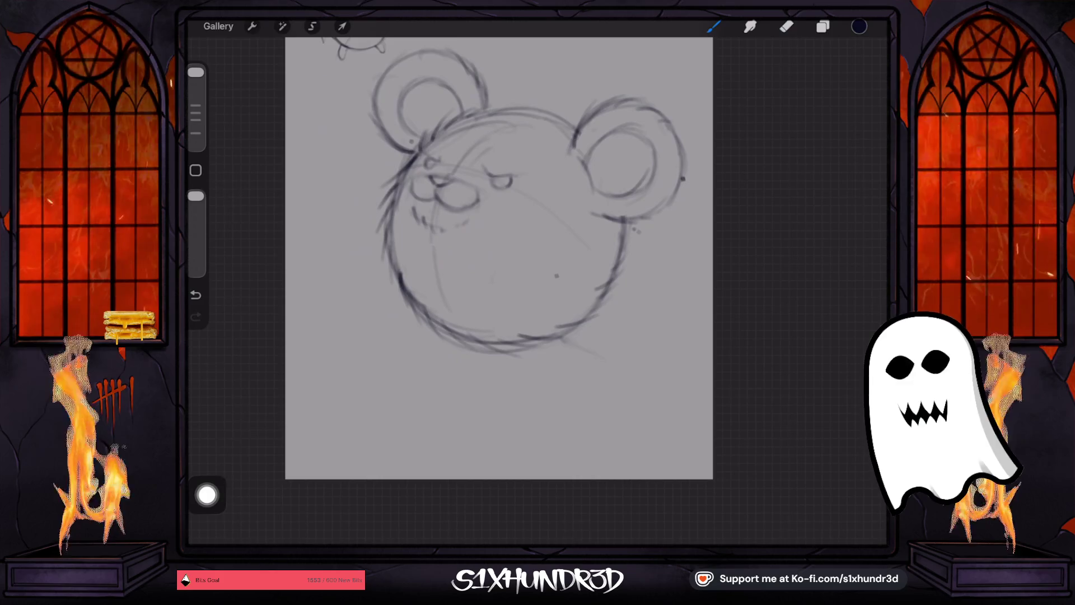
- Draw and reinforce a small stubby foot under the lower-right of the body
click(195, 295)
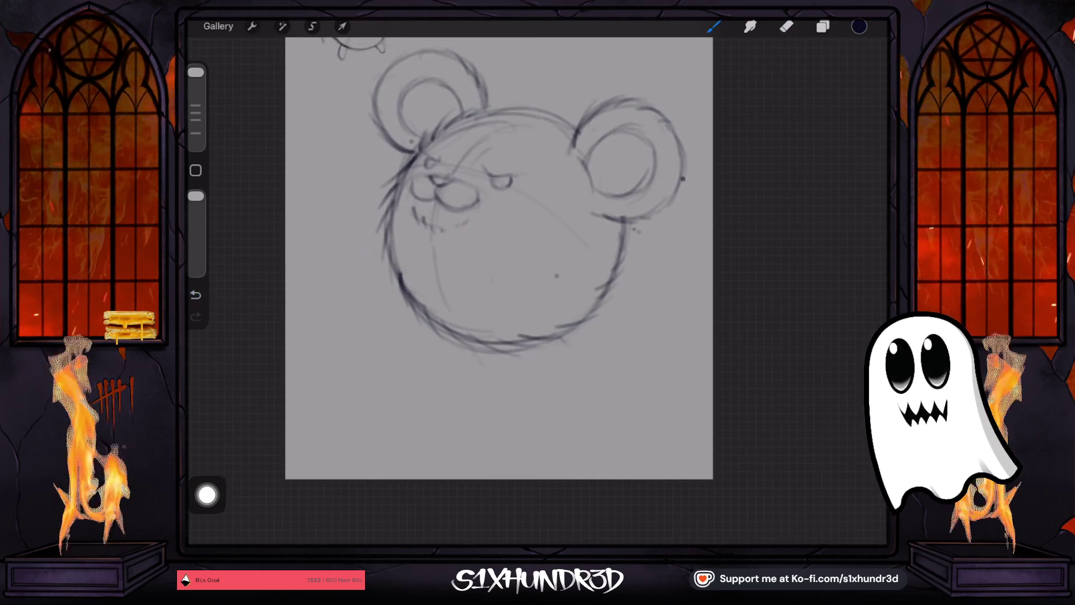
key(ctrl+shift+z)
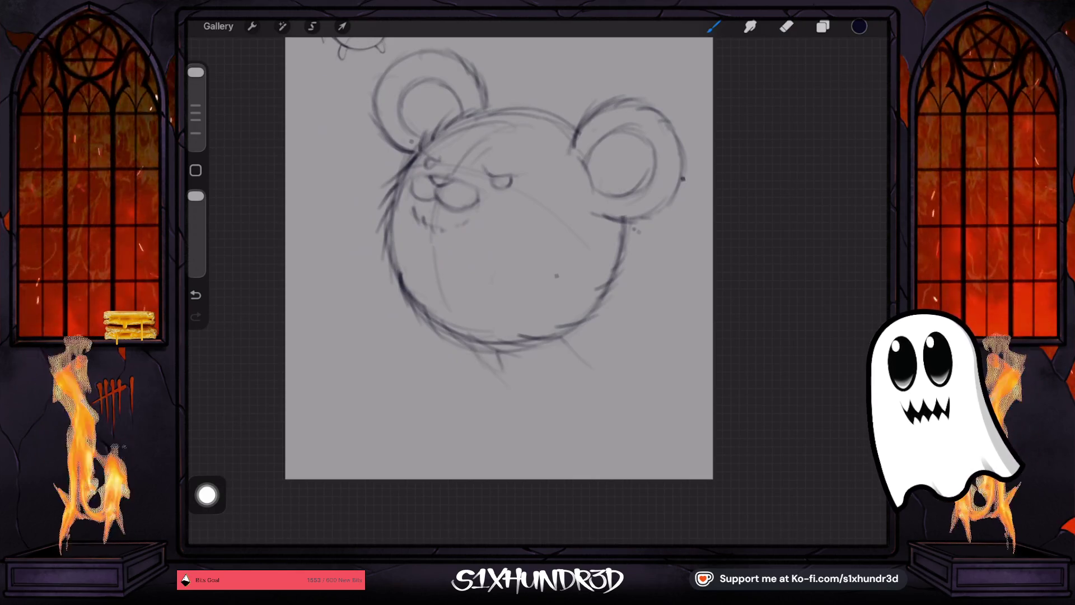
drag(559, 338, 593, 362)
drag(577, 325, 593, 352)
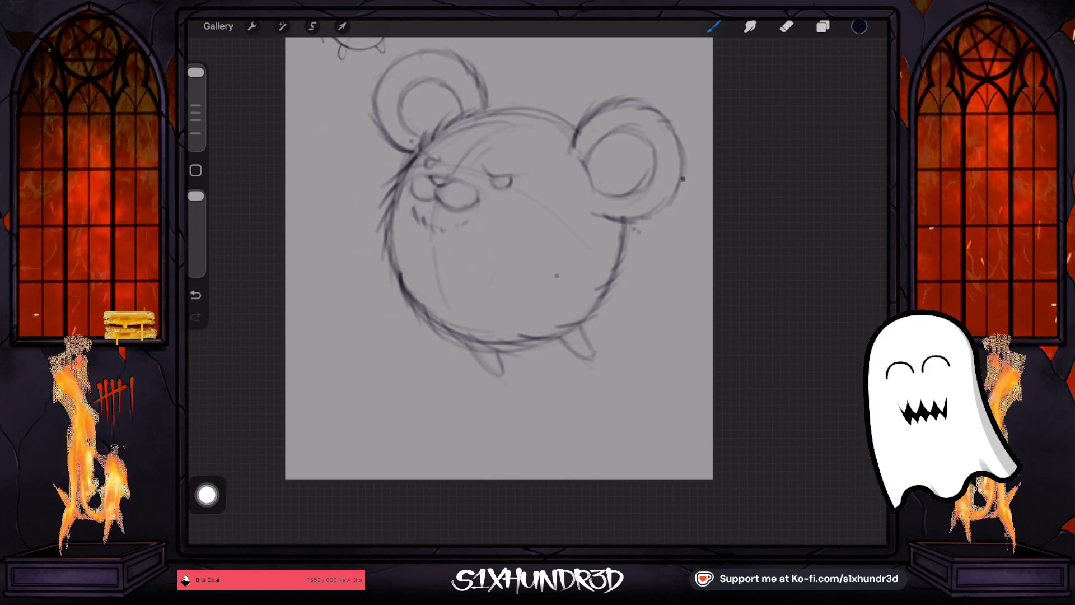
- Draw a U-shaped paw on the belly, discarding a stray left-edge stroke
mouse_move(485, 274)
mouse_down()
mouse_move(492, 302)
mouse_move(498, 295)
mouse_up()
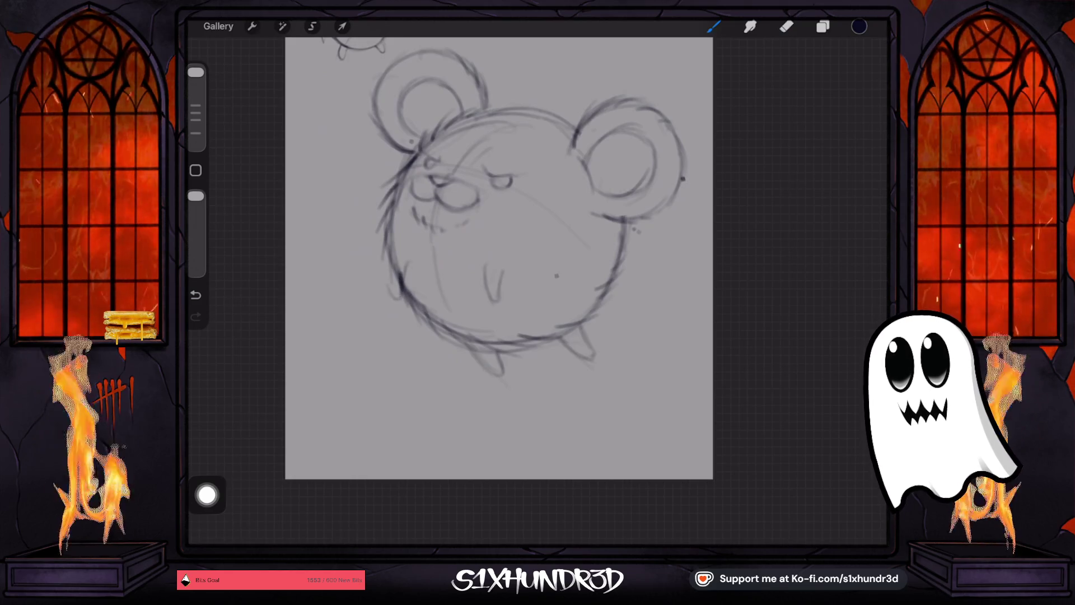
drag(390, 264, 391, 298)
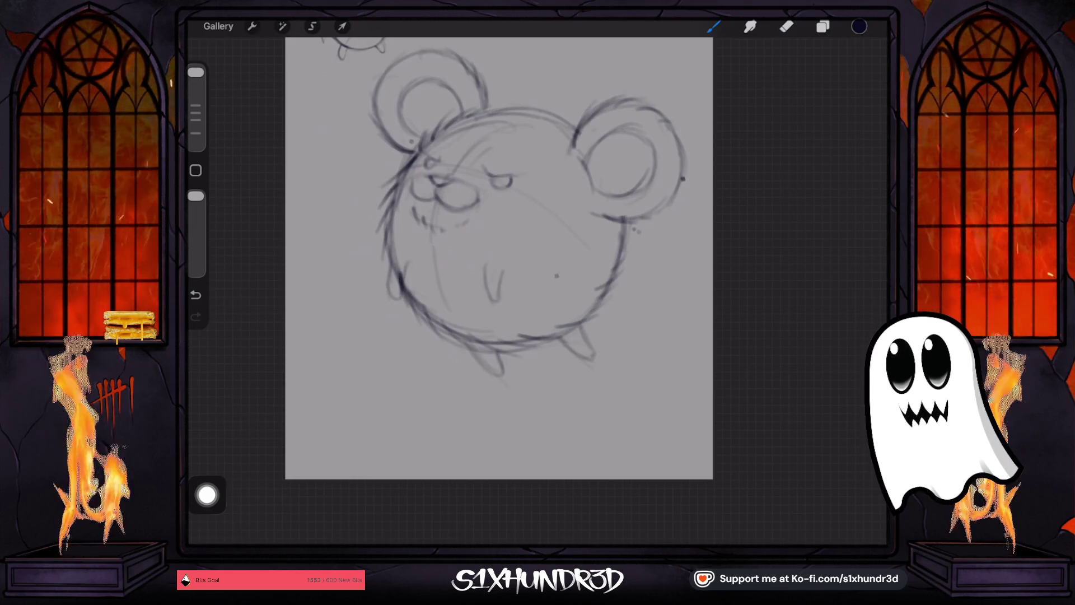
key(ctrl+z)
key(ctrl+z)
key(ctrl+z)
key(ctrl+z)
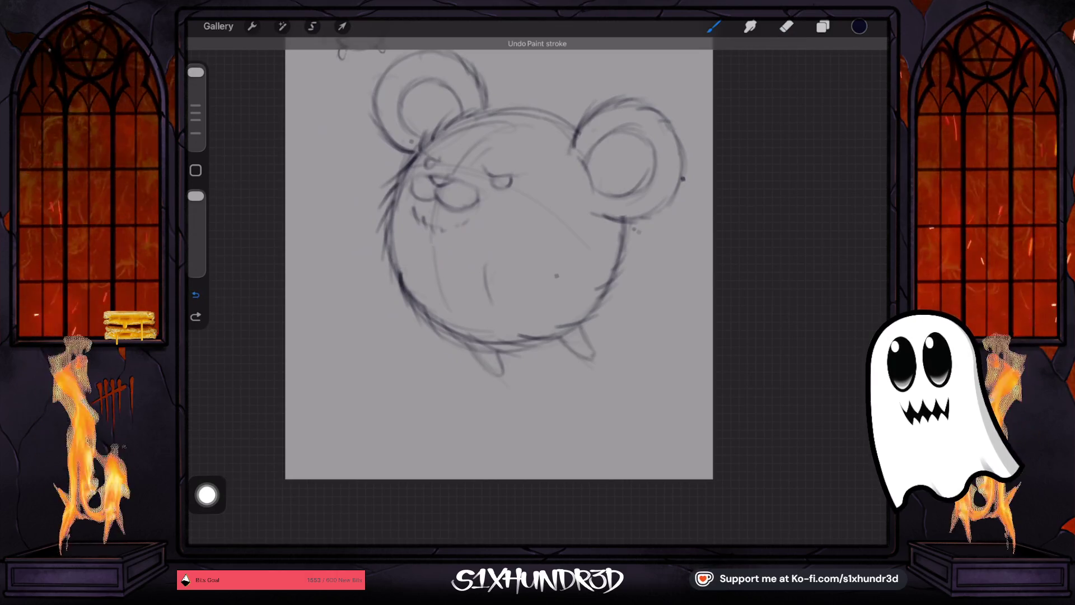
drag(398, 255, 465, 279)
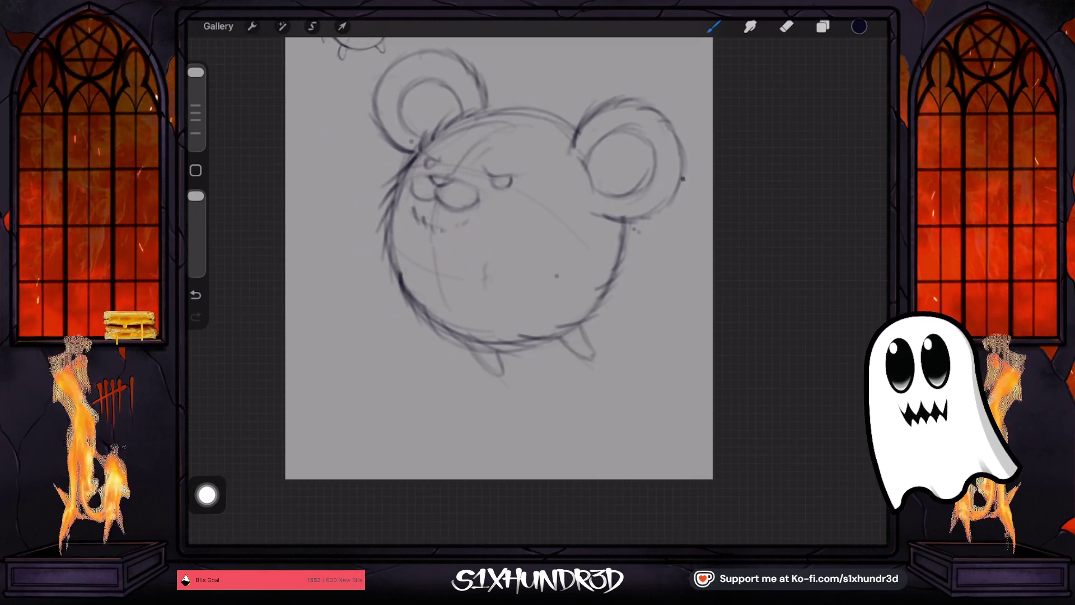
drag(470, 250, 493, 276)
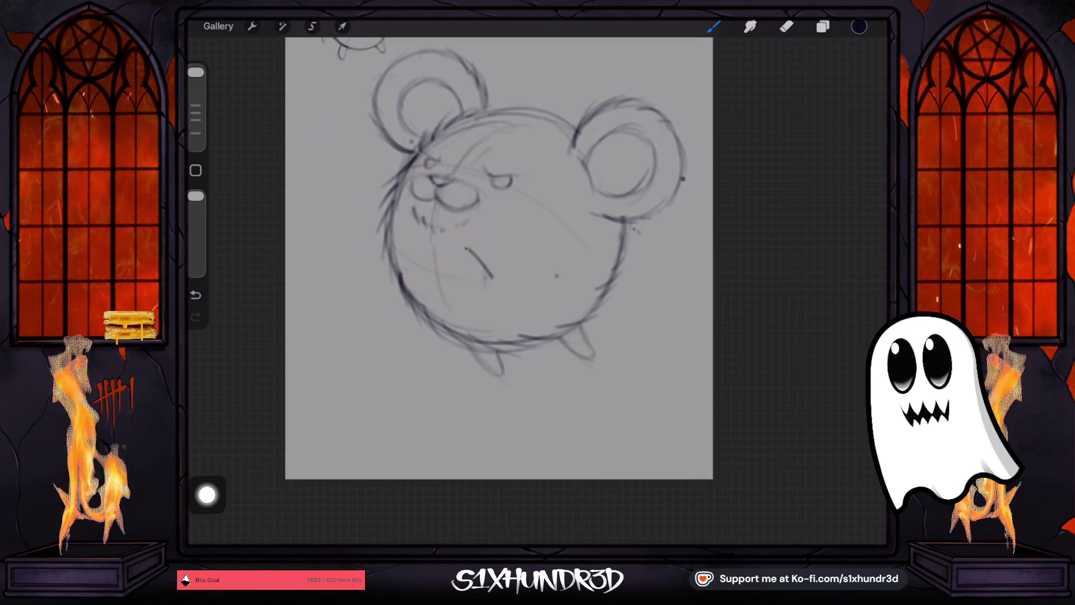
- Draw a raised arm on the left side and darken the belly paw outline
drag(373, 226, 389, 248)
mouse_move(375, 219)
mouse_down()
mouse_move(366, 210)
mouse_move(389, 218)
mouse_move(365, 211)
mouse_move(368, 222)
mouse_up()
drag(468, 246, 462, 275)
- Try outlining the left foot twice, undoing both attempts
scroll(498, 258, up, 3)
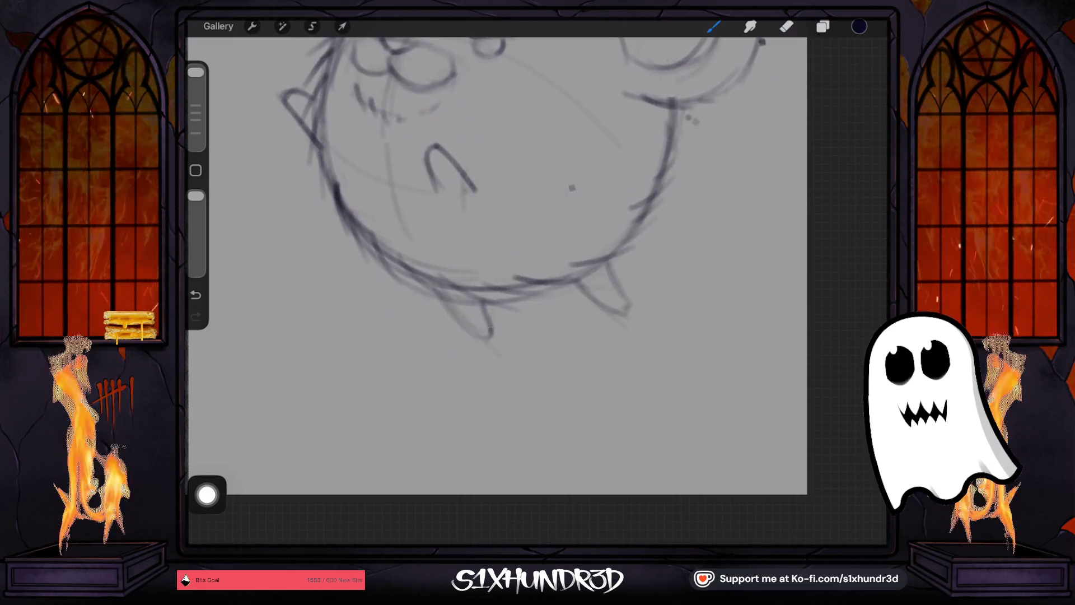
mouse_move(491, 329)
mouse_down()
mouse_move(476, 343)
mouse_move(473, 327)
mouse_up()
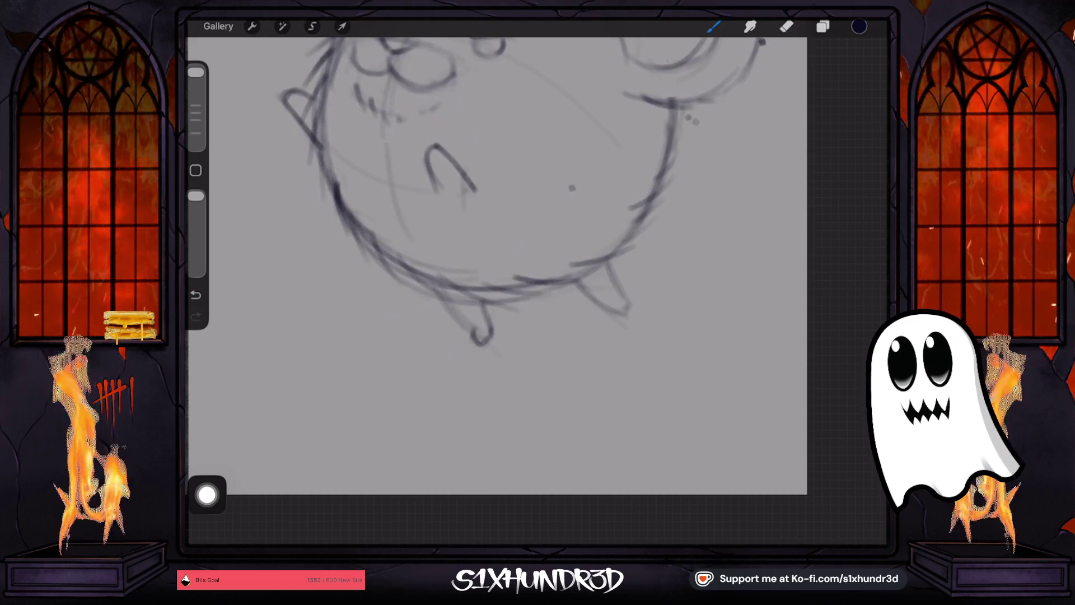
key(ctrl+z)
key(ctrl+z)
key(ctrl+z)
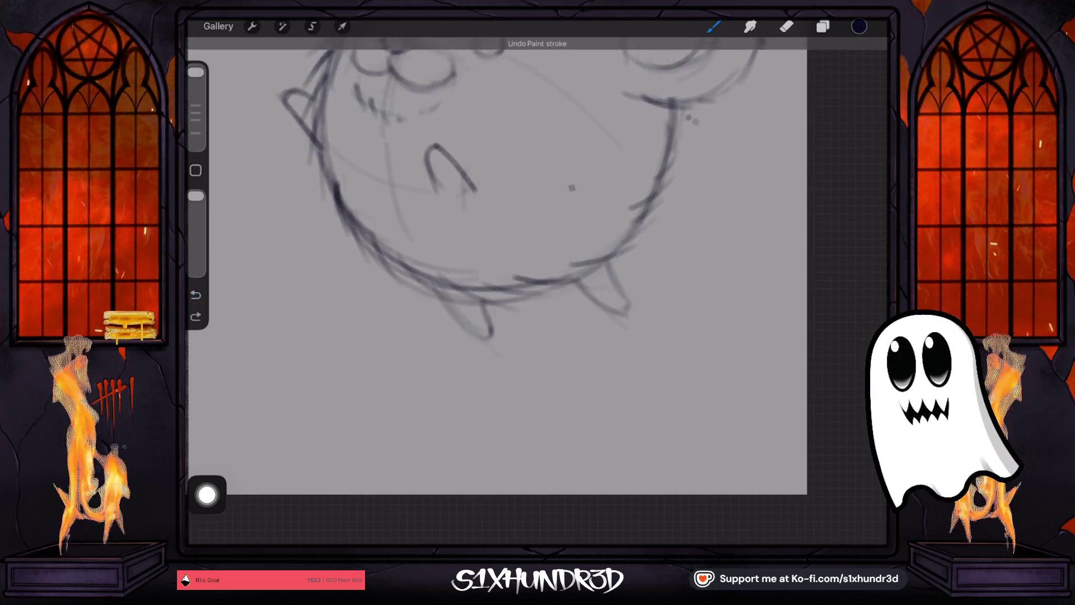
mouse_move(480, 337)
mouse_down()
mouse_move(489, 350)
mouse_move(491, 321)
mouse_move(498, 347)
mouse_up()
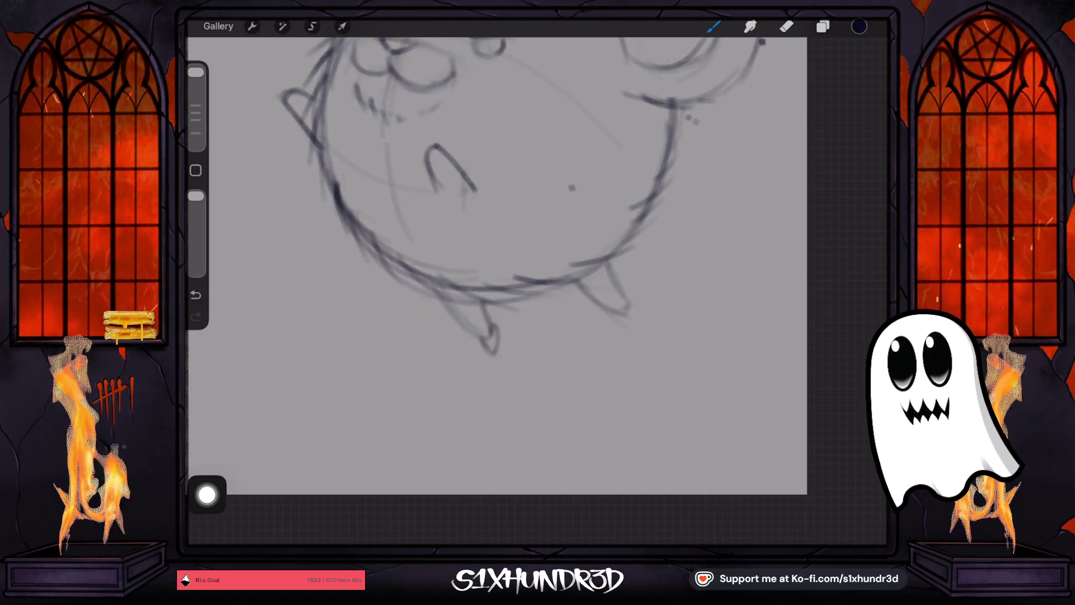
key(ctrl+z)
key(ctrl+z)
- Set the brush size to 76% and retrace the raised left arm and right foot
drag(195, 72, 195, 78)
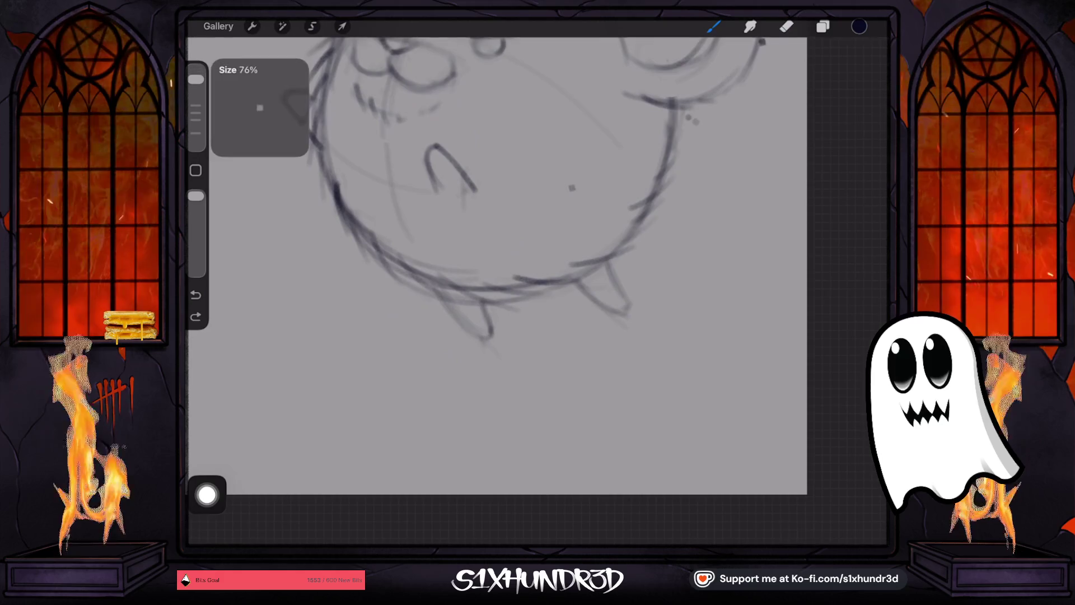
drag(307, 89, 320, 146)
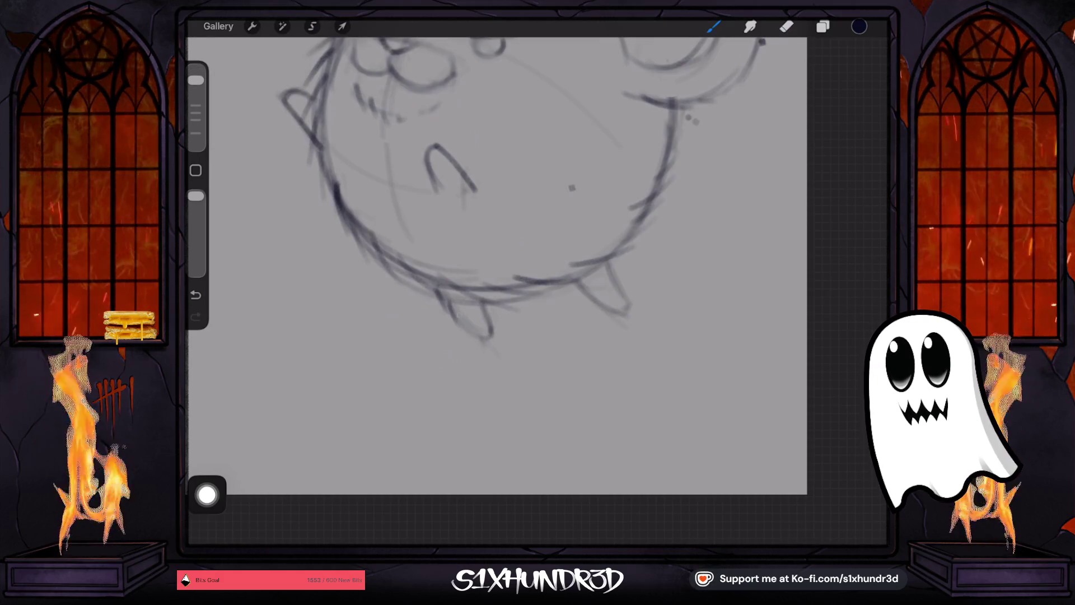
scroll(487, 263, down, 2)
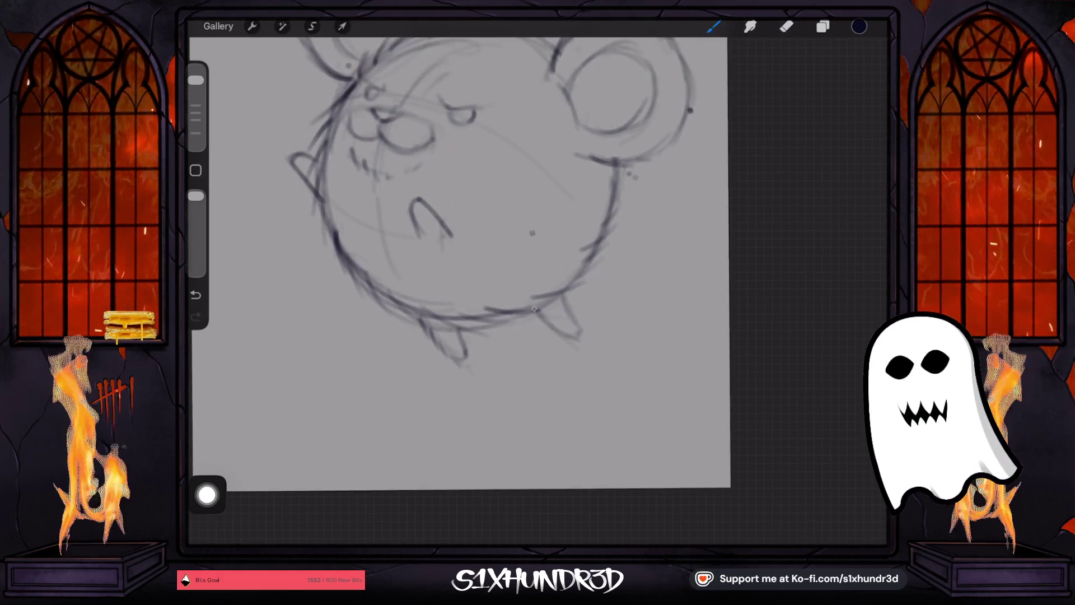
drag(541, 314, 589, 342)
scroll(459, 264, down, 1)
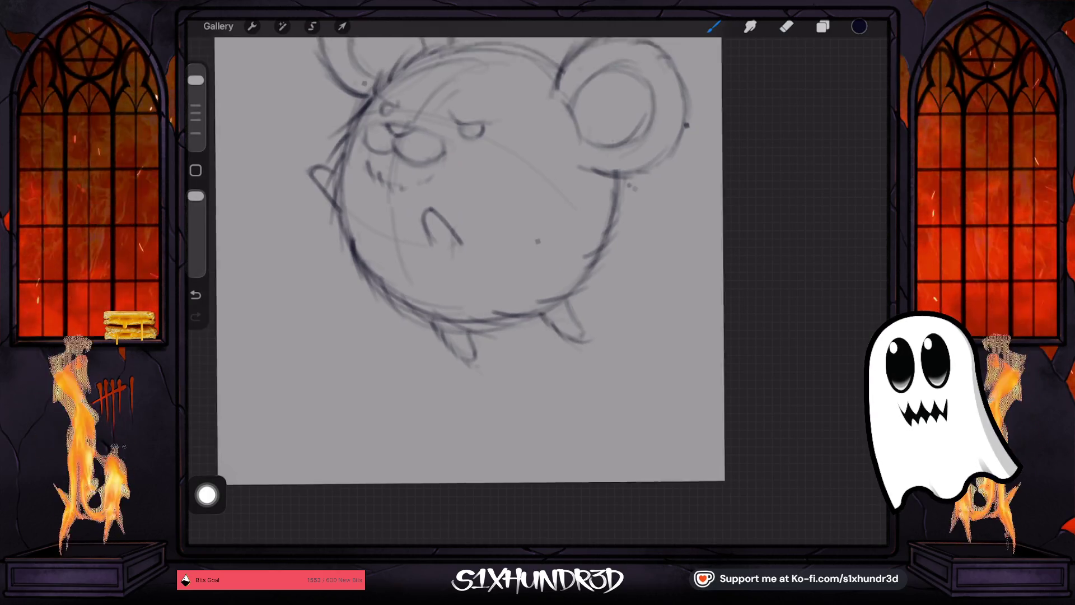
scroll(470, 258, down, 3)
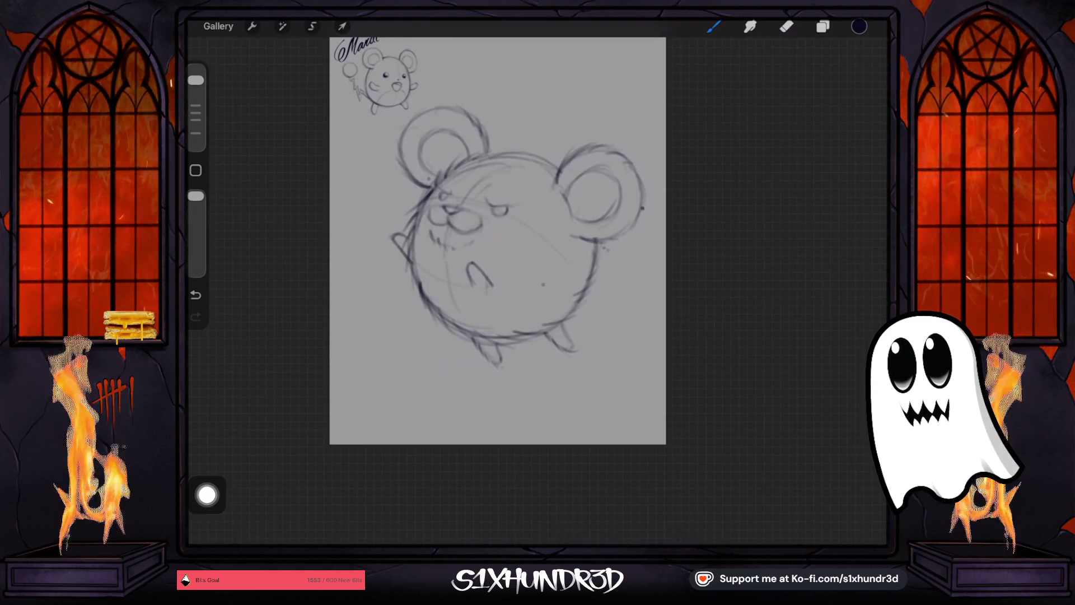
scroll(498, 240, up, 3)
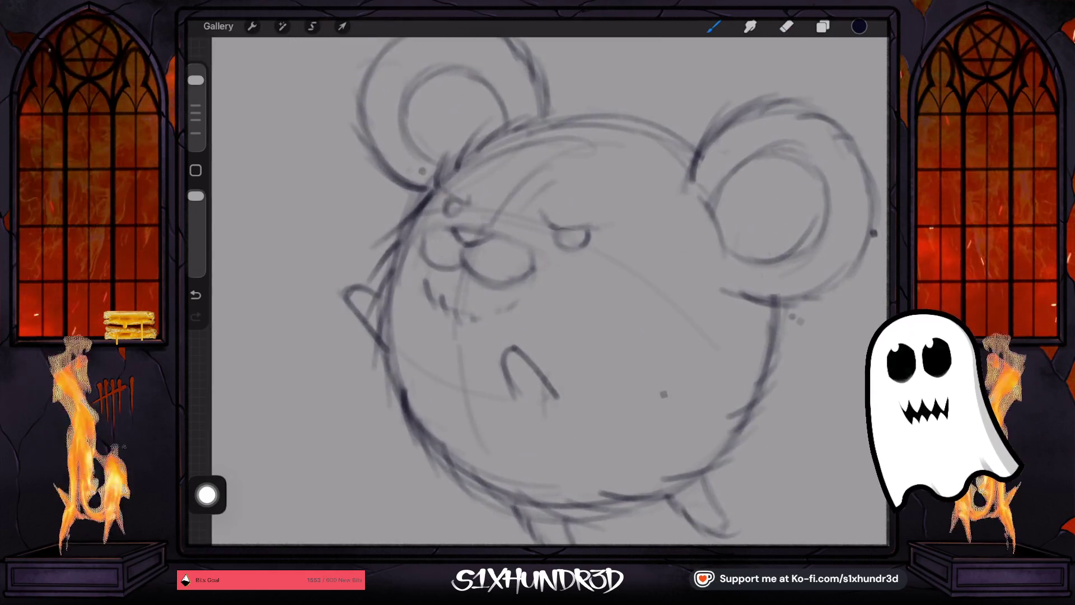
- Darken the nose and mouth line and fill in both eyes' pupils
mouse_move(462, 242)
mouse_down()
mouse_move(482, 237)
mouse_move(456, 234)
mouse_up()
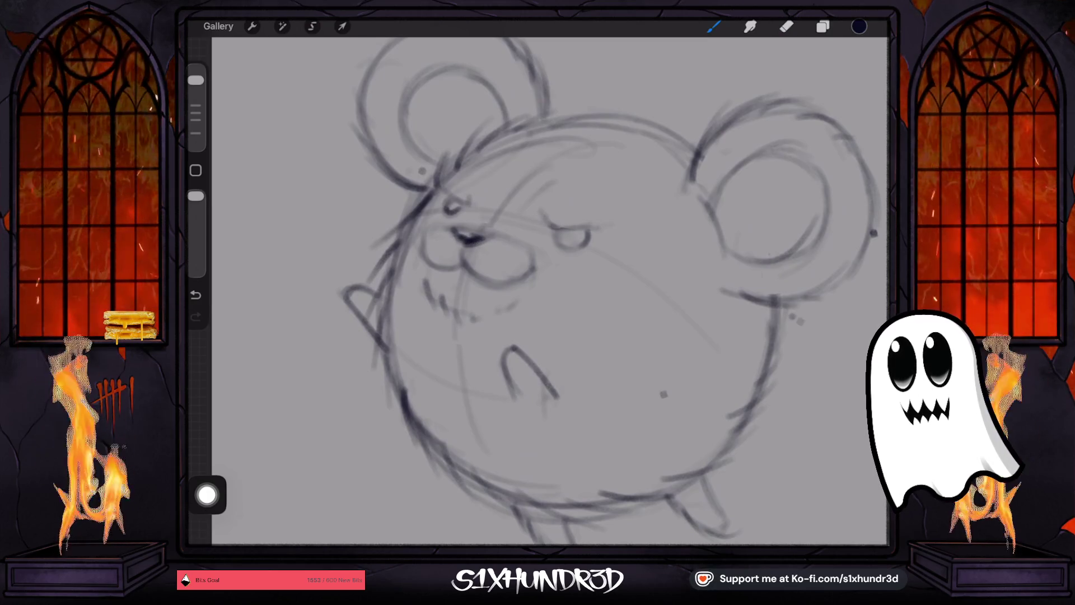
mouse_move(563, 240)
mouse_down()
mouse_move(583, 242)
mouse_move(557, 242)
mouse_up()
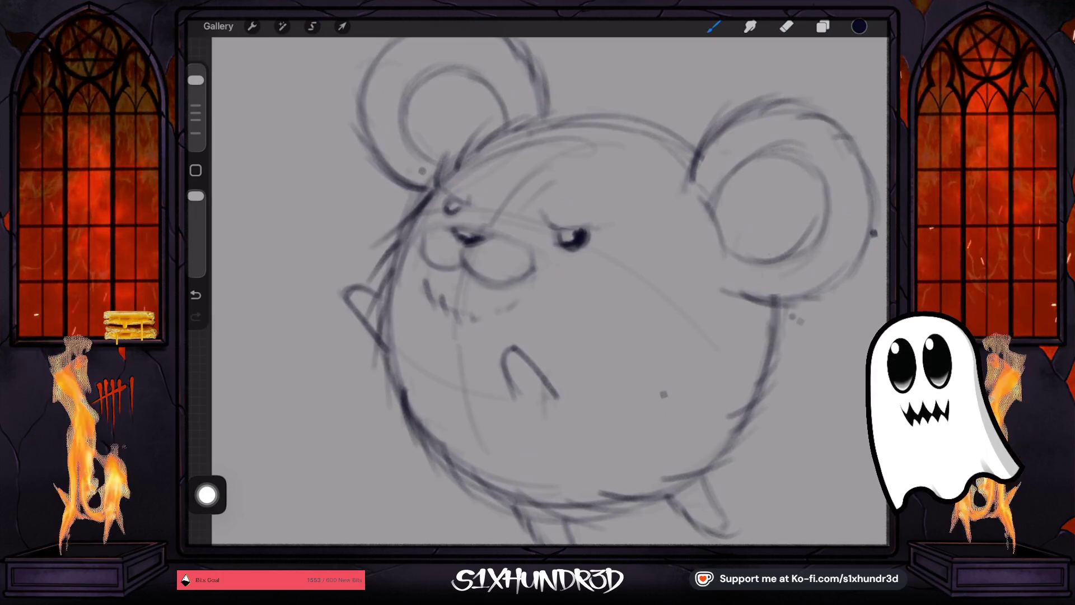
drag(458, 202, 451, 207)
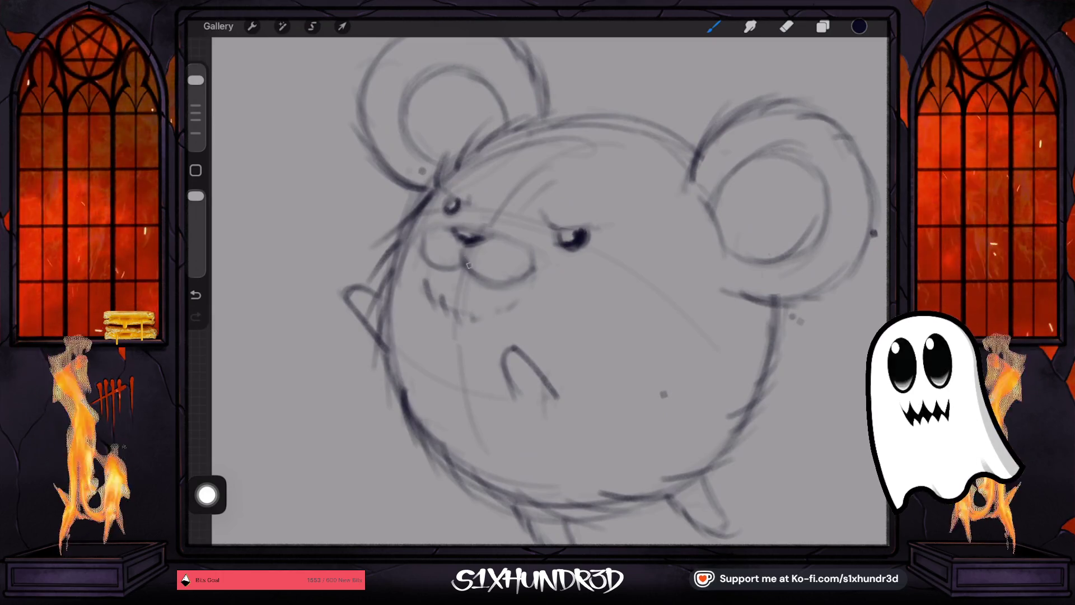
- Add sketchy diagonal fur strokes down the cheek, undoing one stray stroke
scroll(537, 280, down, 3)
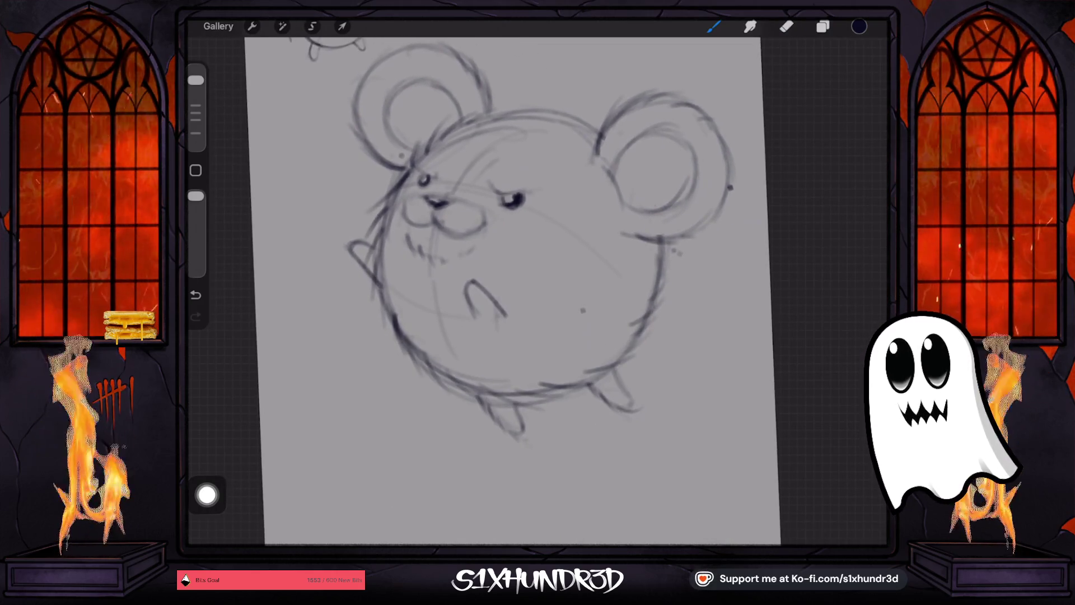
drag(483, 240, 520, 268)
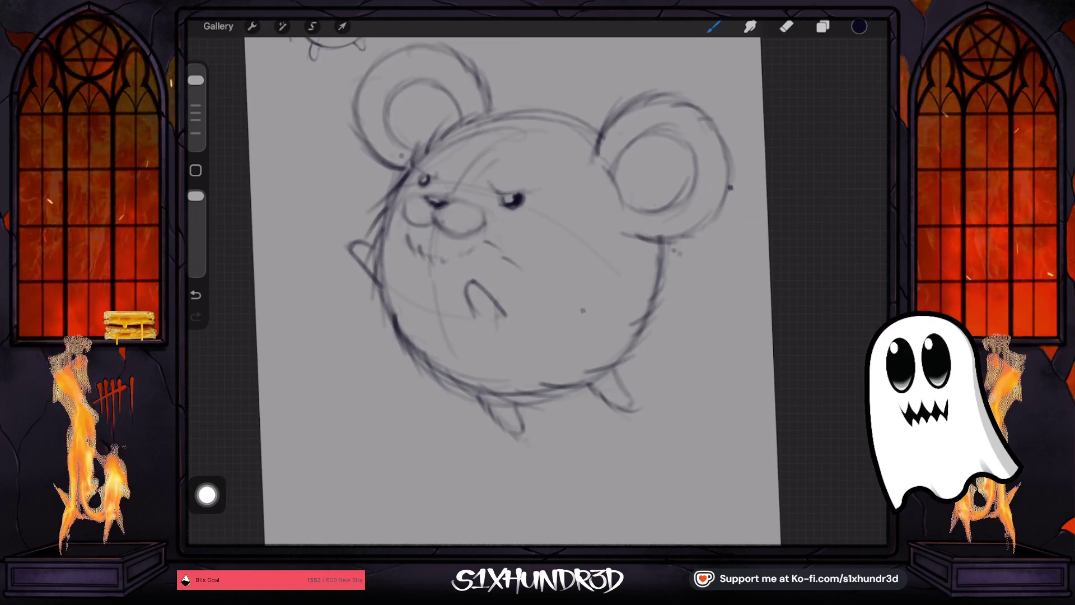
key(ctrl+z)
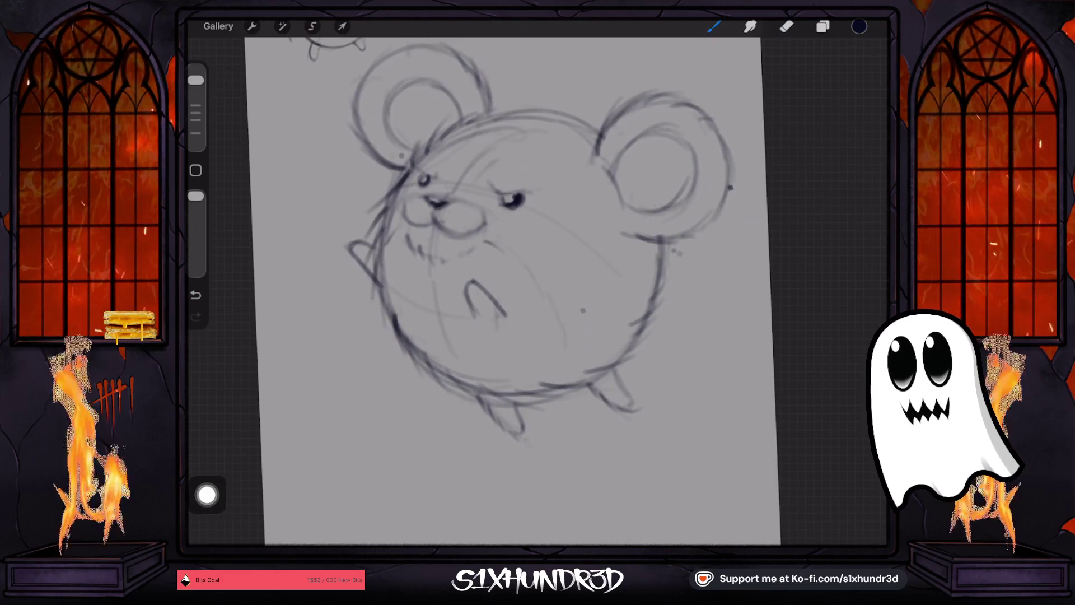
mouse_move(485, 241)
mouse_down()
mouse_move(533, 267)
mouse_move(555, 301)
mouse_up()
drag(553, 300, 567, 330)
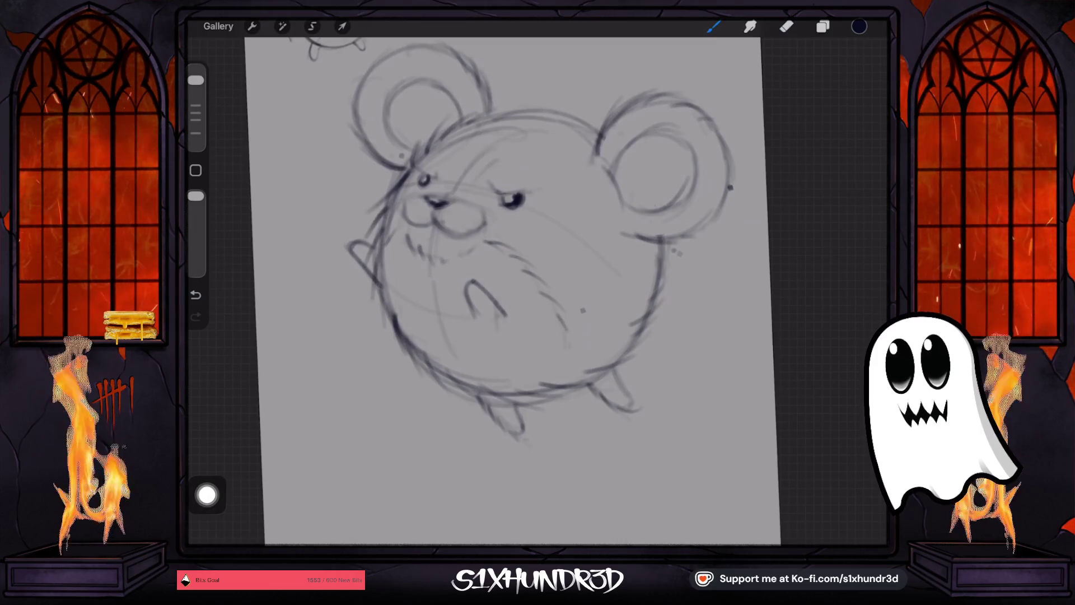
- Draw the open snarling mouth with a tooth line and small fangs
scroll(513, 280, down, 3)
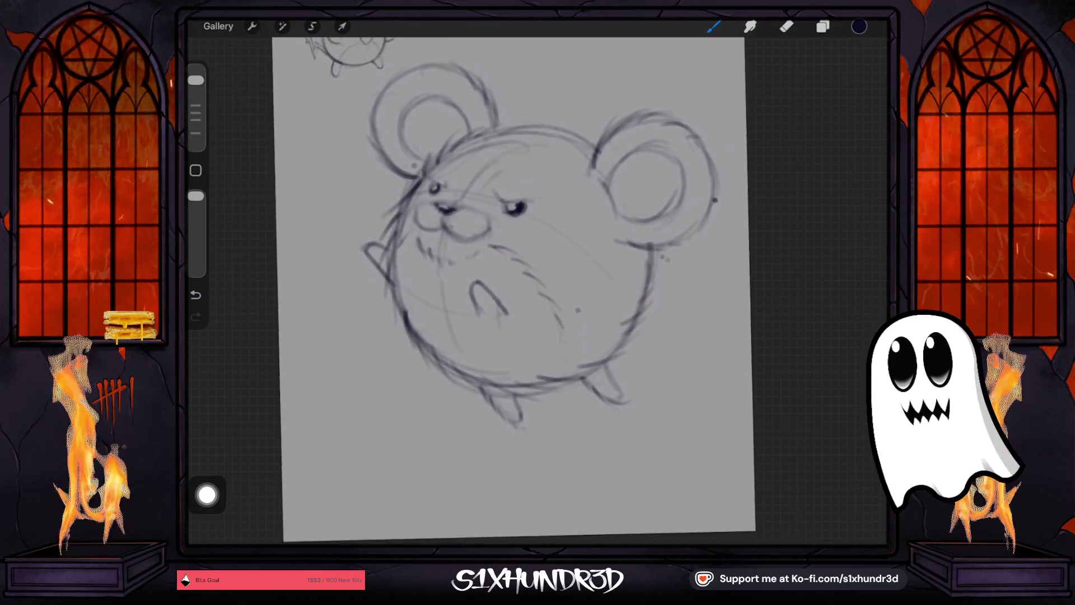
key(e)
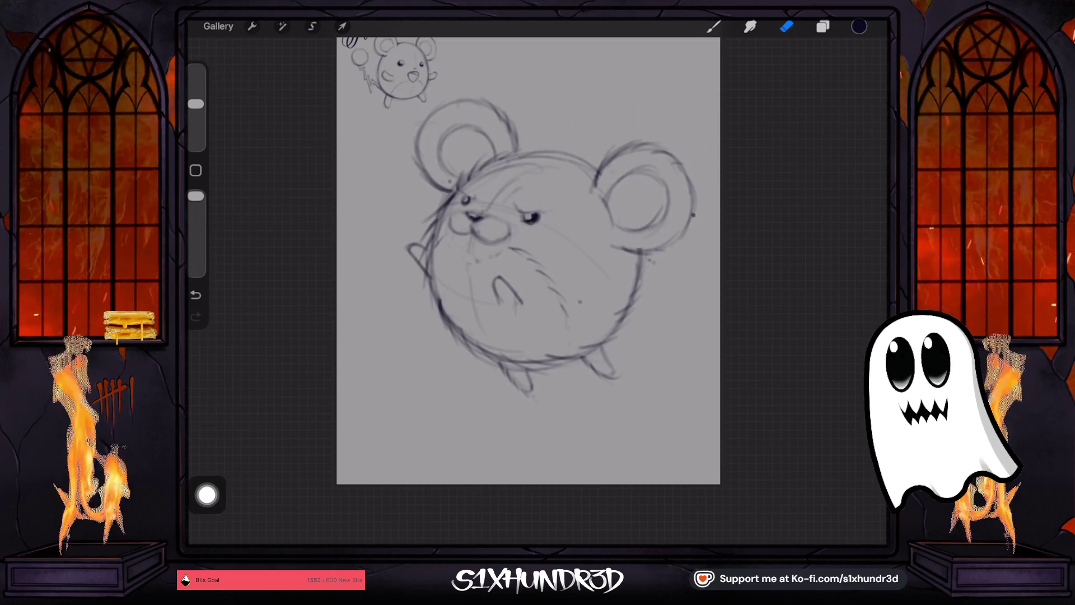
key(b)
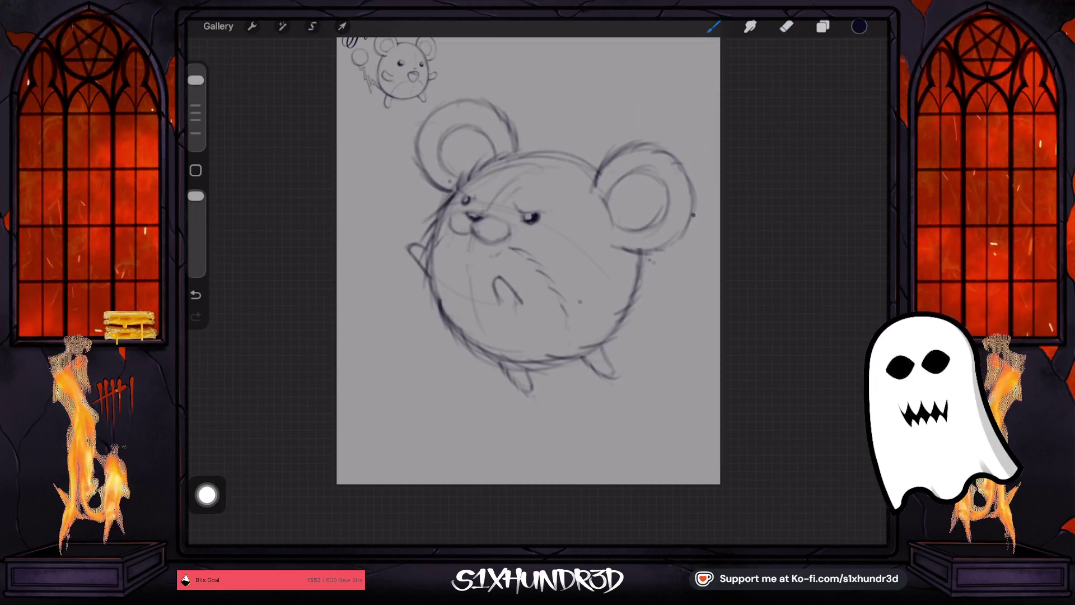
click(714, 26)
scroll(426, 252, up, 3)
scroll(476, 280, up, 1)
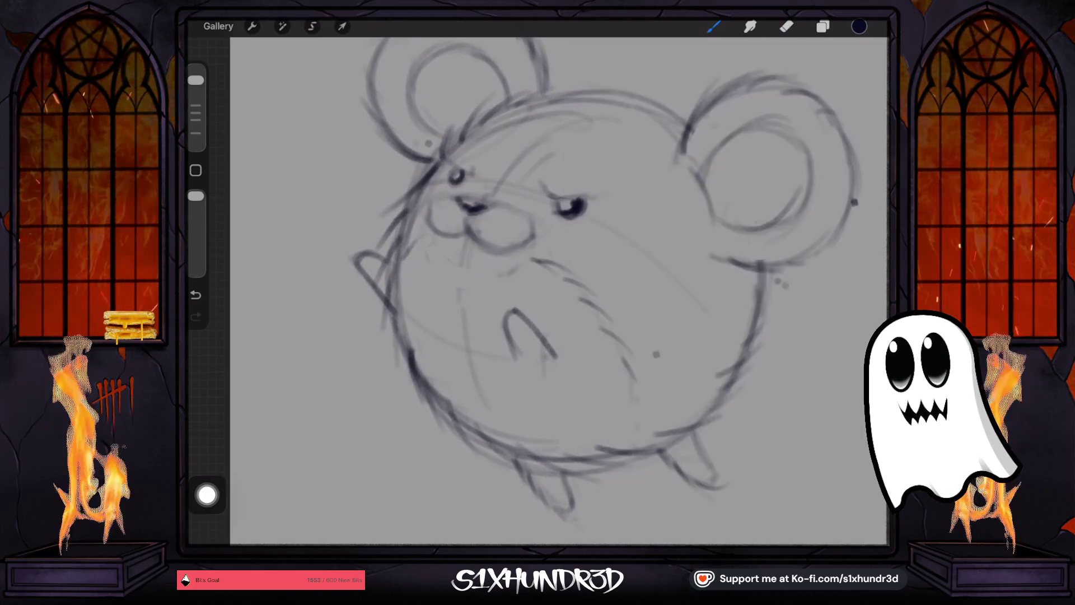
mouse_move(436, 273)
mouse_down()
mouse_move(465, 289)
mouse_move(491, 284)
mouse_up()
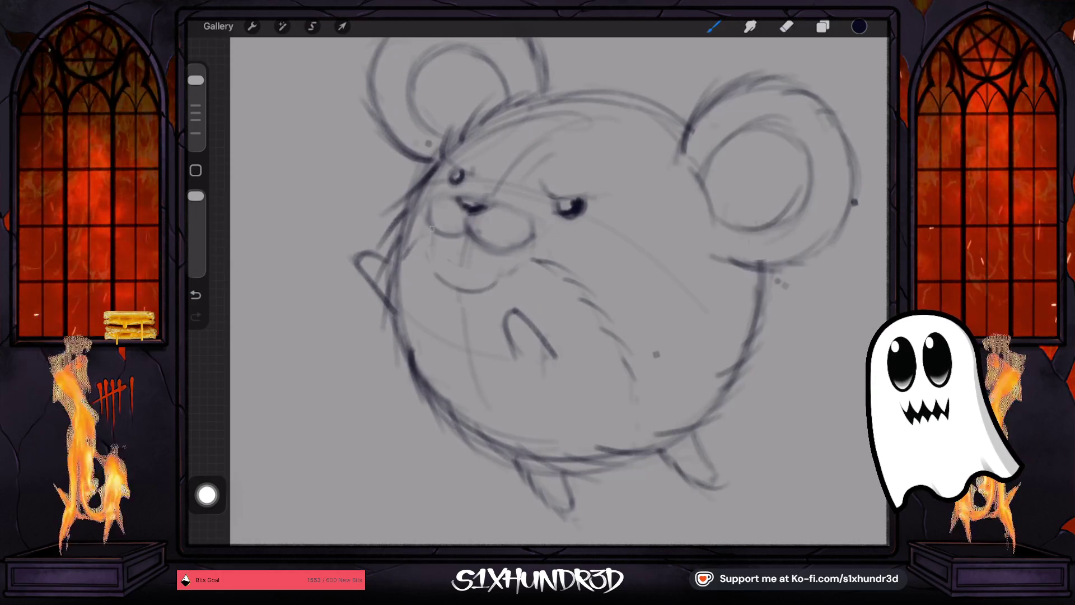
mouse_move(433, 227)
mouse_down()
mouse_move(461, 290)
mouse_move(488, 292)
mouse_move(504, 269)
mouse_move(465, 305)
mouse_move(476, 308)
mouse_up()
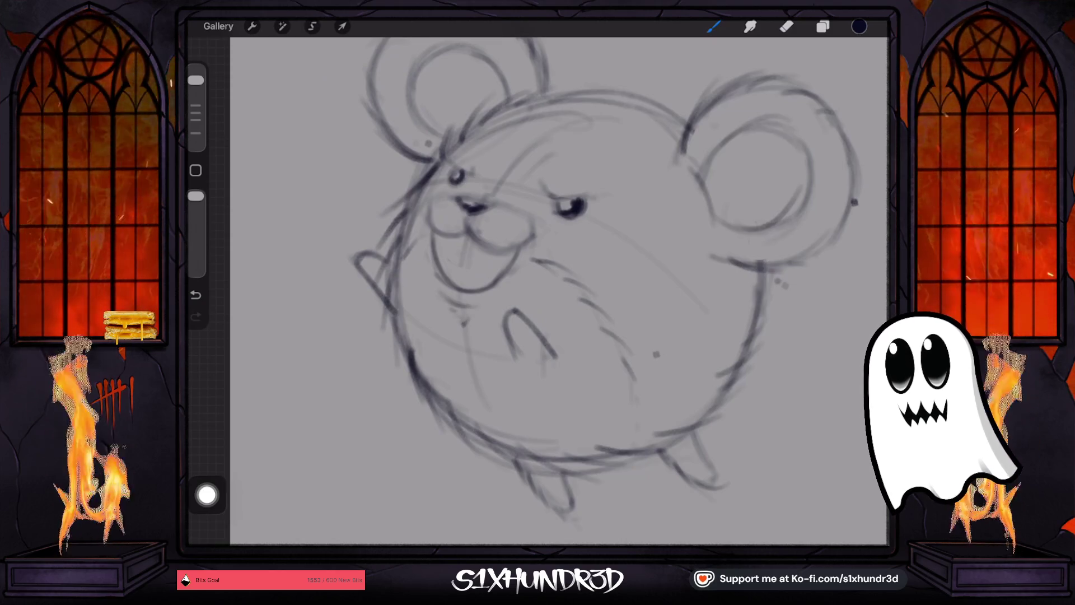
drag(443, 236, 489, 263)
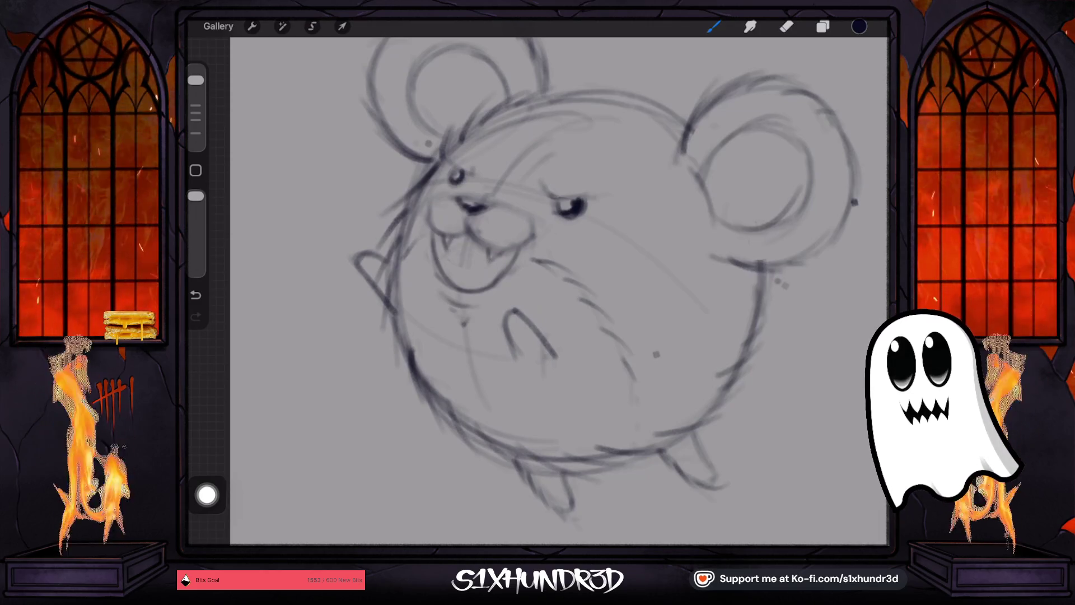
drag(444, 246, 465, 260)
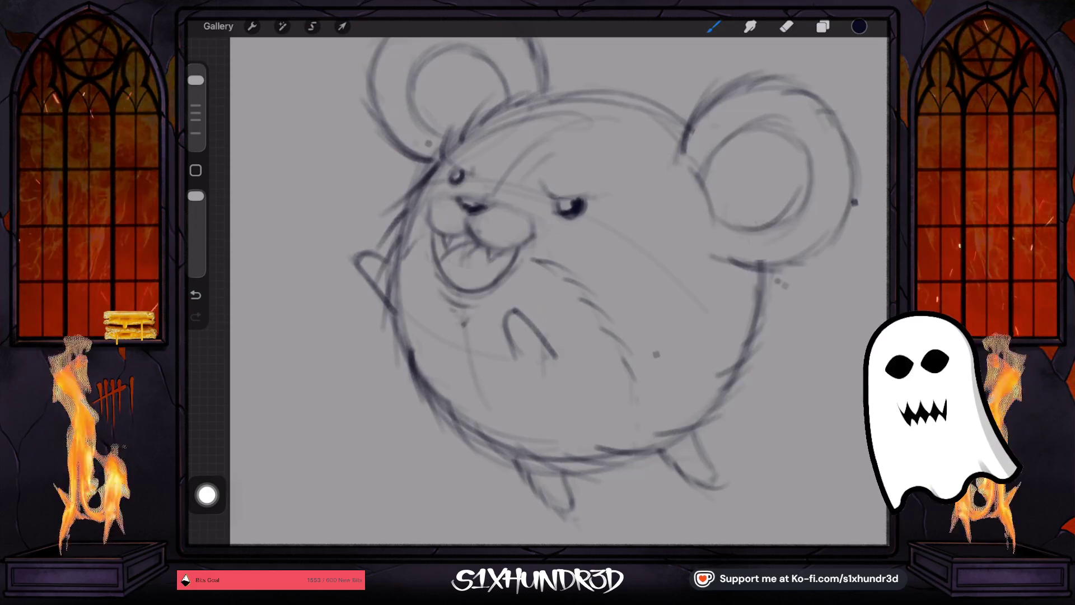
- Add fur strokes to the lower body, darken both eyes, and detail the snout
mouse_move(460, 339)
mouse_down()
mouse_move(448, 359)
mouse_move(471, 376)
mouse_up()
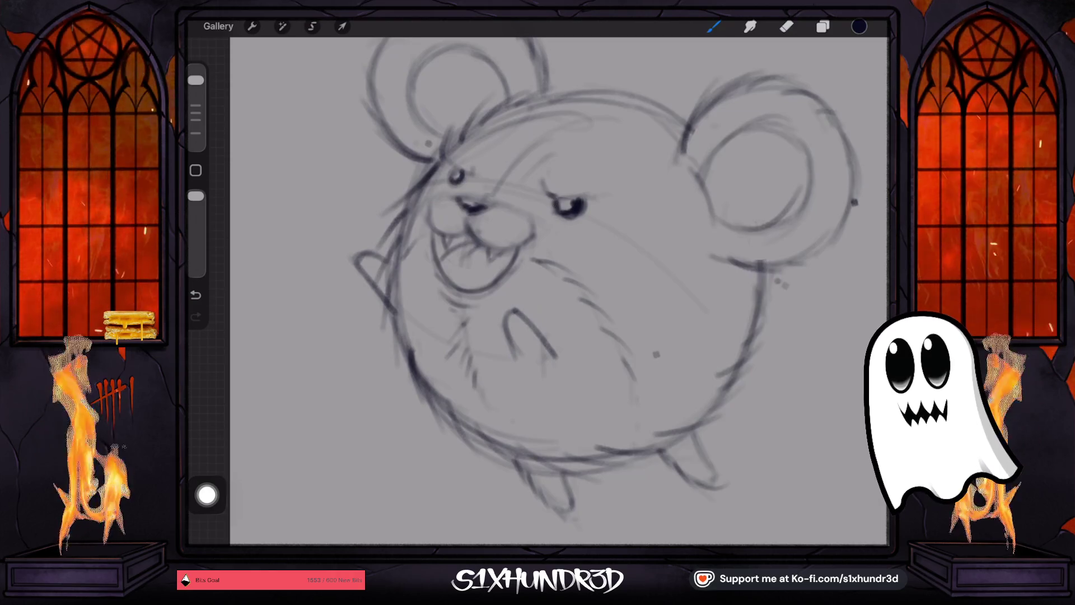
drag(582, 197, 585, 211)
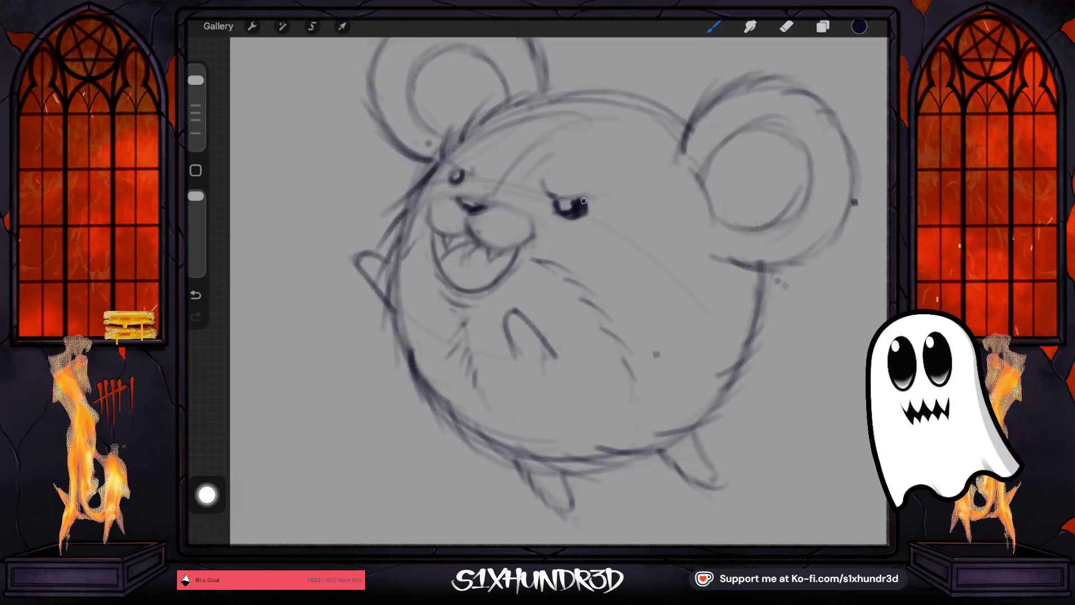
drag(451, 178, 455, 174)
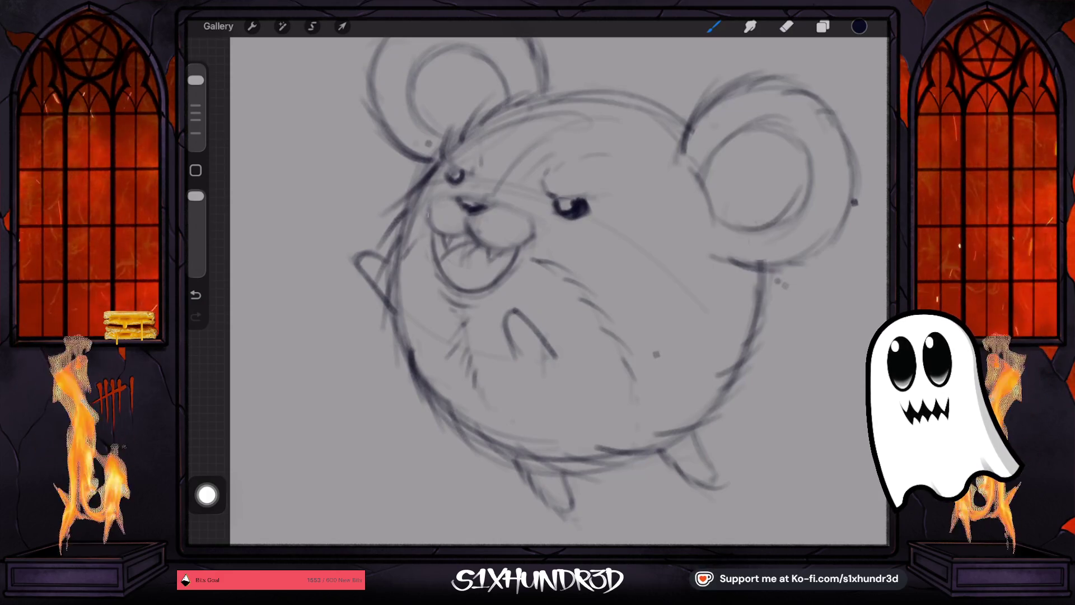
drag(426, 221, 441, 234)
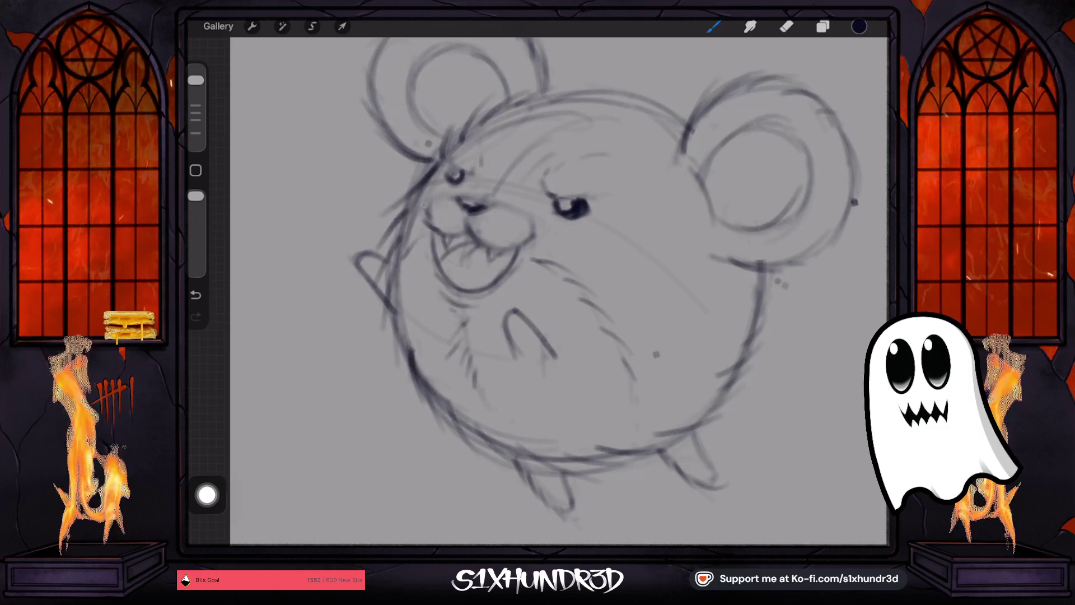
mouse_move(504, 250)
mouse_down()
mouse_move(542, 234)
mouse_move(535, 224)
mouse_up()
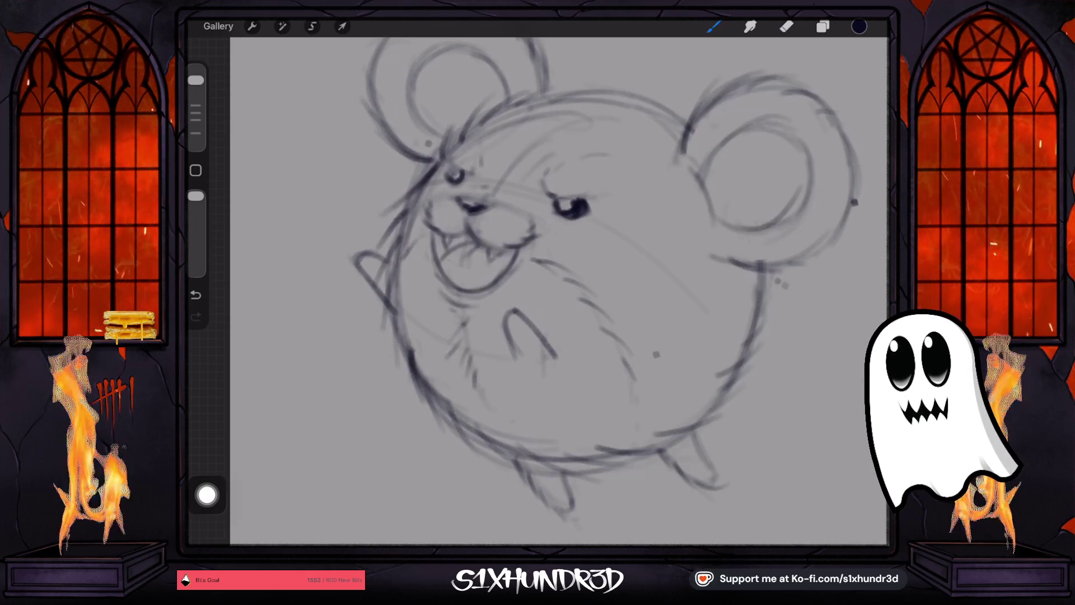
drag(560, 280, 616, 236)
drag(501, 244, 483, 272)
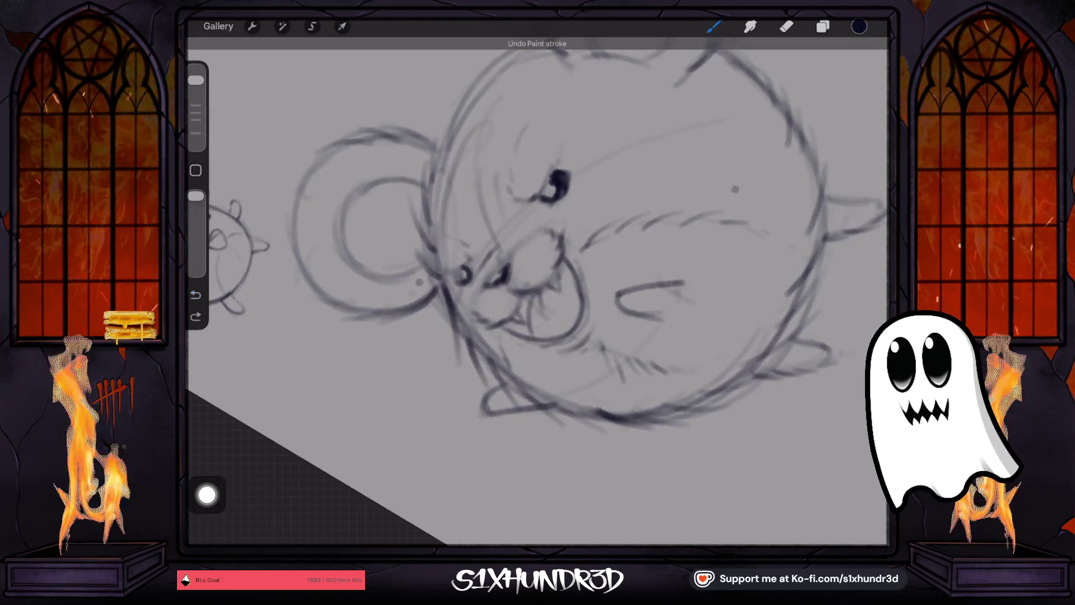
- Replace a stray snout dot with a small snout mark and add a mark on the left ear
click(503, 245)
key(ctrl+z)
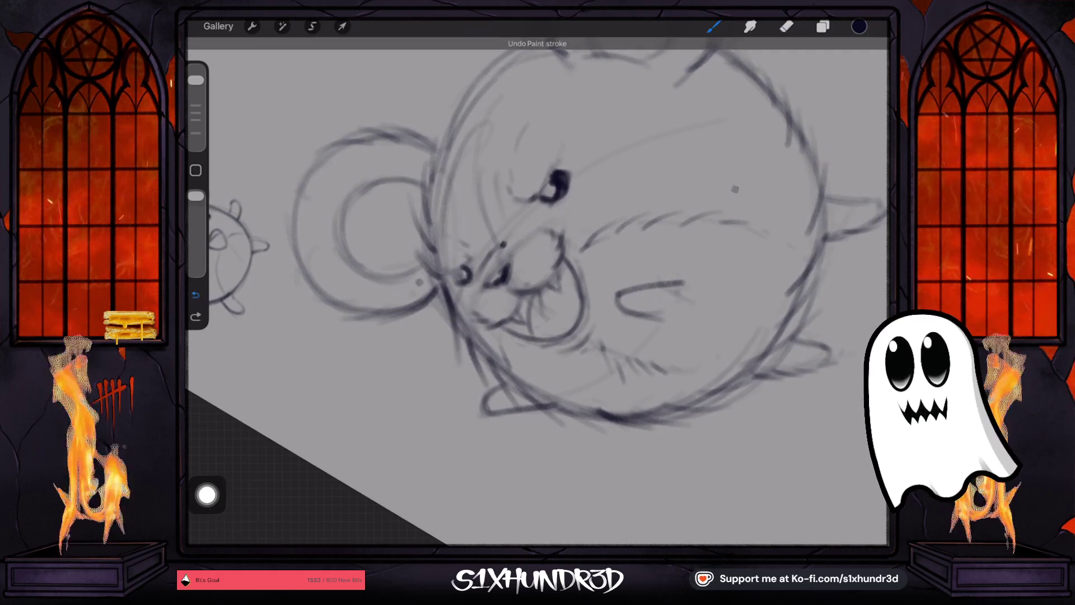
drag(512, 230, 499, 246)
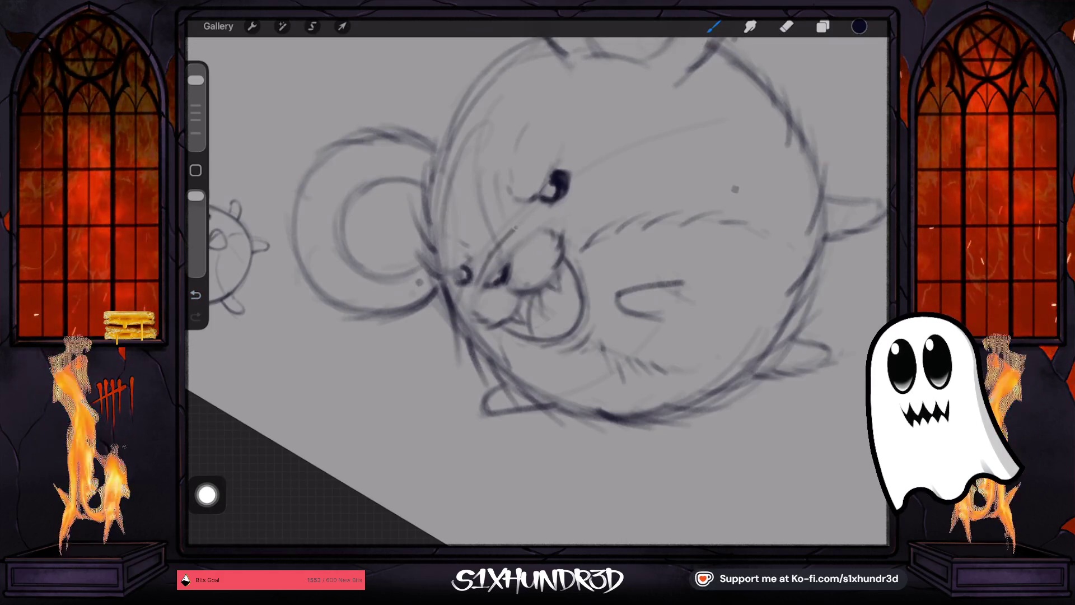
scroll(538, 280, down, 5)
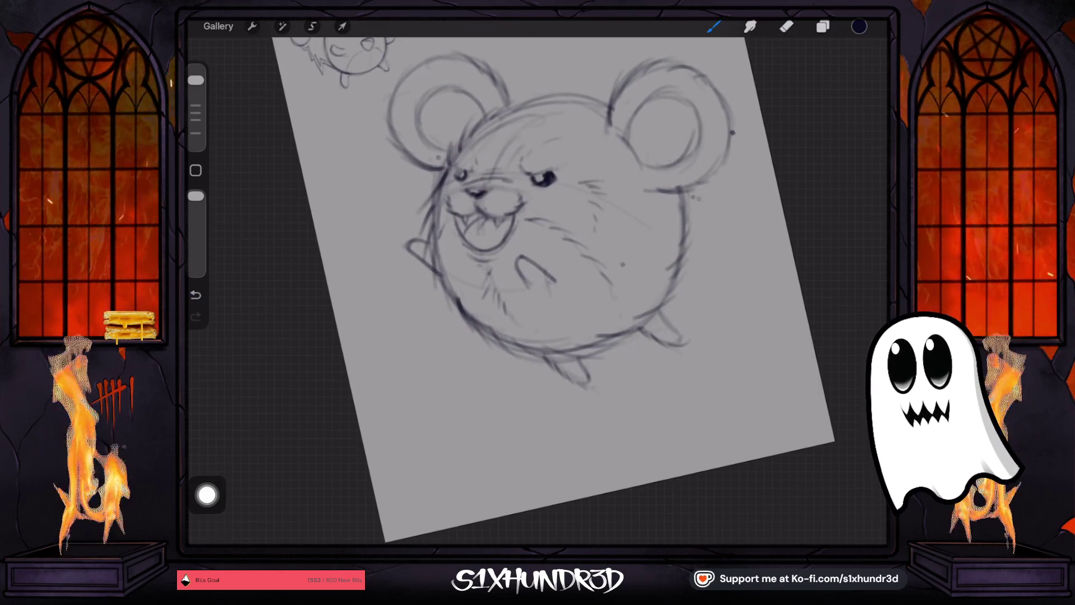
scroll(537, 280, up, 5)
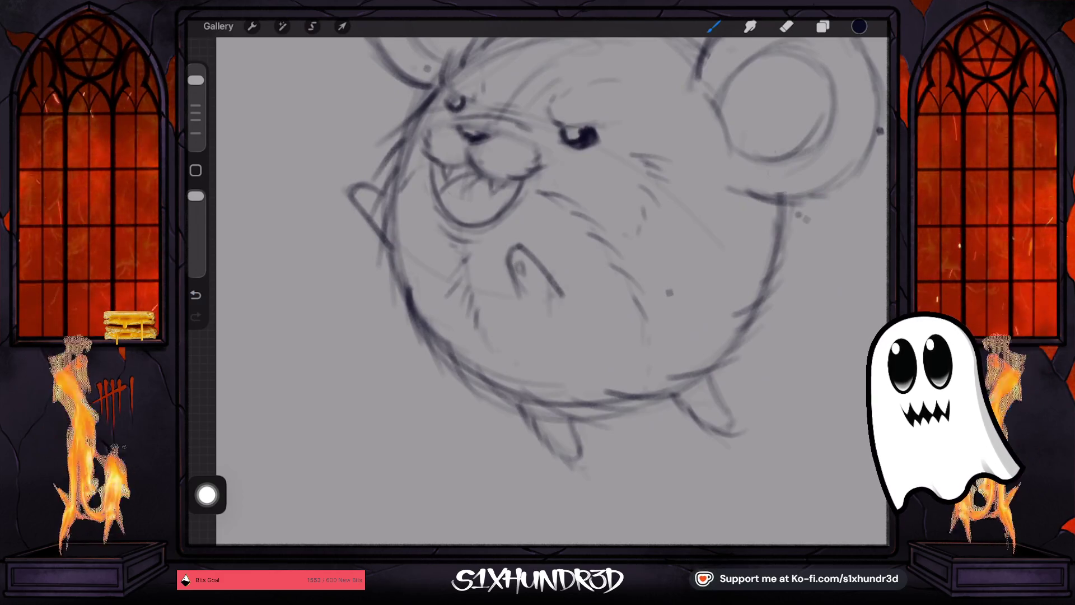
drag(358, 200, 365, 212)
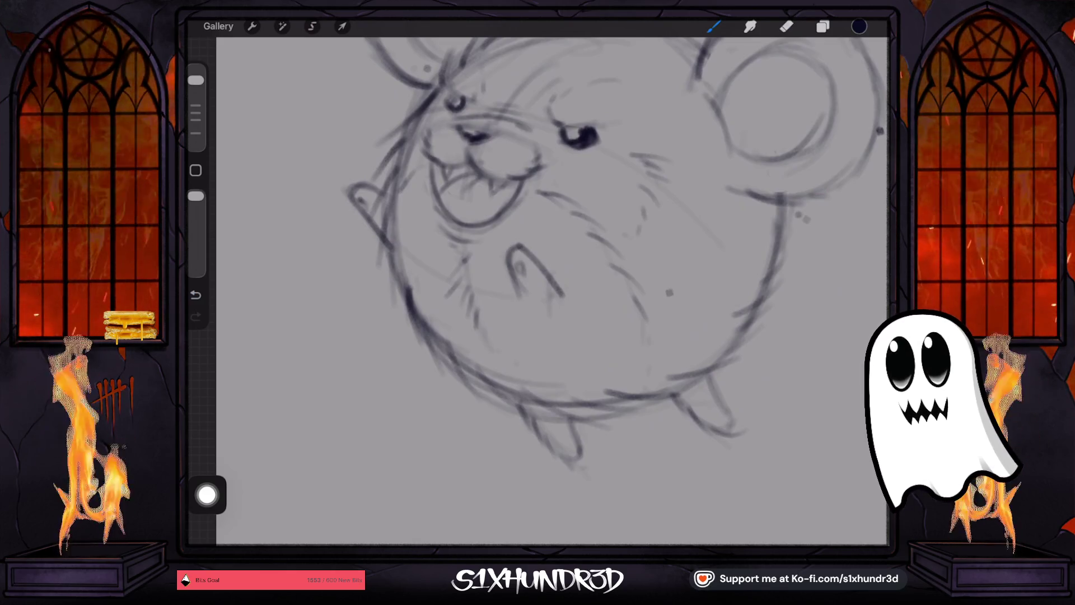
- Lighten the left ear tip with the eraser and draw the raised paw beside the face
click(787, 26)
mouse_move(524, 267)
mouse_down()
mouse_move(507, 252)
mouse_move(527, 253)
mouse_up()
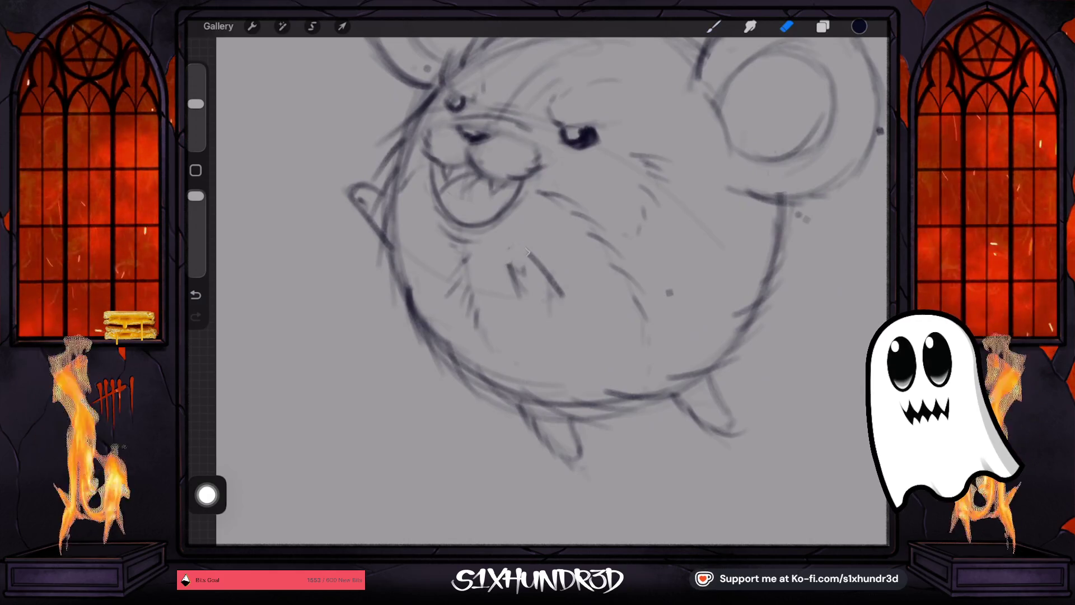
drag(195, 104, 196, 123)
click(196, 295)
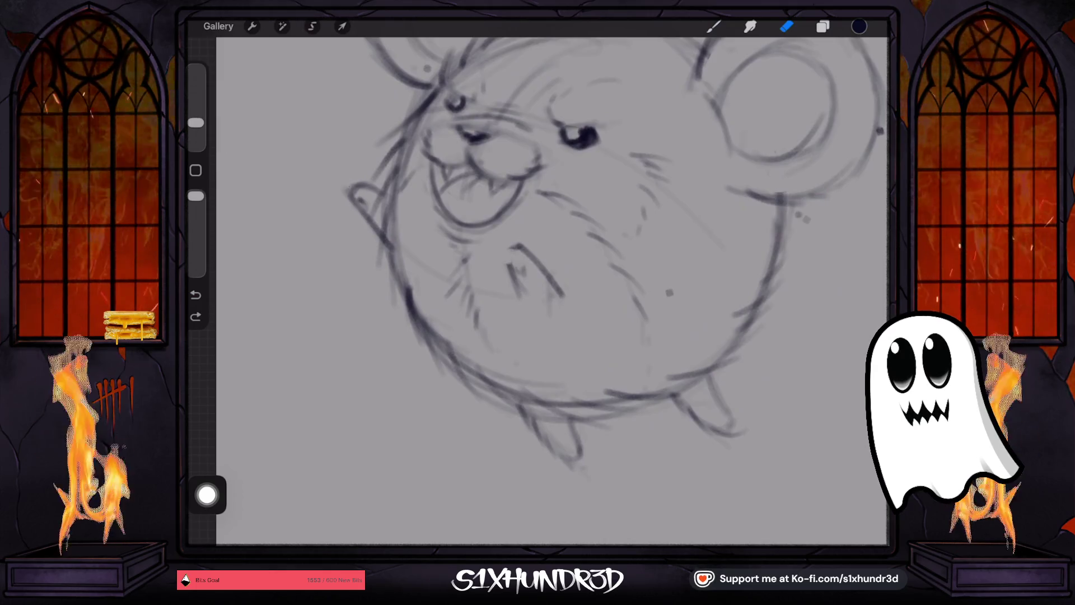
drag(348, 190, 356, 201)
drag(195, 123, 195, 113)
drag(353, 193, 361, 205)
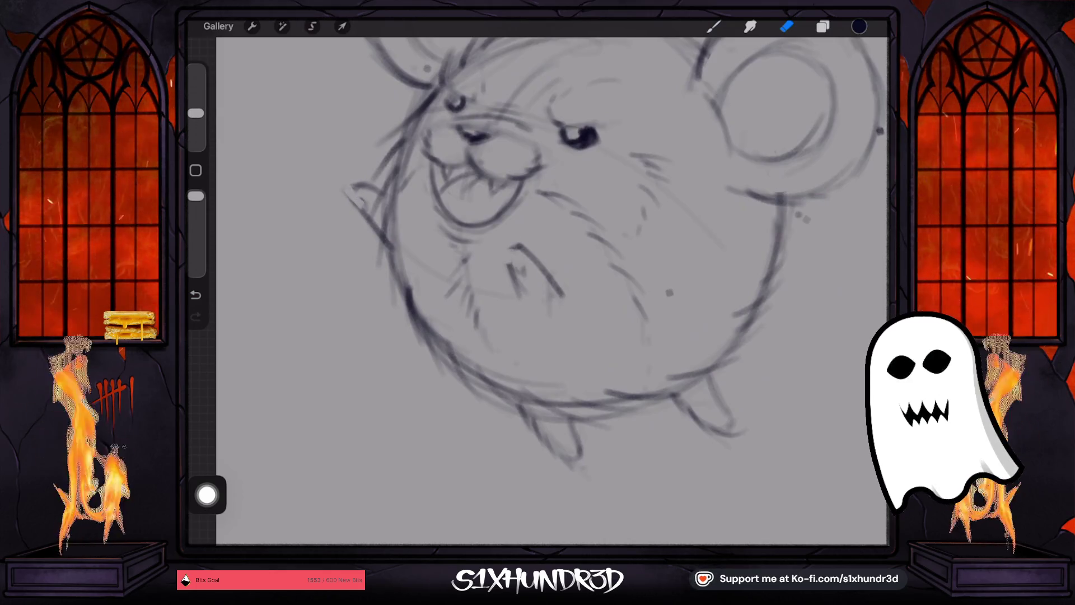
click(714, 26)
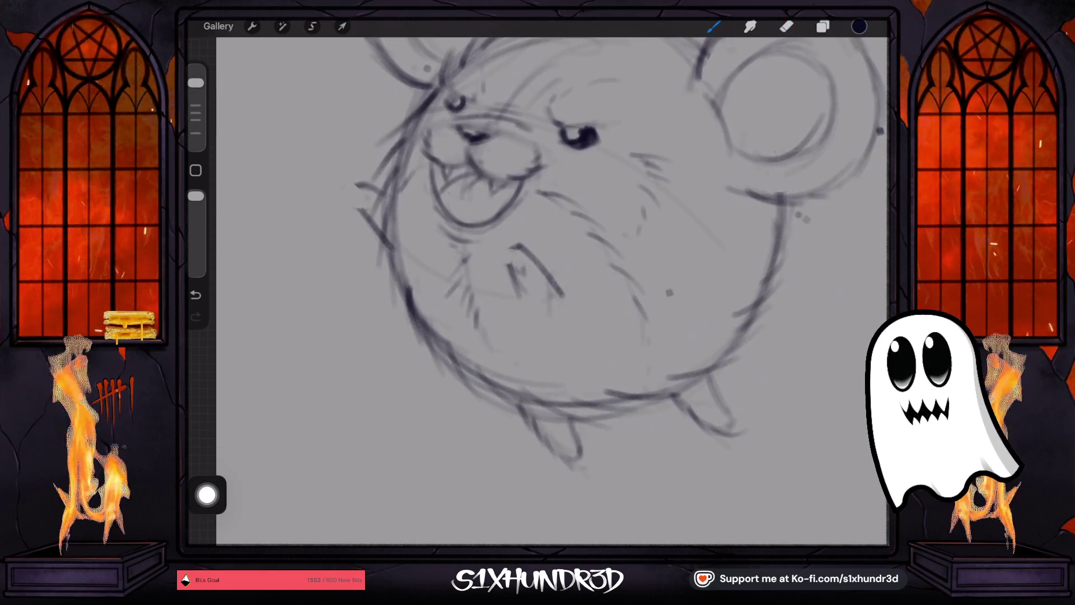
mouse_move(364, 193)
mouse_down()
mouse_move(372, 211)
mouse_move(351, 200)
mouse_up()
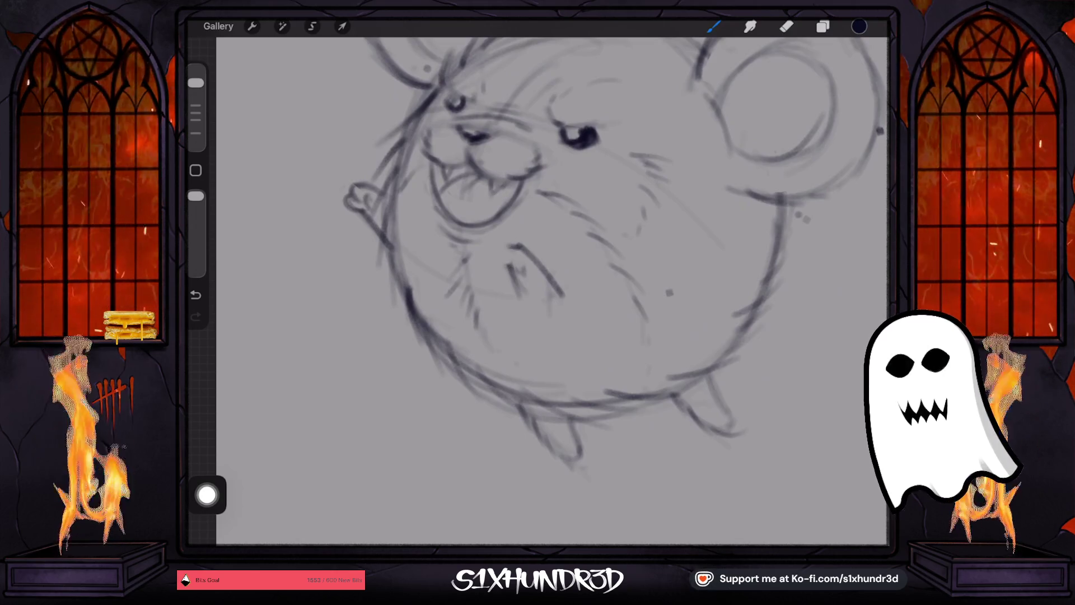
- Erase the top of the chest stroke and redraw a small looped paw on the chest
click(787, 26)
drag(512, 246, 533, 255)
key(b)
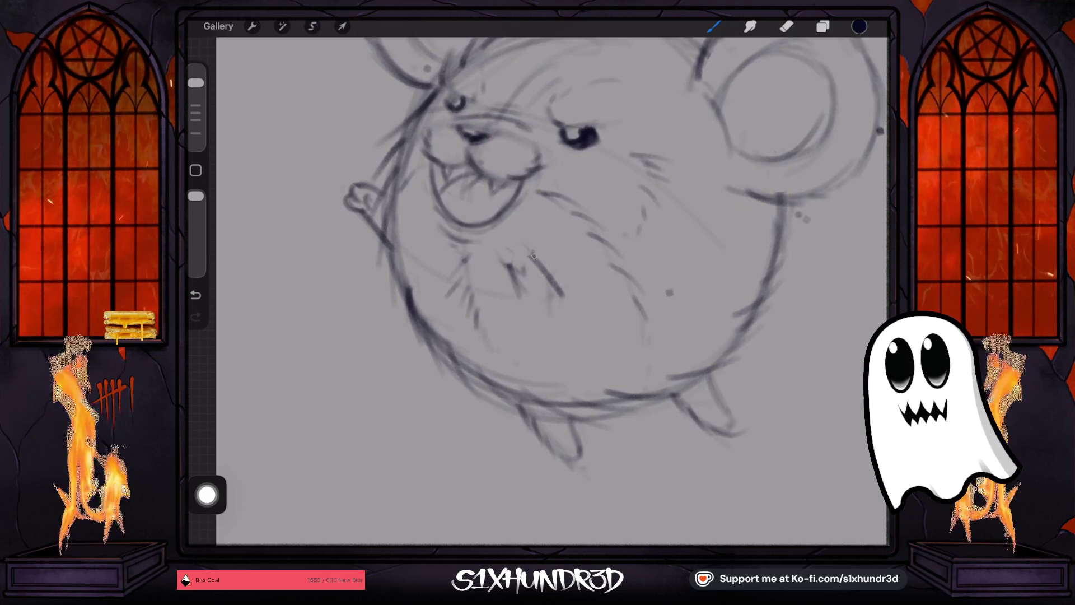
mouse_move(495, 267)
mouse_down()
mouse_move(502, 241)
mouse_move(509, 253)
mouse_up()
click(195, 294)
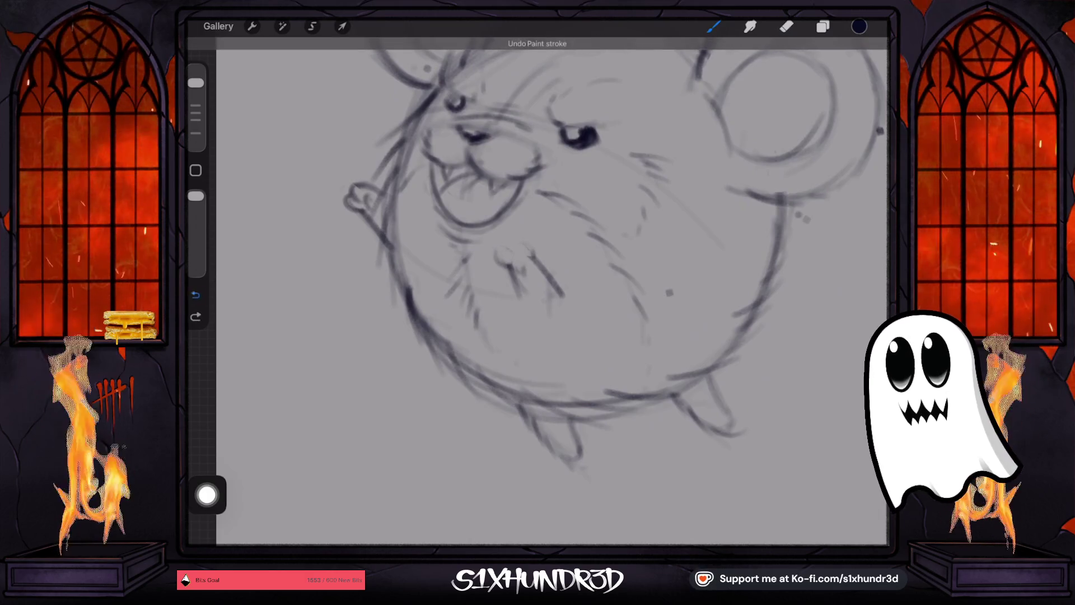
click(533, 255)
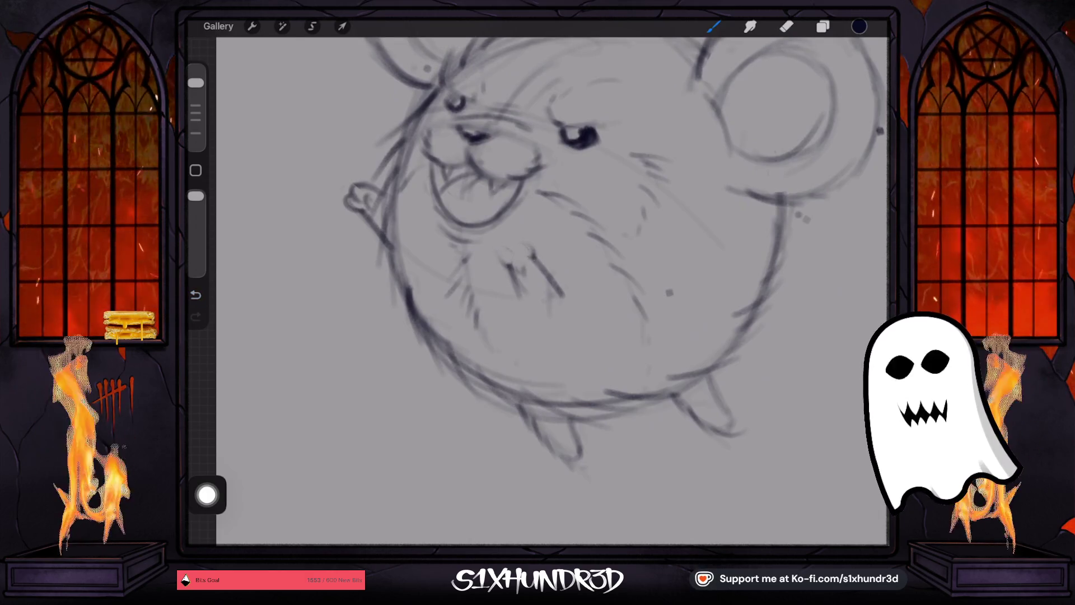
mouse_move(516, 258)
mouse_down()
mouse_move(514, 249)
mouse_move(532, 255)
mouse_move(513, 233)
mouse_up()
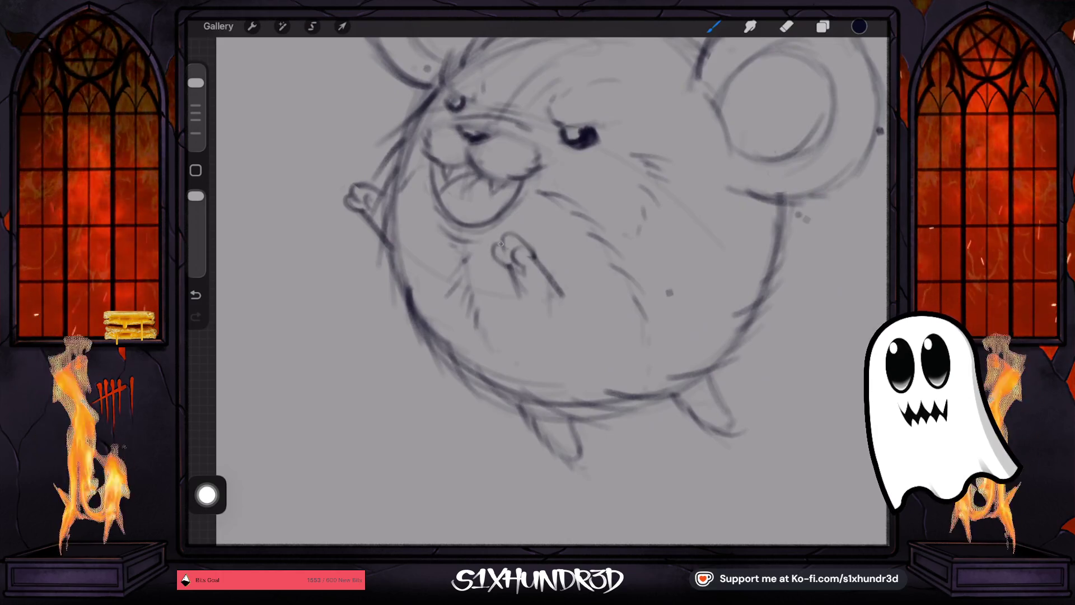
- Erase part of the chest paw and the raised paw beside the face, discarding a redraw attempt
scroll(551, 288, down, 3)
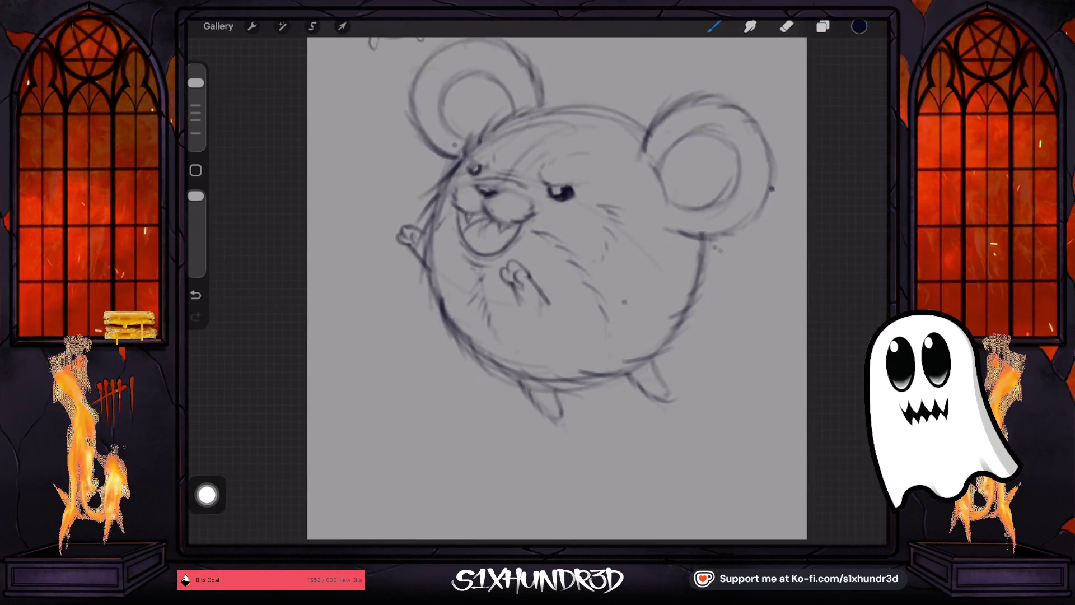
click(786, 26)
mouse_move(506, 267)
mouse_down()
mouse_move(515, 279)
mouse_move(506, 275)
mouse_up()
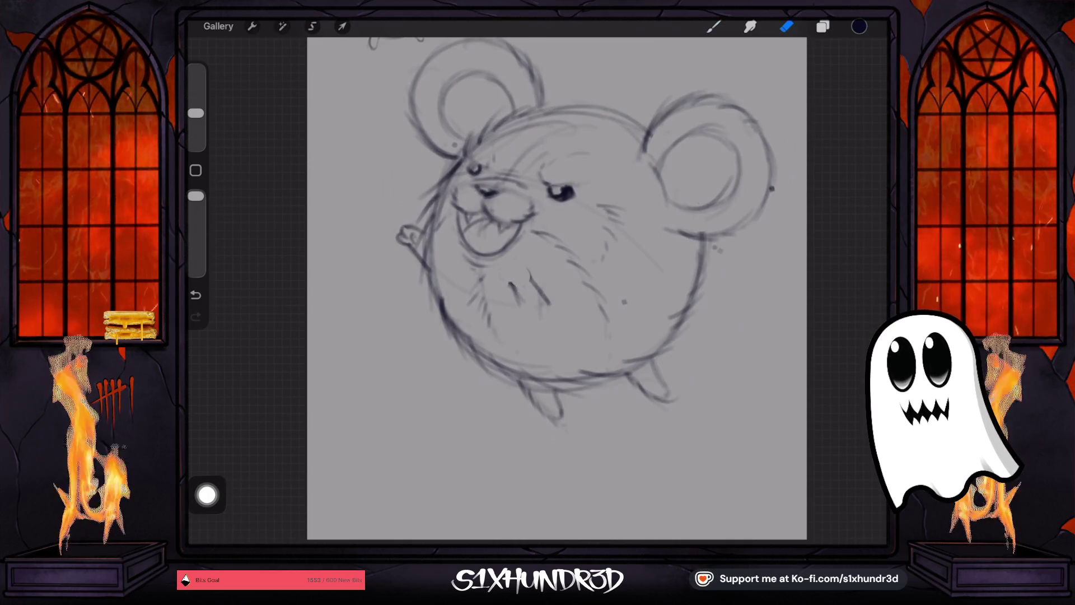
drag(400, 232, 407, 244)
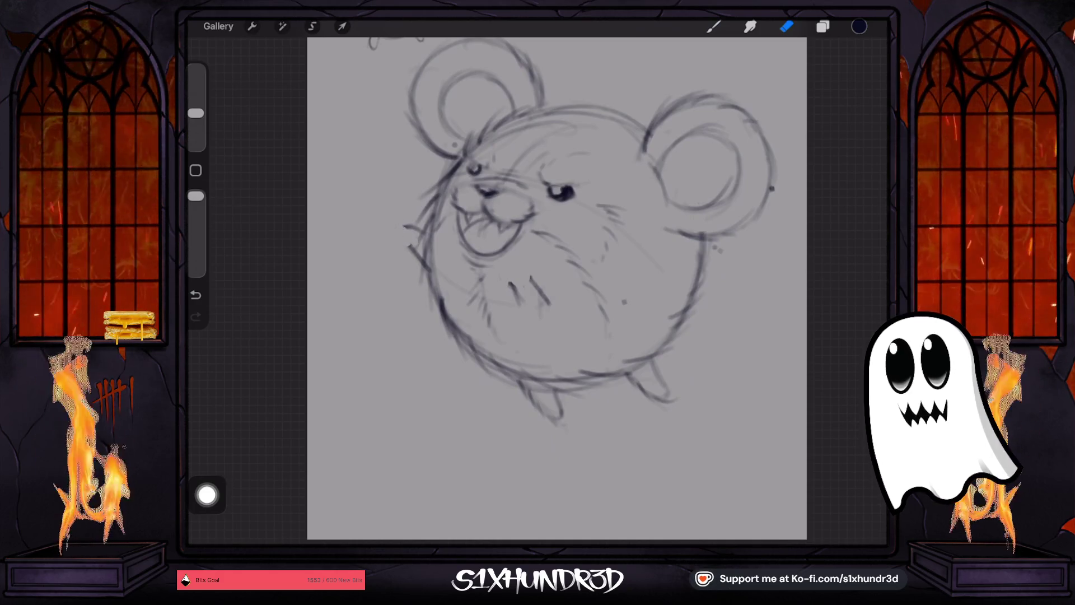
scroll(432, 259, up, 3)
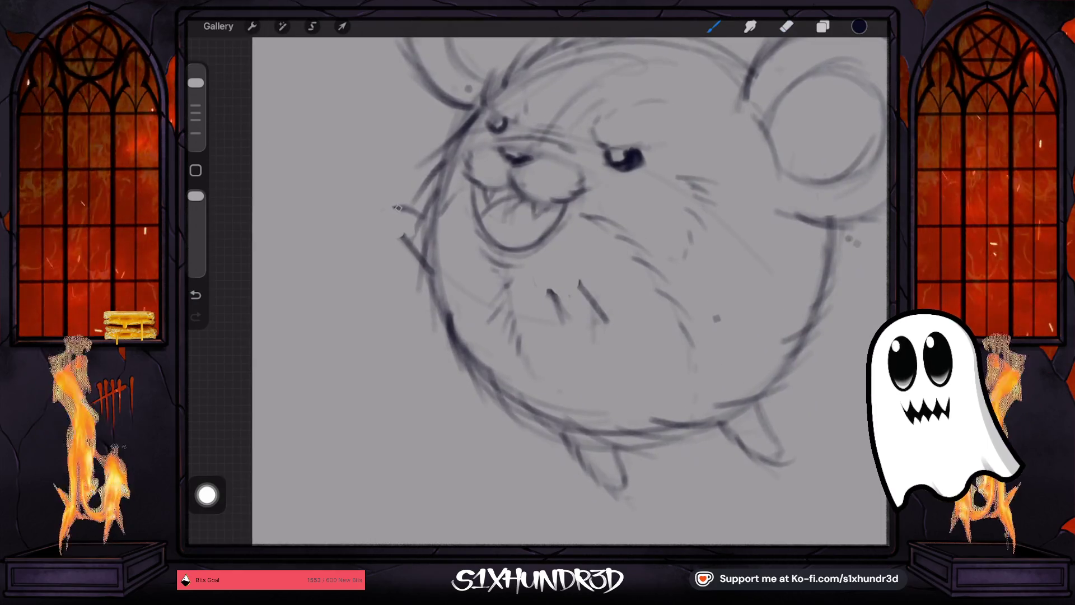
mouse_move(393, 208)
mouse_down()
mouse_move(381, 223)
mouse_move(407, 241)
mouse_up()
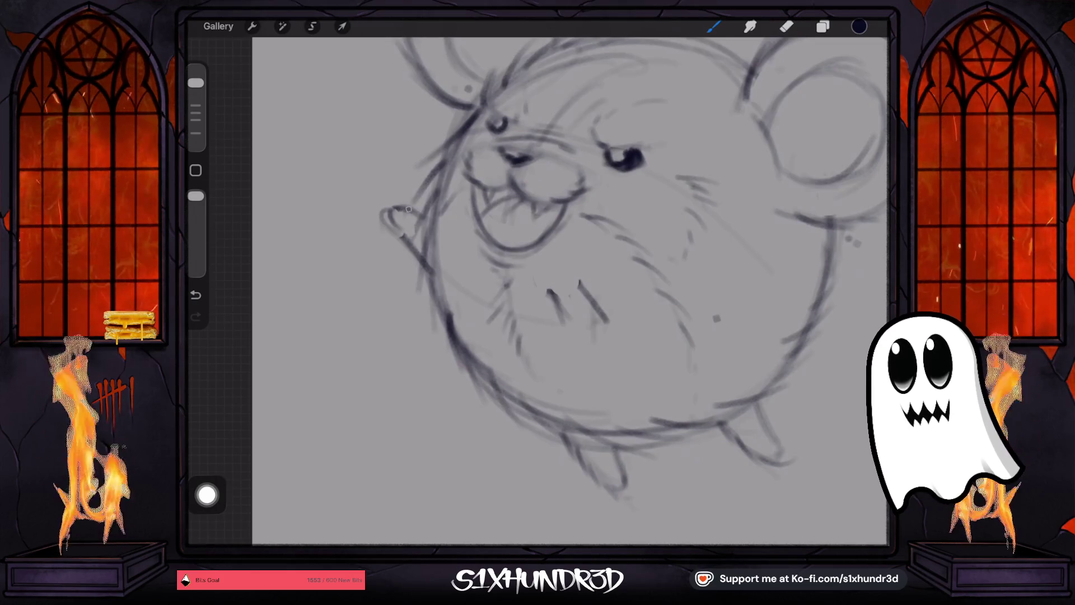
scroll(553, 280, down, 3)
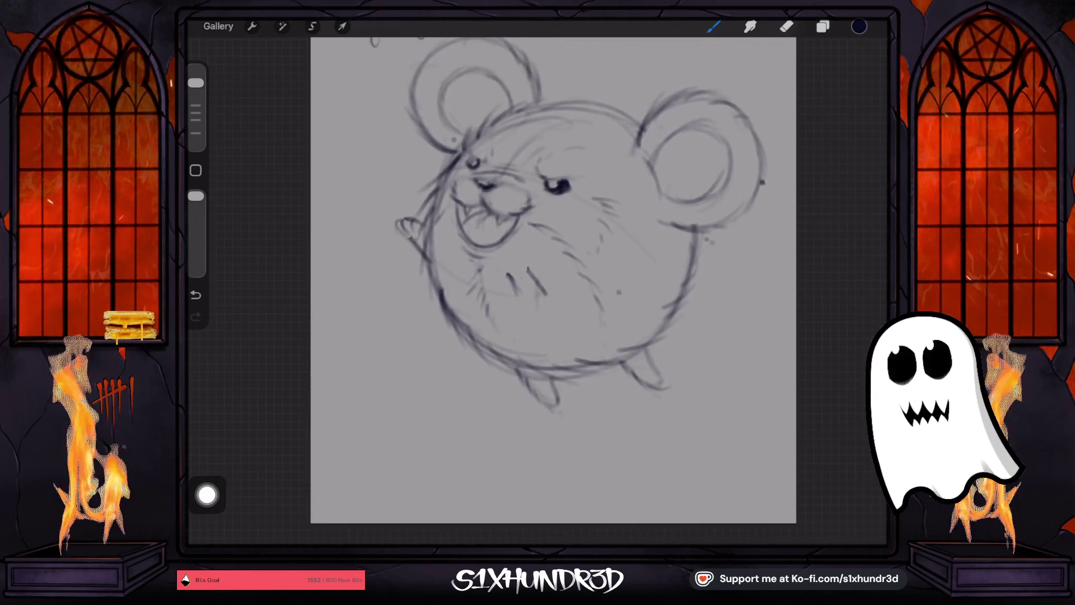
key(ctrl+z)
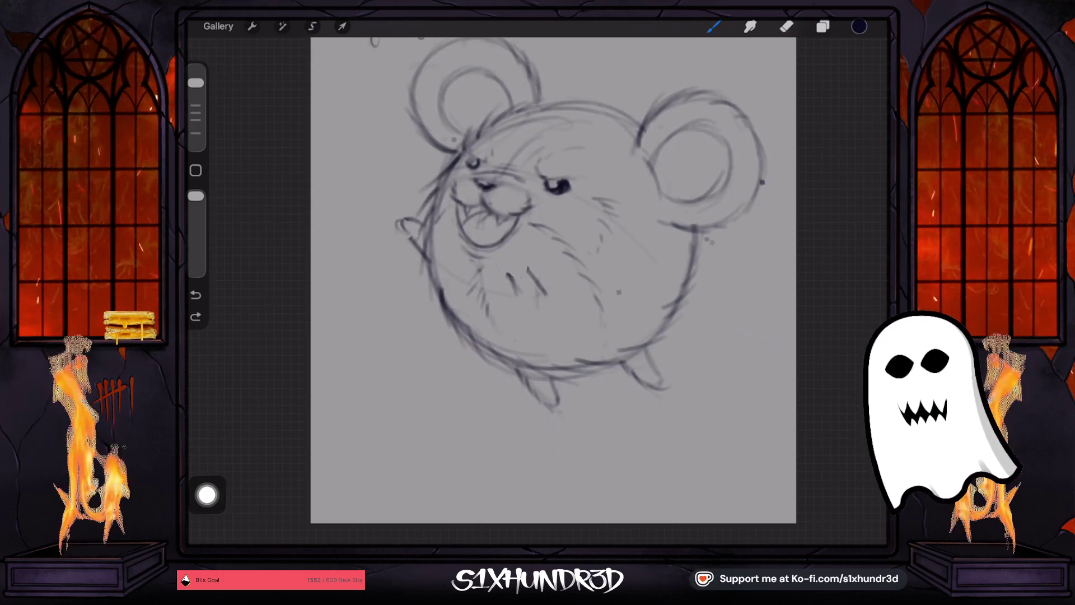
key(e)
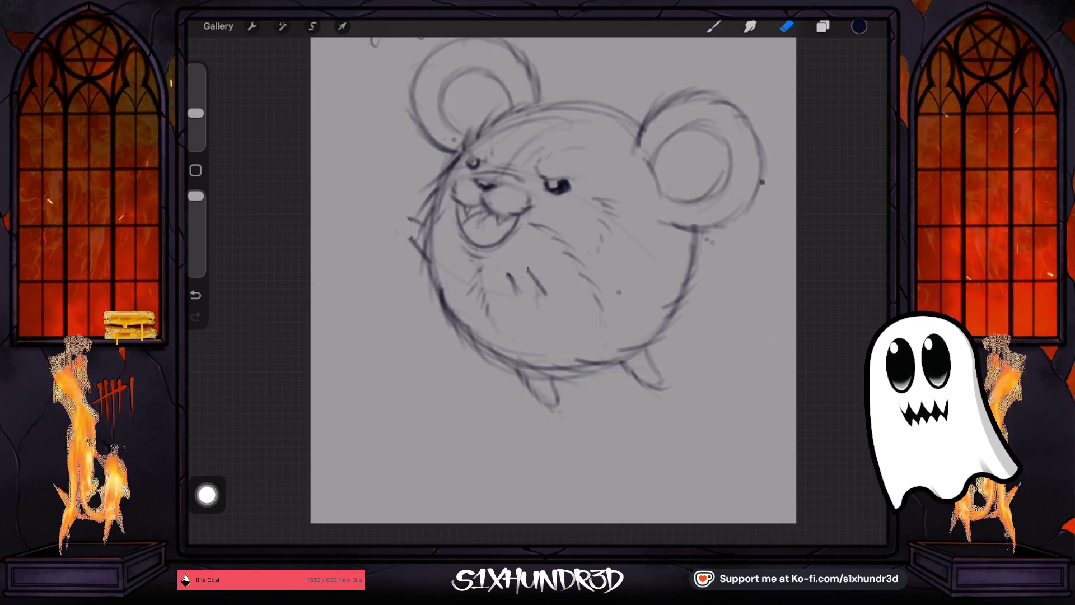
- Reduce the brush size to 43% and sketch the raised paw beside the face
key(b)
scroll(394, 195, up, 5)
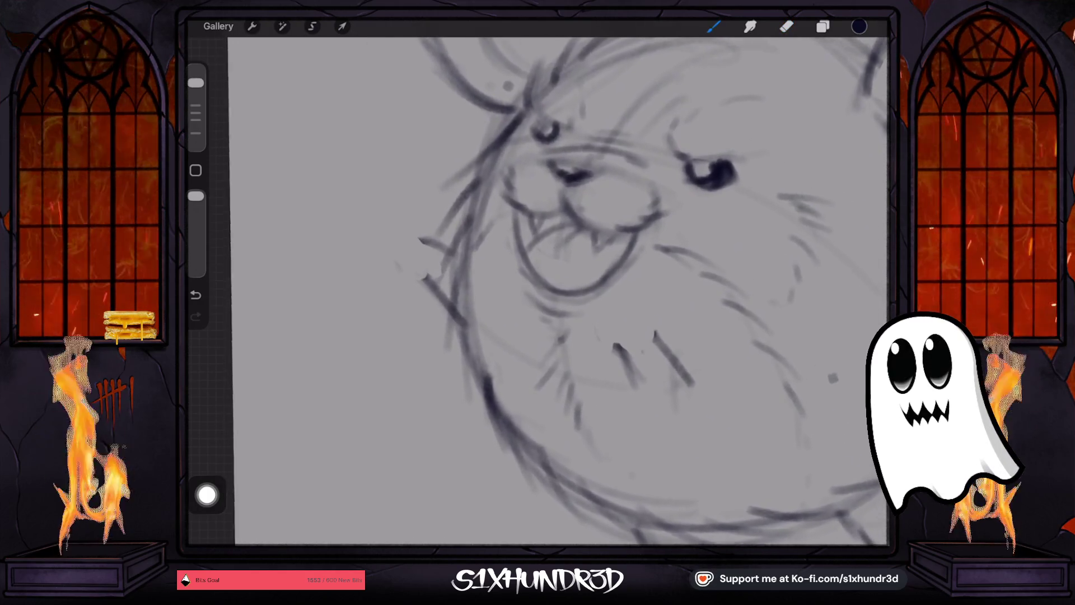
drag(196, 83, 196, 86)
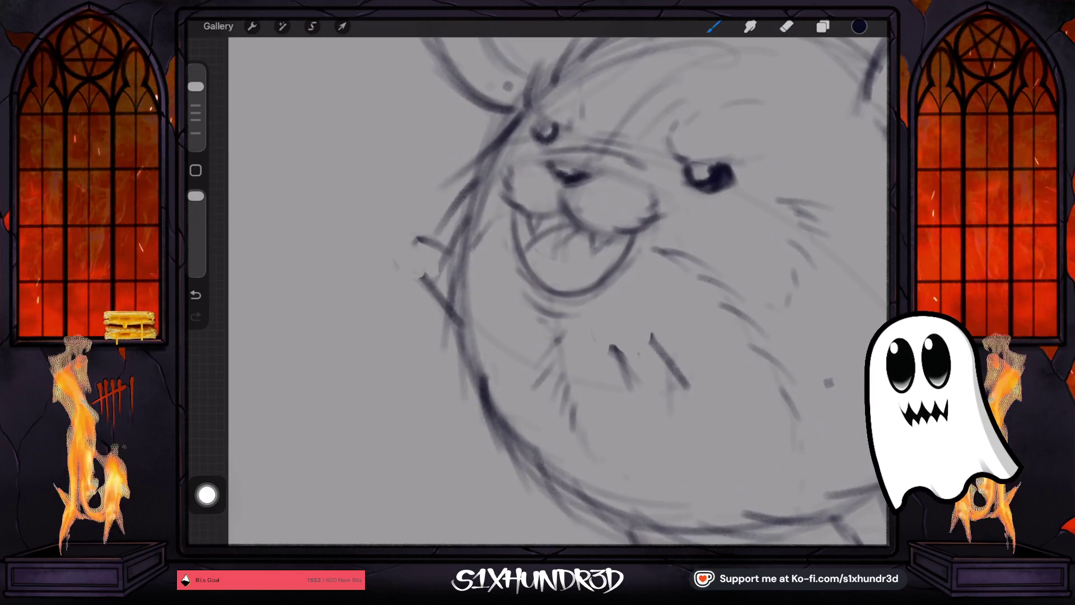
mouse_move(394, 233)
mouse_down()
mouse_move(423, 240)
mouse_move(392, 269)
mouse_move(455, 315)
mouse_up()
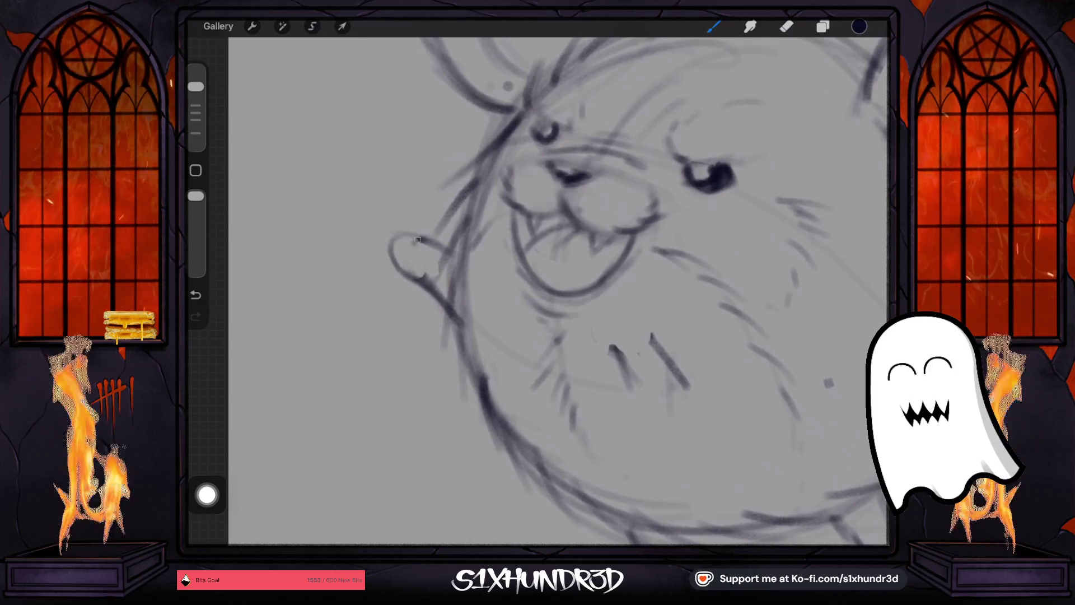
mouse_move(420, 240)
mouse_down()
mouse_move(407, 252)
mouse_move(414, 262)
mouse_move(397, 251)
mouse_up()
- Sketch the paw on the belly and redraw its right edge
scroll(538, 292, down, 2)
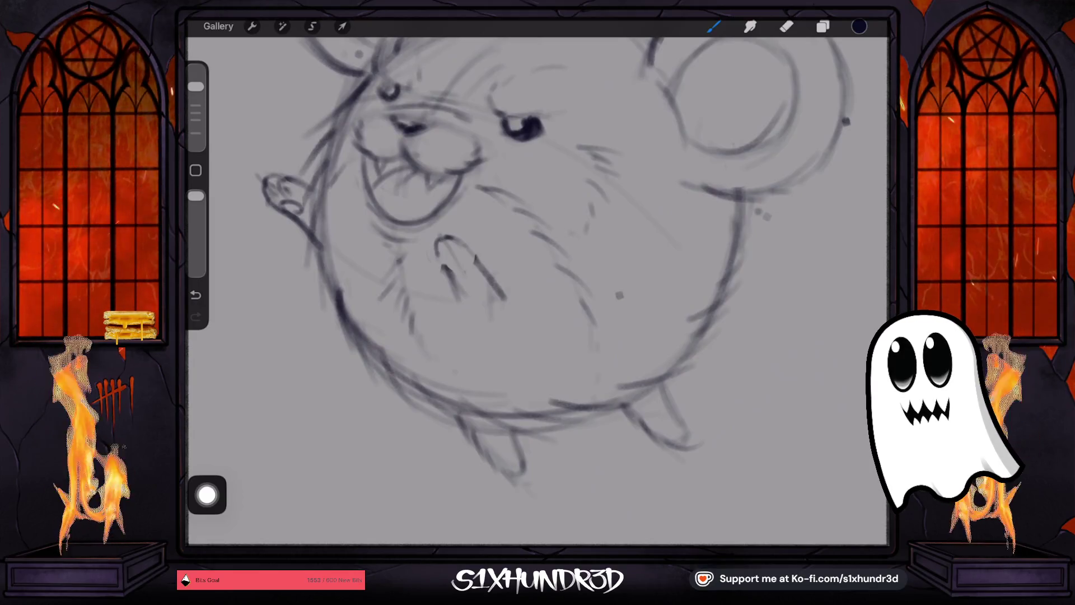
drag(434, 253, 460, 299)
click(787, 26)
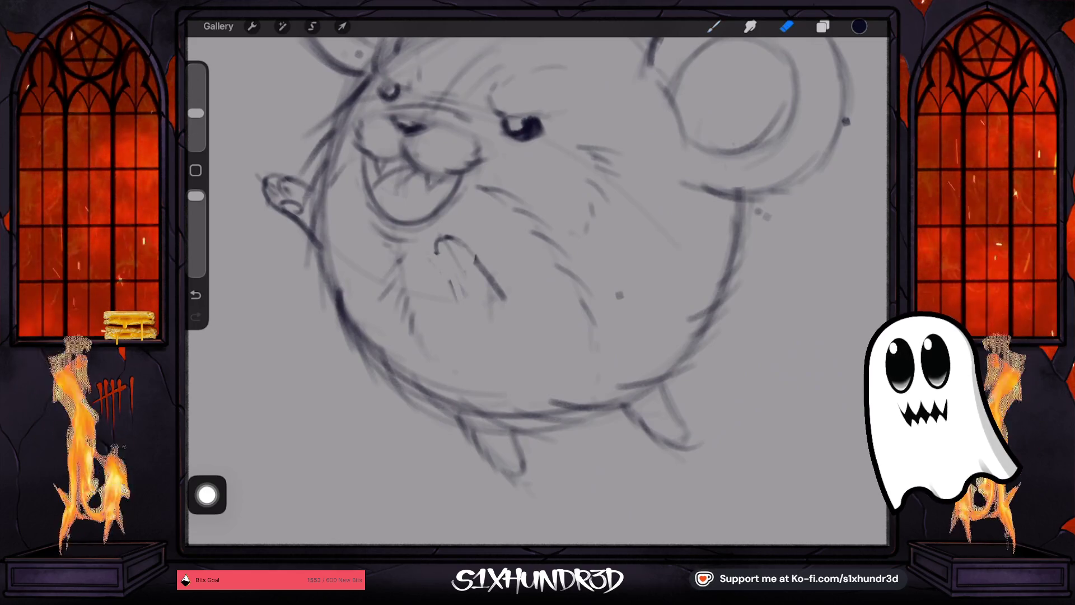
click(714, 26)
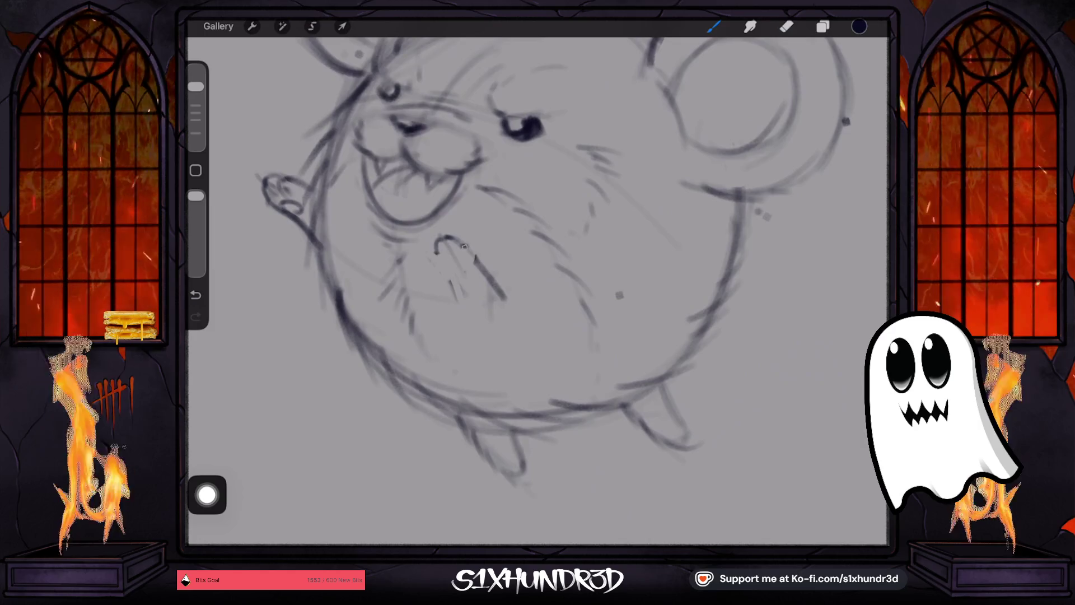
drag(476, 255, 493, 285)
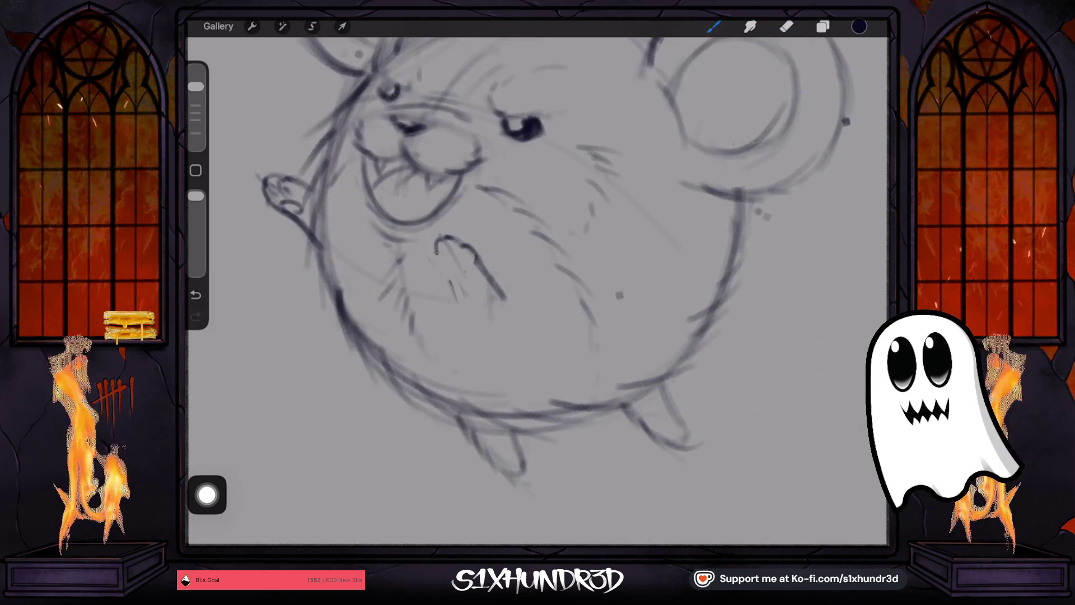
- Retrace the belly paw's left edge, then enlarge the eraser and erase the paw's lines
drag(436, 253, 462, 304)
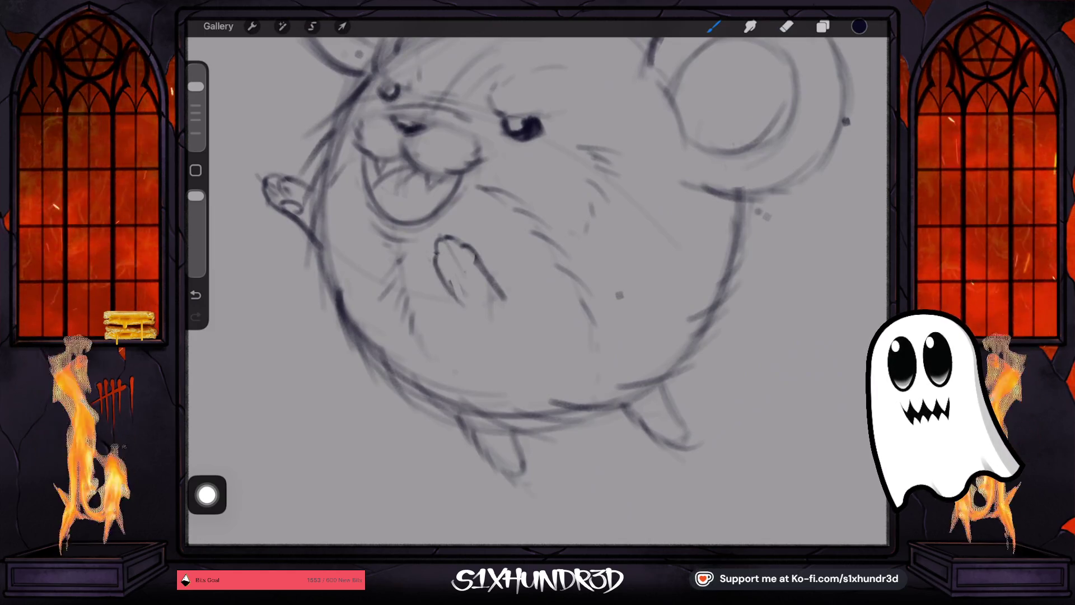
mouse_move(440, 247)
mouse_down()
mouse_move(446, 264)
mouse_move(462, 260)
mouse_move(452, 277)
mouse_up()
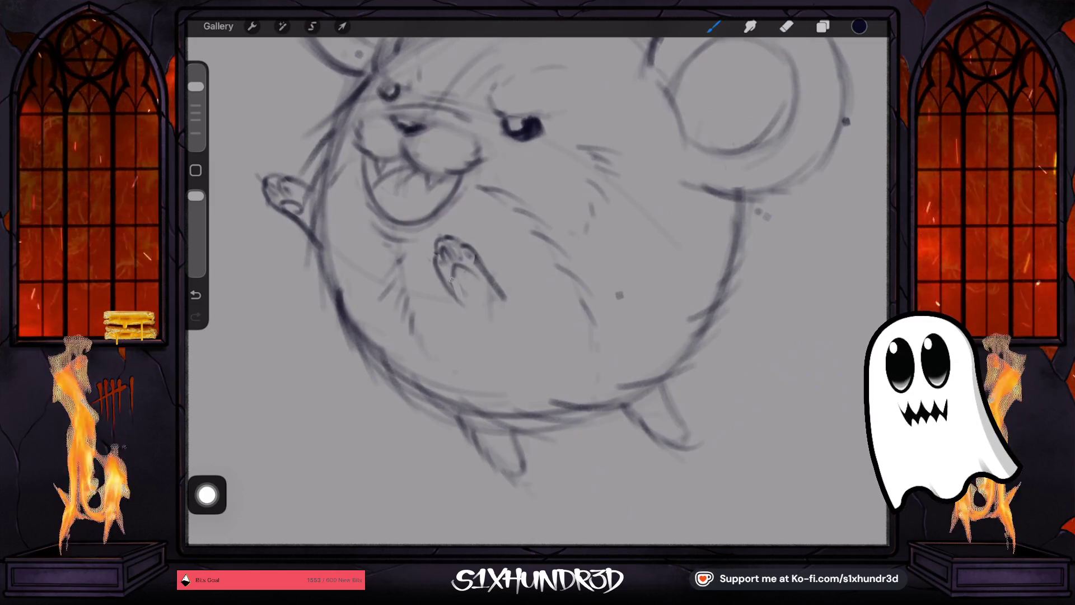
click(786, 26)
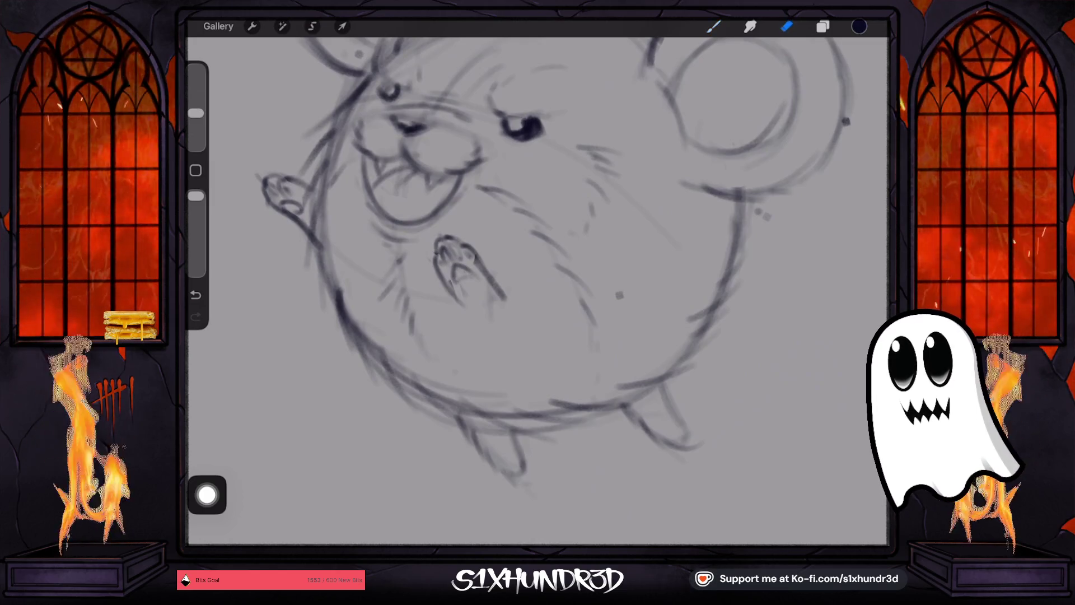
drag(457, 269, 462, 291)
drag(195, 113, 196, 97)
mouse_move(437, 249)
mouse_down()
mouse_move(470, 275)
mouse_move(471, 260)
mouse_up()
drag(476, 266, 504, 300)
mouse_move(448, 235)
mouse_down()
mouse_move(492, 280)
mouse_move(464, 305)
mouse_up()
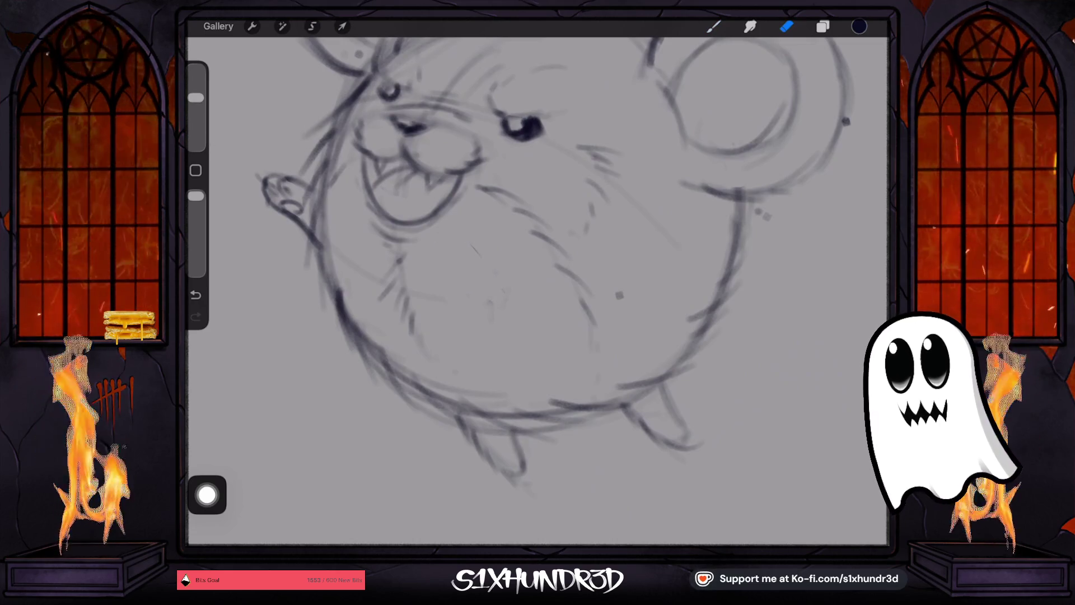
- Sketch a diagonal arm across the belly with finger strokes and darken its outline
click(712, 26)
drag(445, 249, 516, 274)
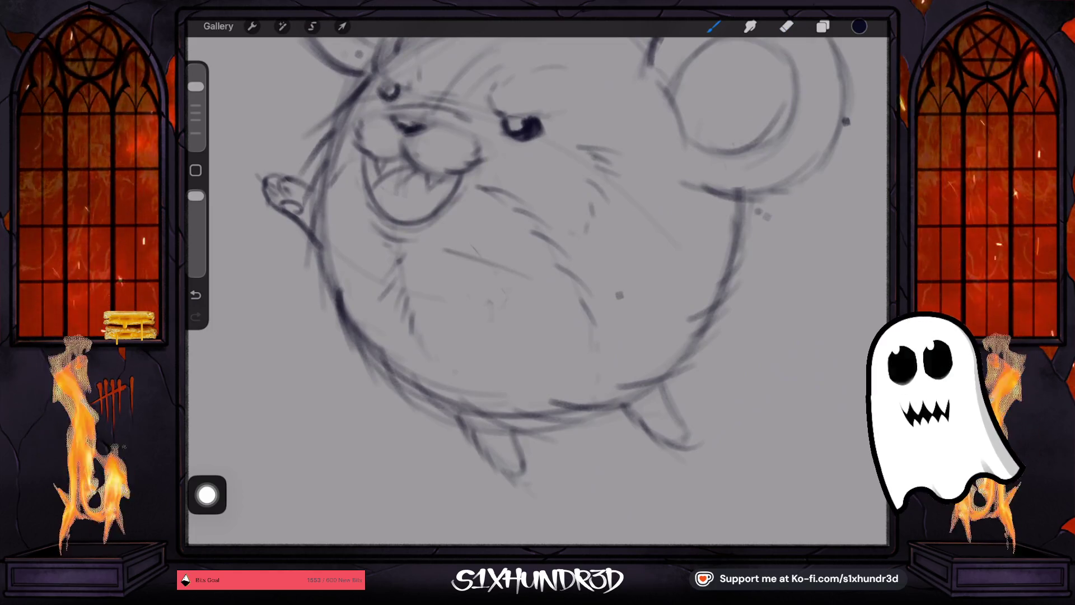
mouse_move(451, 255)
mouse_down()
mouse_move(482, 242)
mouse_move(456, 269)
mouse_up()
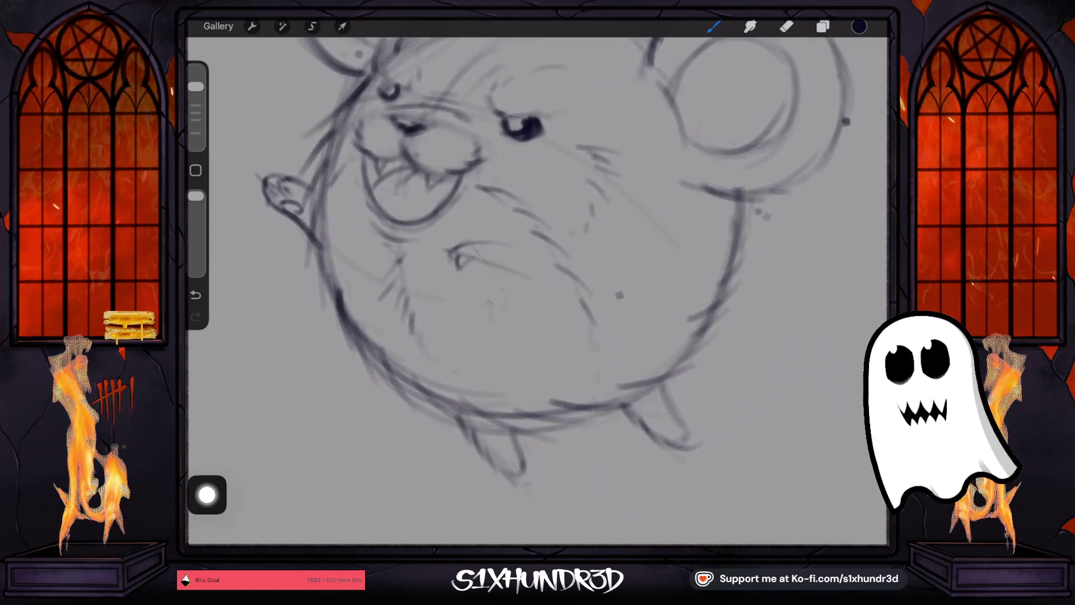
drag(468, 270, 533, 290)
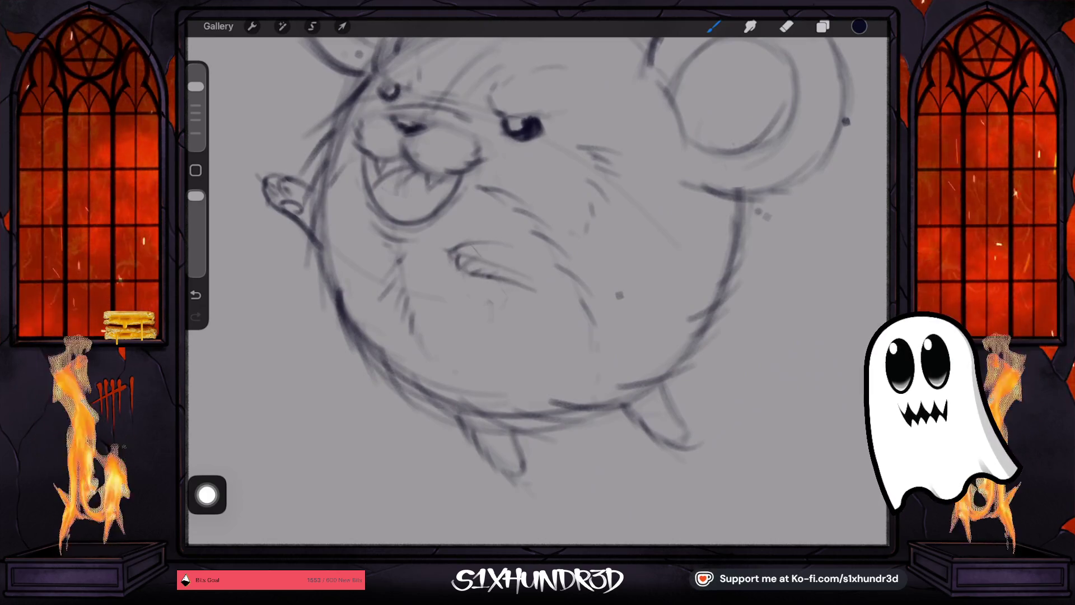
mouse_move(489, 242)
mouse_down()
mouse_move(530, 255)
mouse_move(526, 289)
mouse_up()
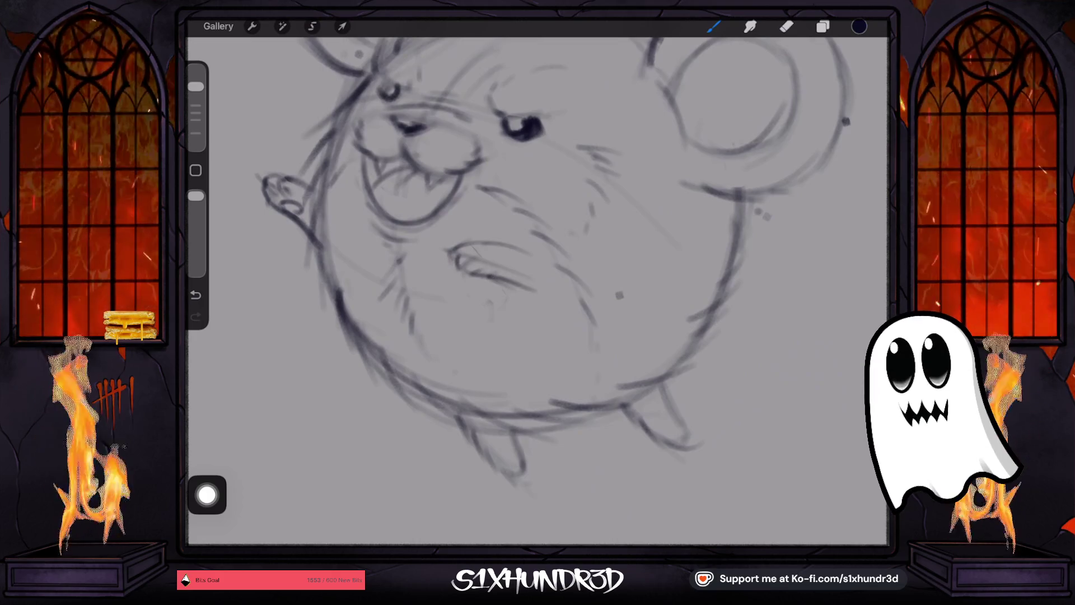
mouse_move(475, 253)
mouse_down()
mouse_move(457, 270)
mouse_move(486, 276)
mouse_up()
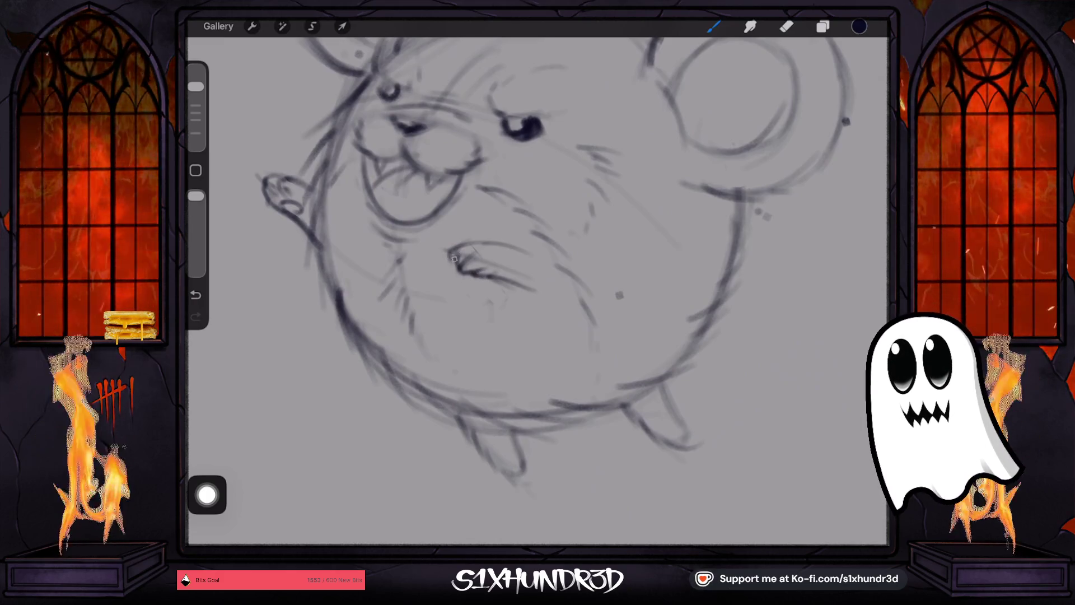
mouse_move(454, 248)
mouse_down()
mouse_move(502, 259)
mouse_move(529, 250)
mouse_up()
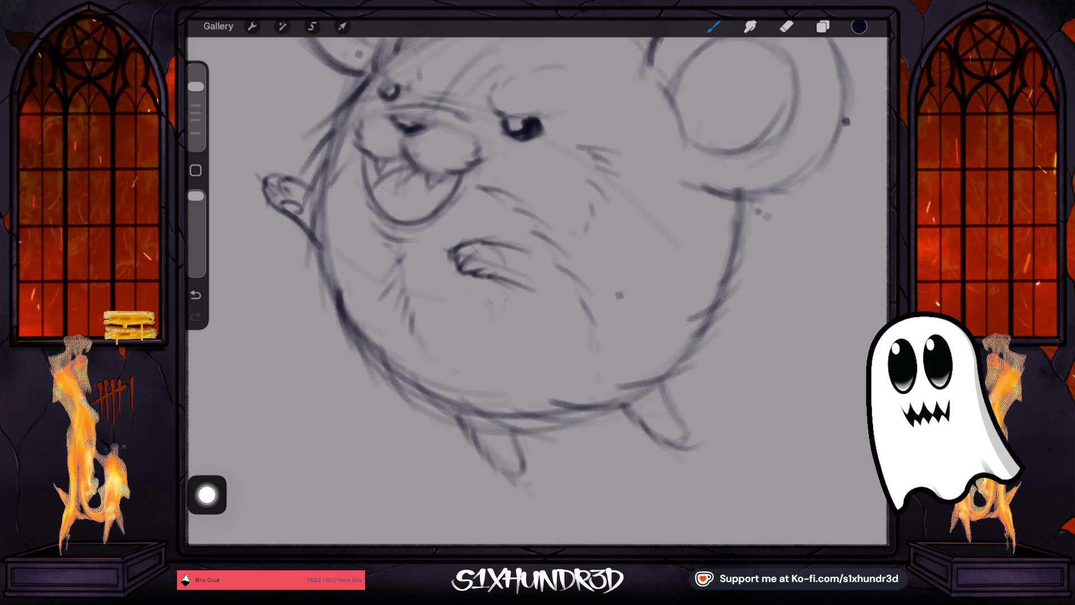
- Retrace the lower outlines of the left and right feet to darken them
scroll(538, 280, down, 5)
scroll(476, 314, up, 3)
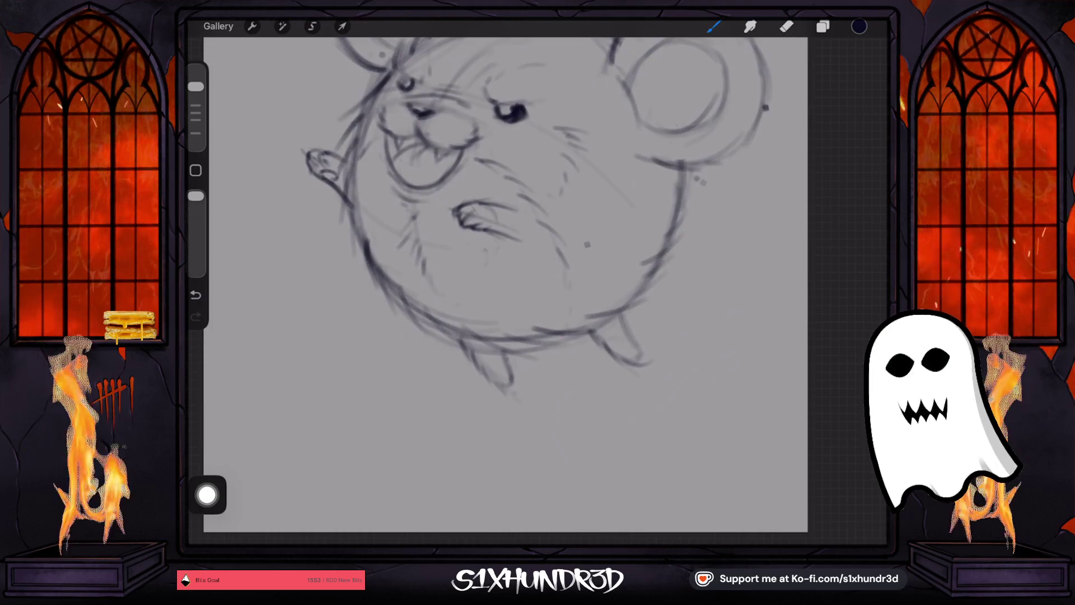
scroll(560, 504, up, 3)
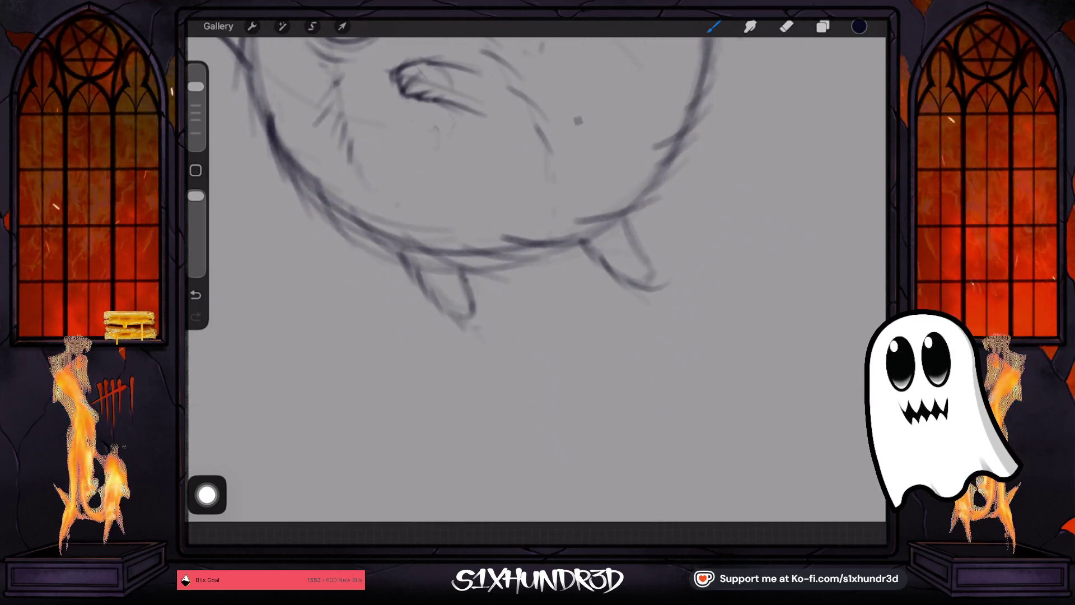
drag(472, 312, 462, 320)
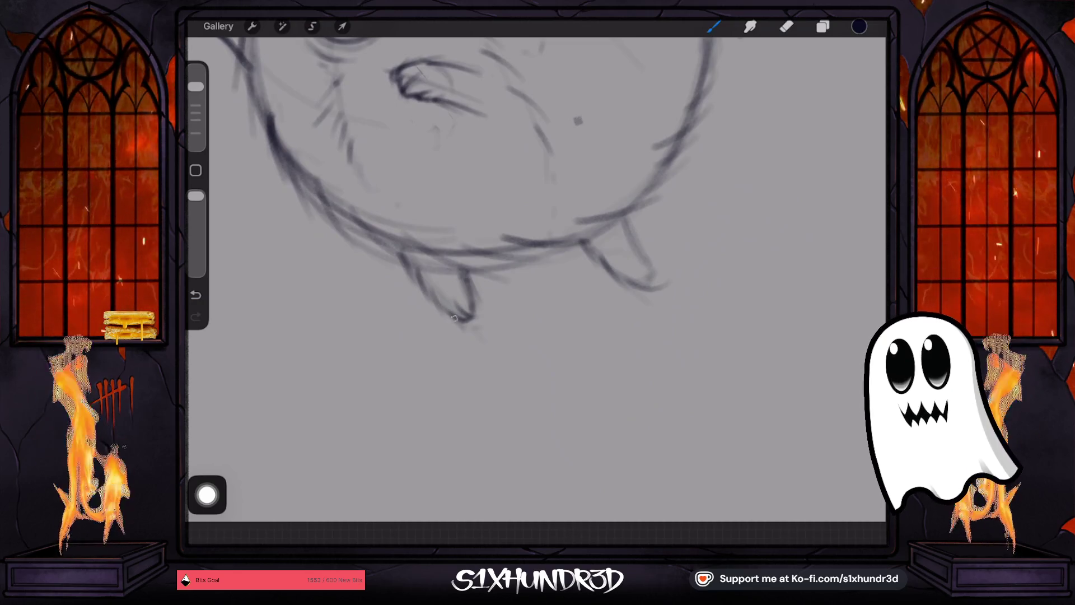
scroll(471, 311, down, 3)
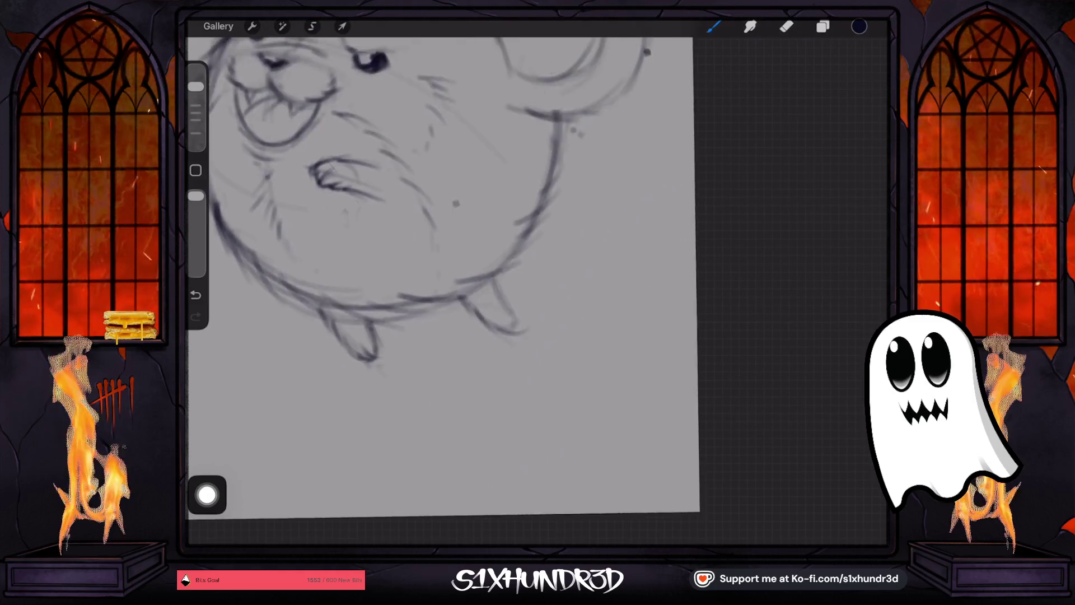
drag(481, 315, 495, 329)
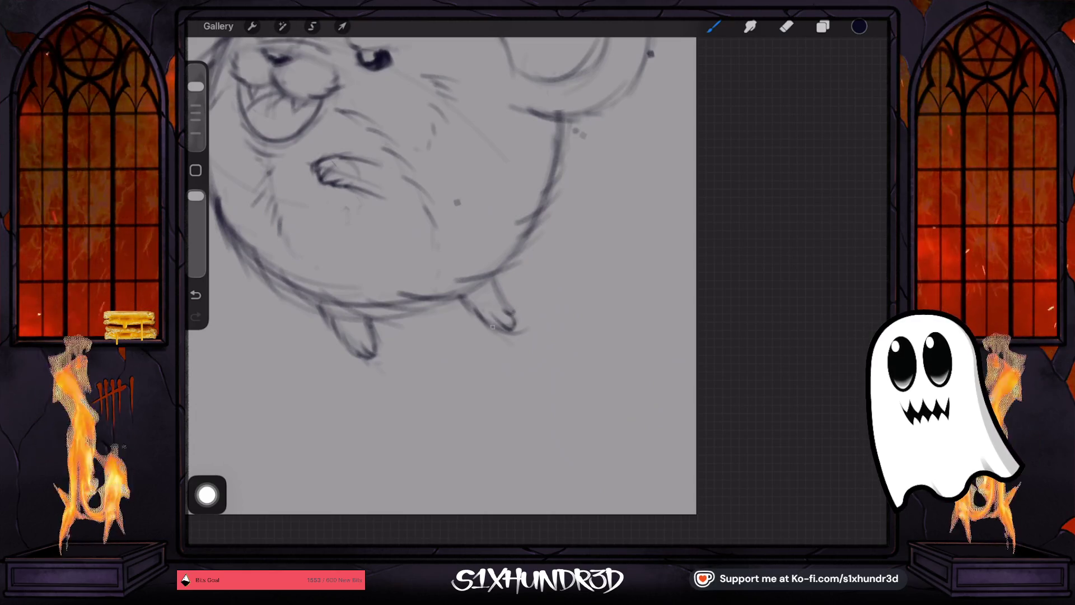
mouse_move(483, 323)
mouse_down()
mouse_move(495, 331)
mouse_move(470, 310)
mouse_up()
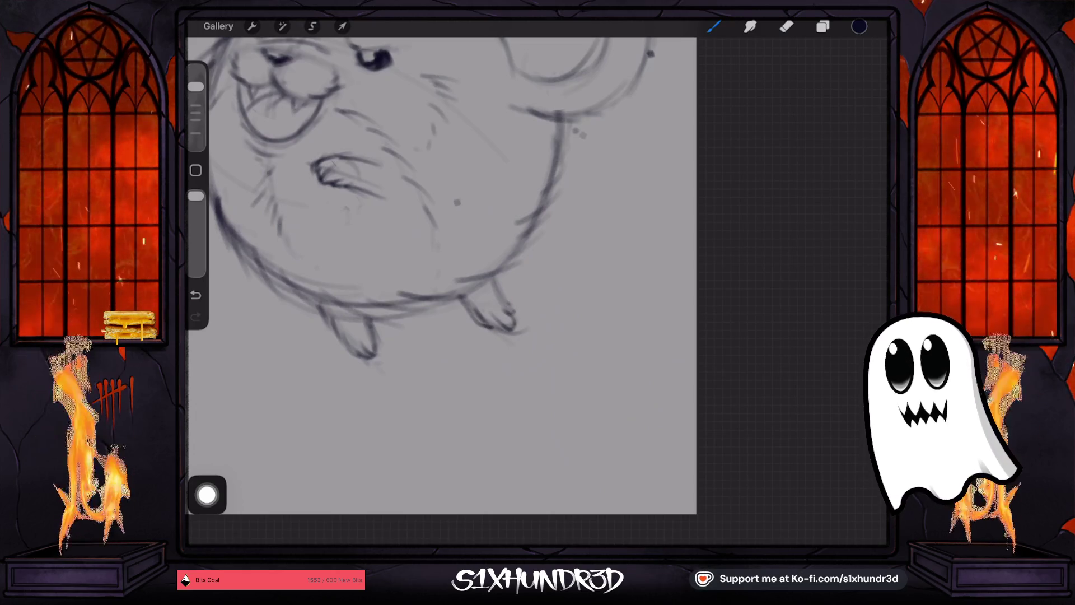
scroll(442, 235, down, 5)
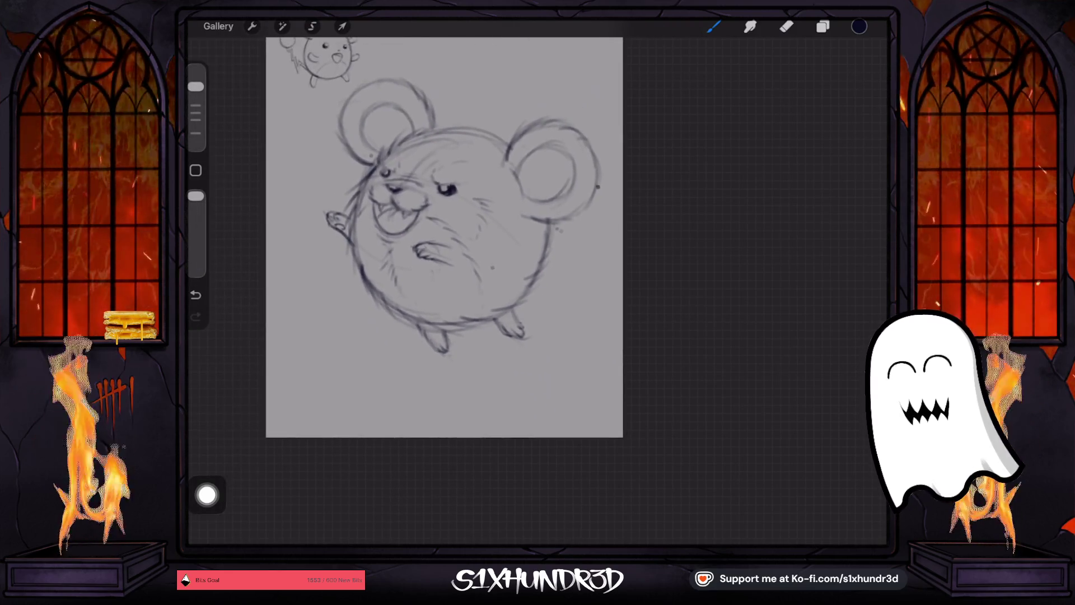
- Lasso the arm on the belly and rotate it upward into a raised pose
click(312, 27)
mouse_move(418, 231)
mouse_down()
mouse_move(451, 238)
mouse_move(458, 274)
mouse_move(418, 231)
mouse_move(435, 218)
mouse_up()
click(343, 26)
drag(430, 259, 428, 256)
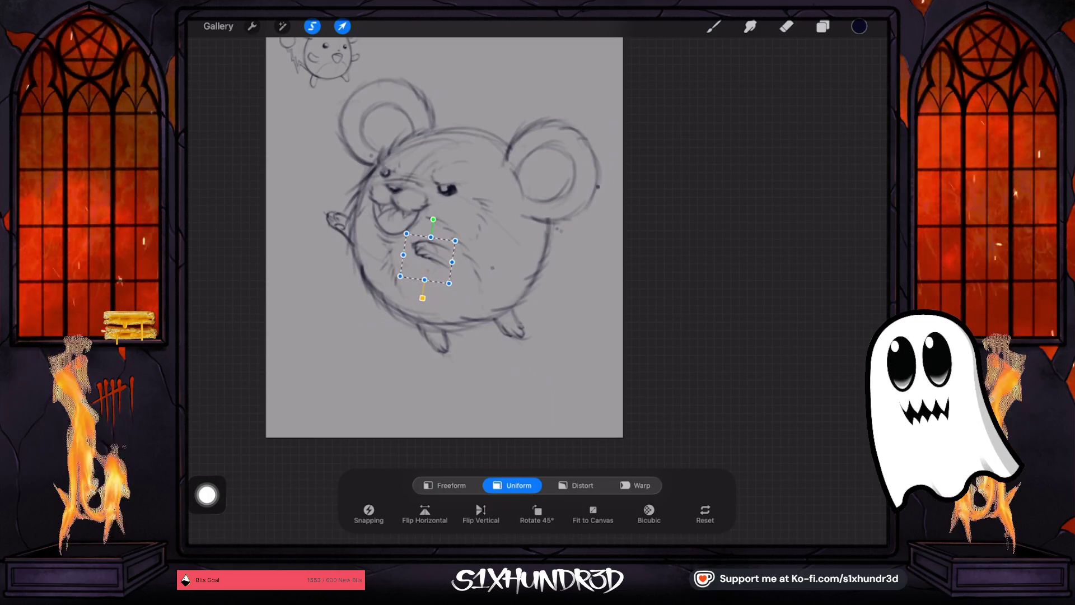
click(714, 27)
- Lasso the right foot, shrink it and move it up-right
click(312, 26)
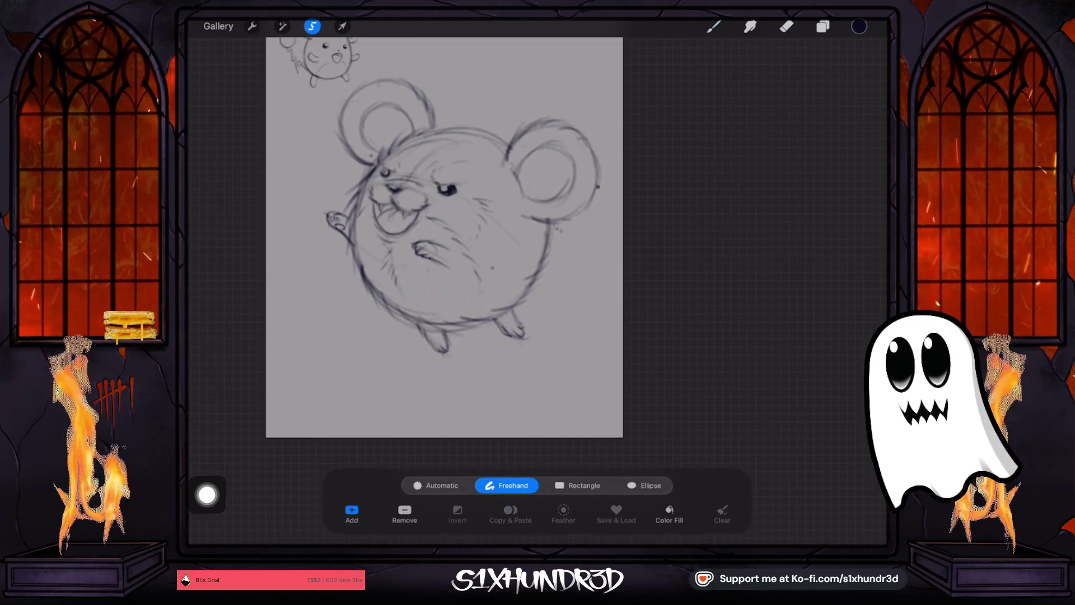
drag(531, 294, 516, 307)
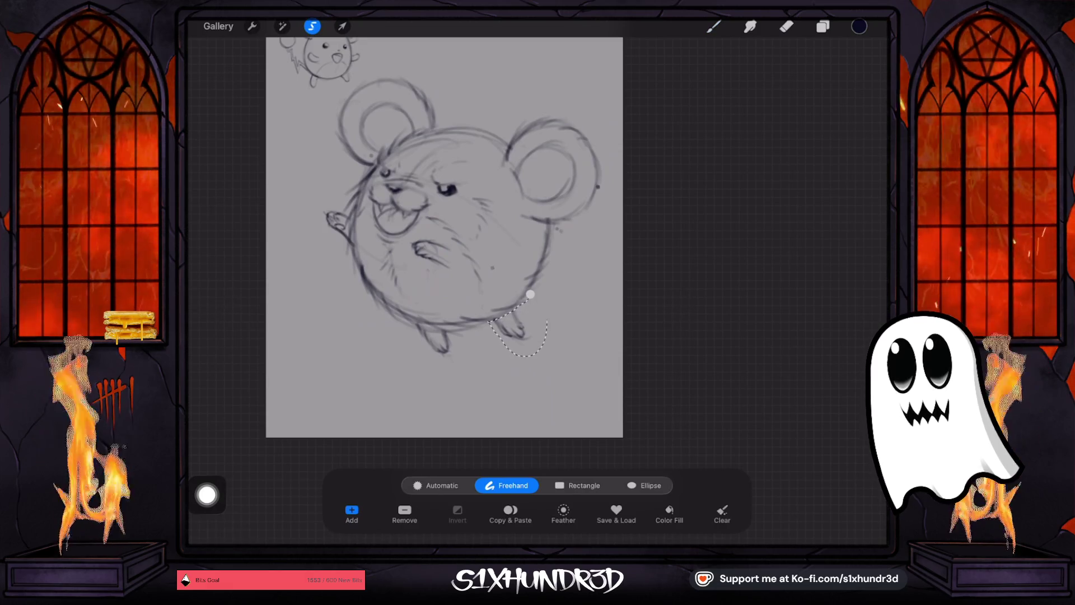
click(342, 26)
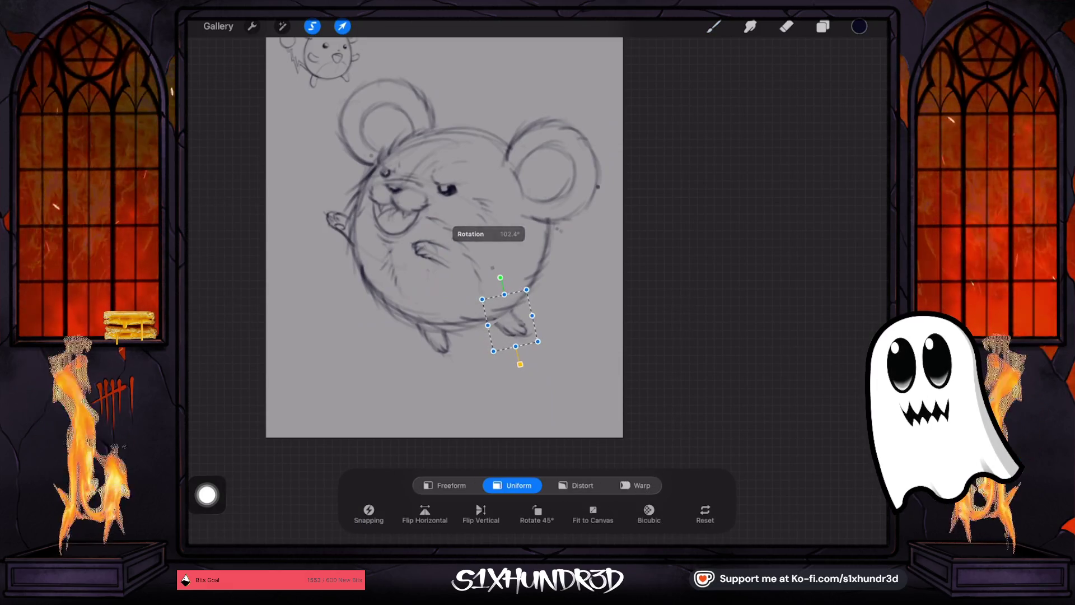
mouse_move(480, 294)
mouse_down()
mouse_move(493, 286)
mouse_move(528, 307)
mouse_move(539, 323)
mouse_move(526, 346)
mouse_up()
click(713, 26)
- Tilt the right foot to a new angle and commit the transform
click(312, 26)
click(342, 26)
drag(507, 284, 502, 284)
drag(507, 324, 524, 309)
drag(519, 268, 508, 274)
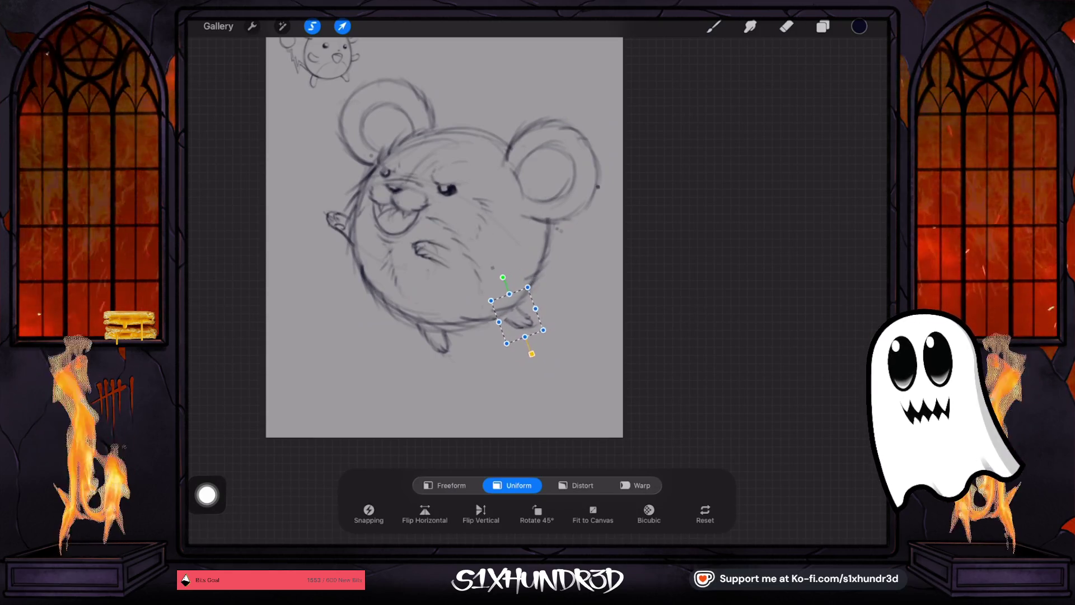
click(714, 26)
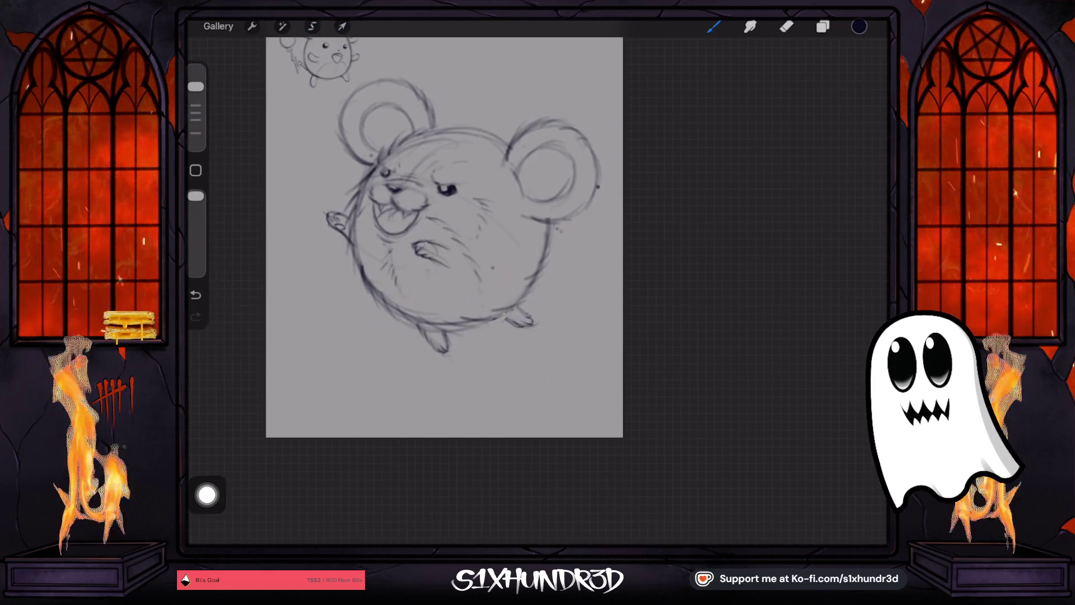
- Lasso the foot below the body, rotate it steeper, and return to the Brush
click(312, 26)
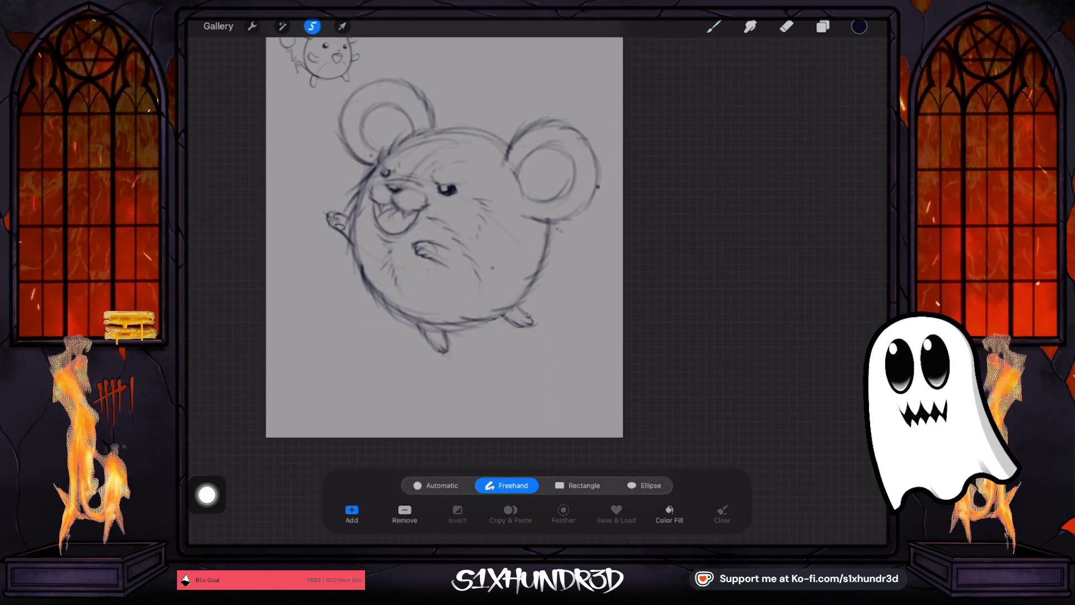
mouse_move(461, 360)
mouse_down()
mouse_move(448, 330)
mouse_move(405, 344)
mouse_move(443, 367)
mouse_up()
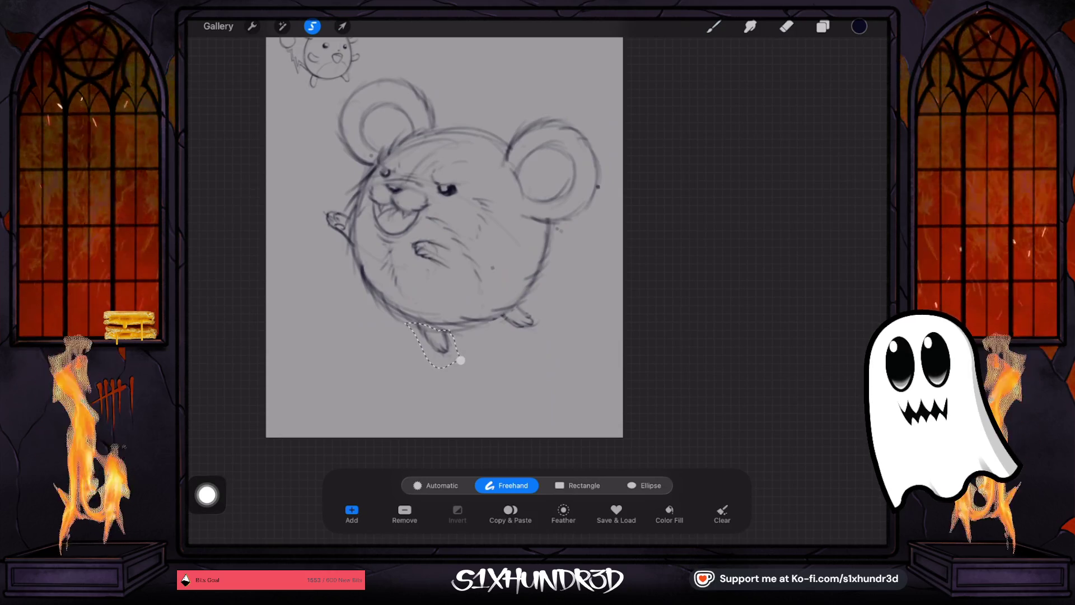
click(342, 26)
drag(432, 306, 424, 306)
drag(429, 342, 441, 339)
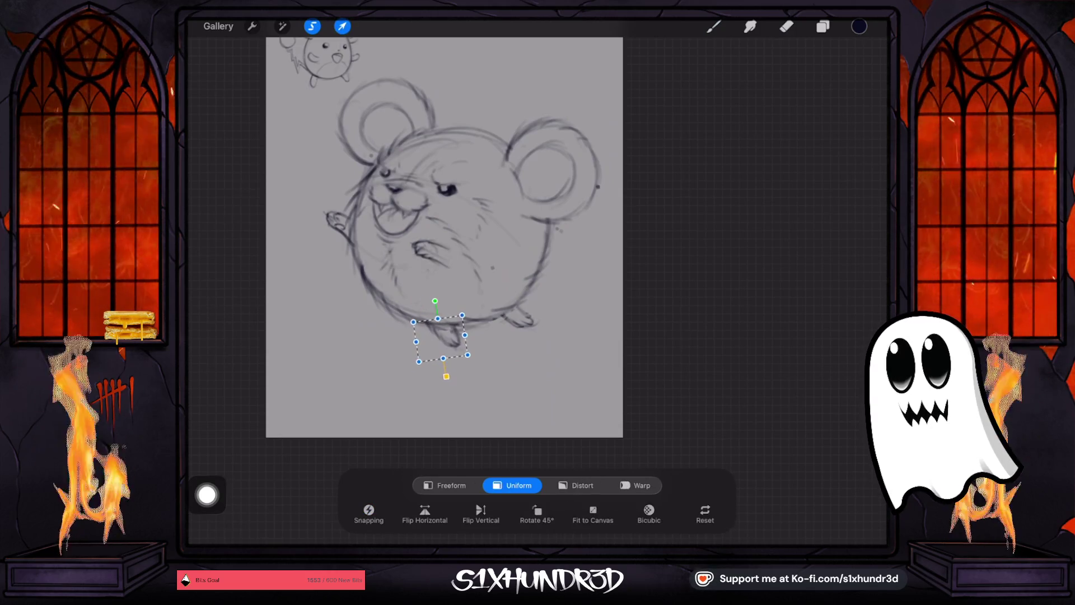
mouse_move(435, 302)
mouse_down()
mouse_move(424, 304)
mouse_move(449, 338)
mouse_move(435, 302)
mouse_up()
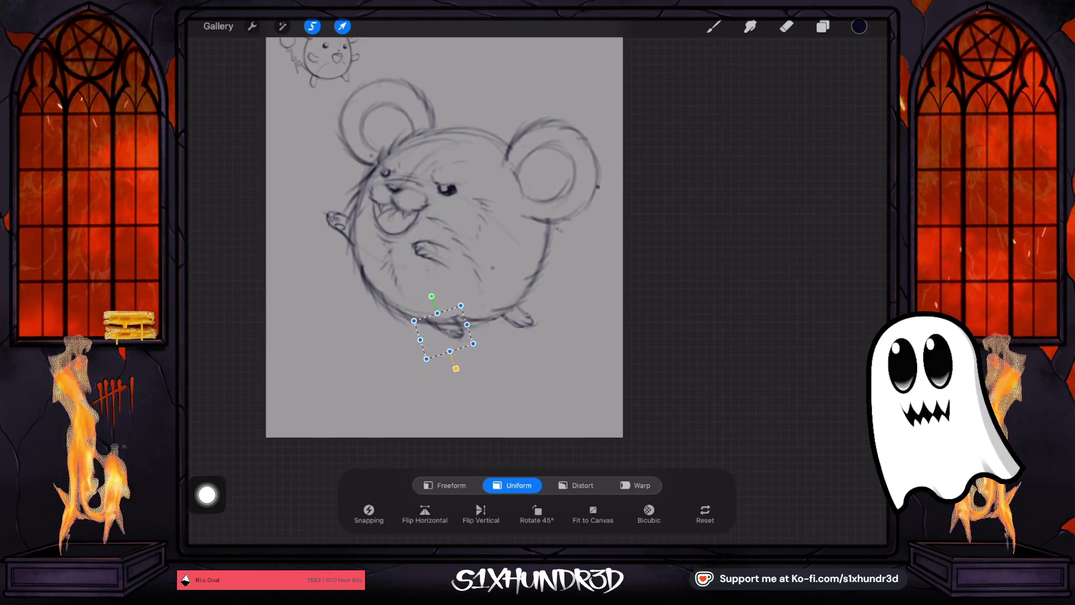
drag(444, 331, 429, 295)
click(786, 26)
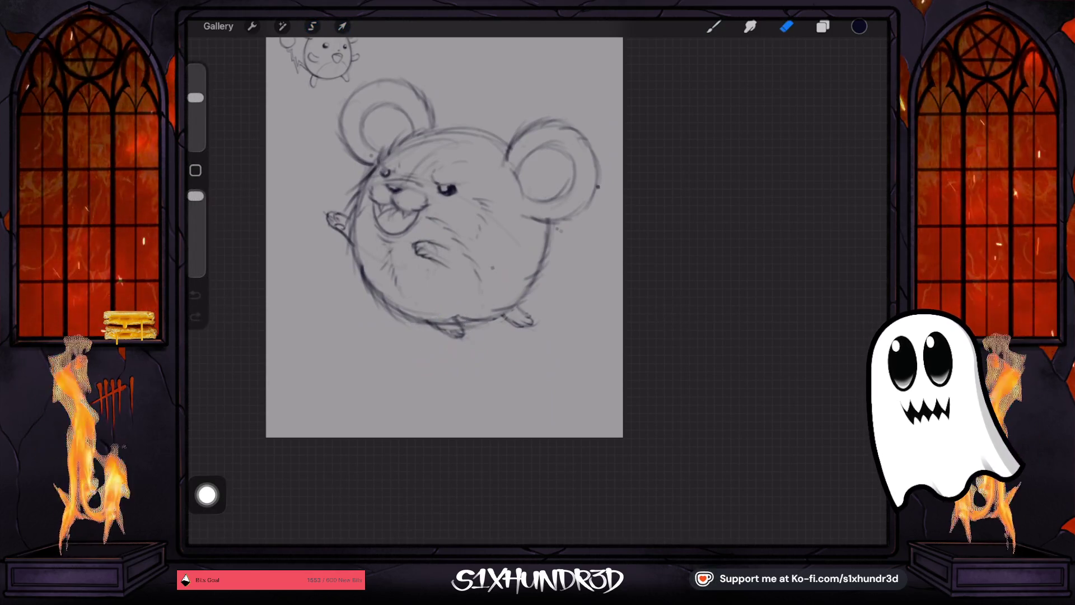
click(713, 26)
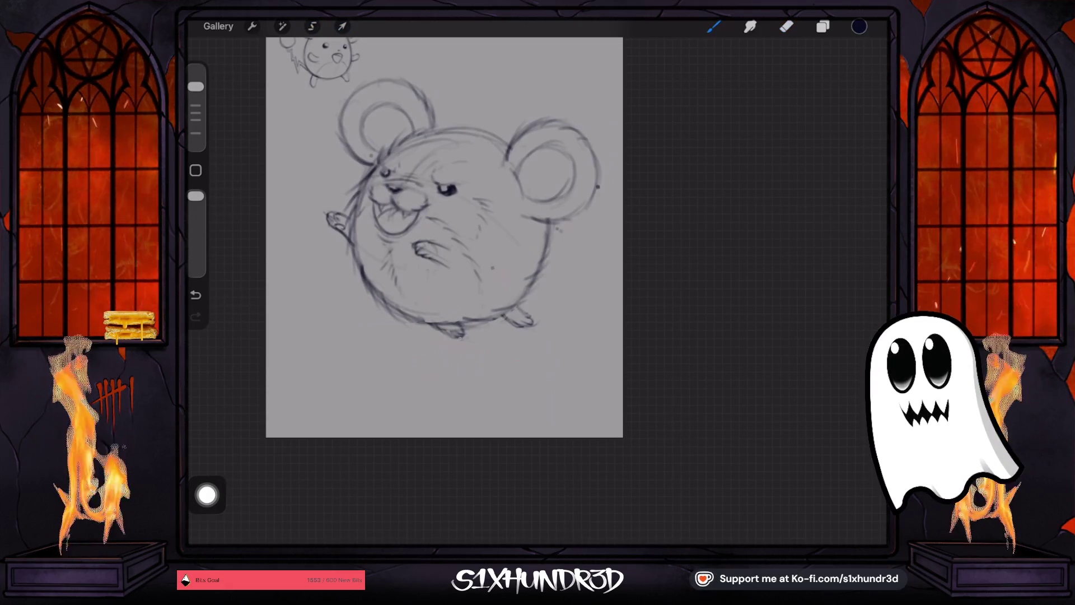
- Nudge the whole sketch slightly up and to the right
scroll(444, 237, down, 3)
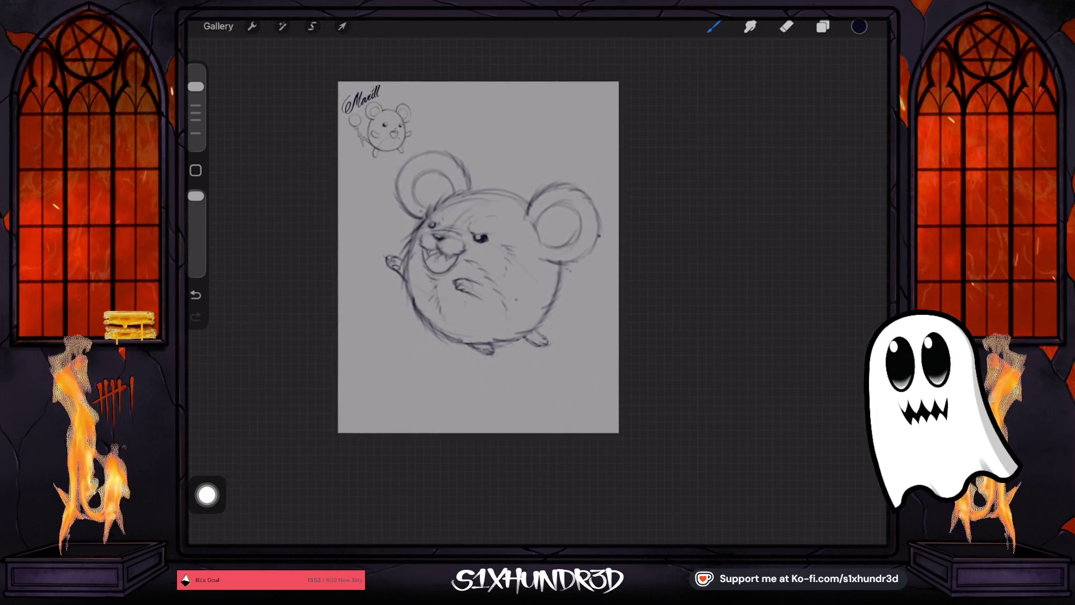
click(343, 26)
drag(479, 257, 479, 255)
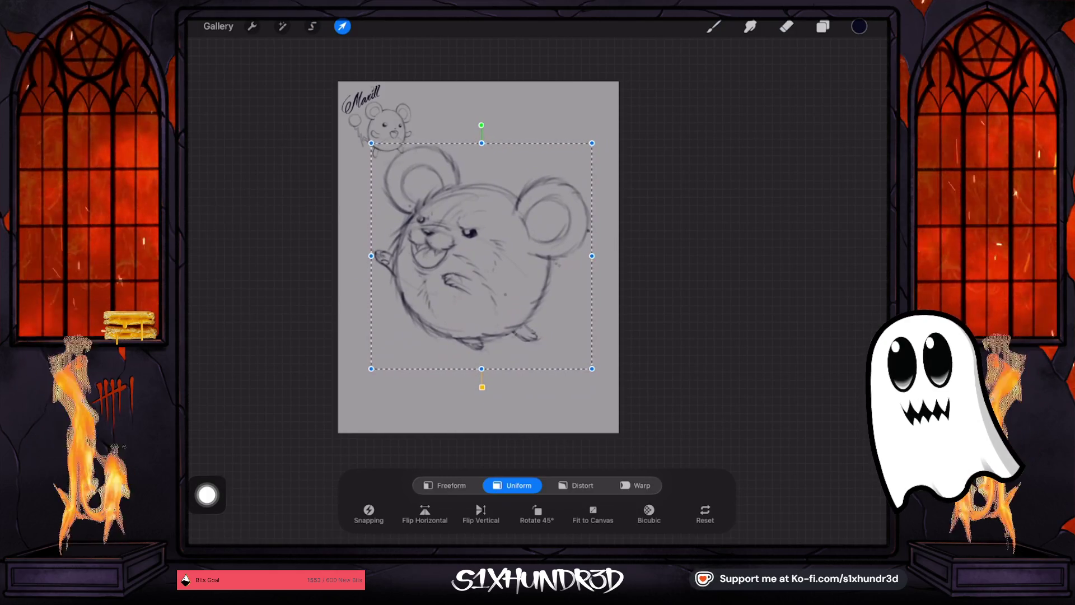
click(713, 25)
- Scale the sketch down to about 1709 × 1744 px, shift it up-right, and start a tail stroke
scroll(476, 257, up, 3)
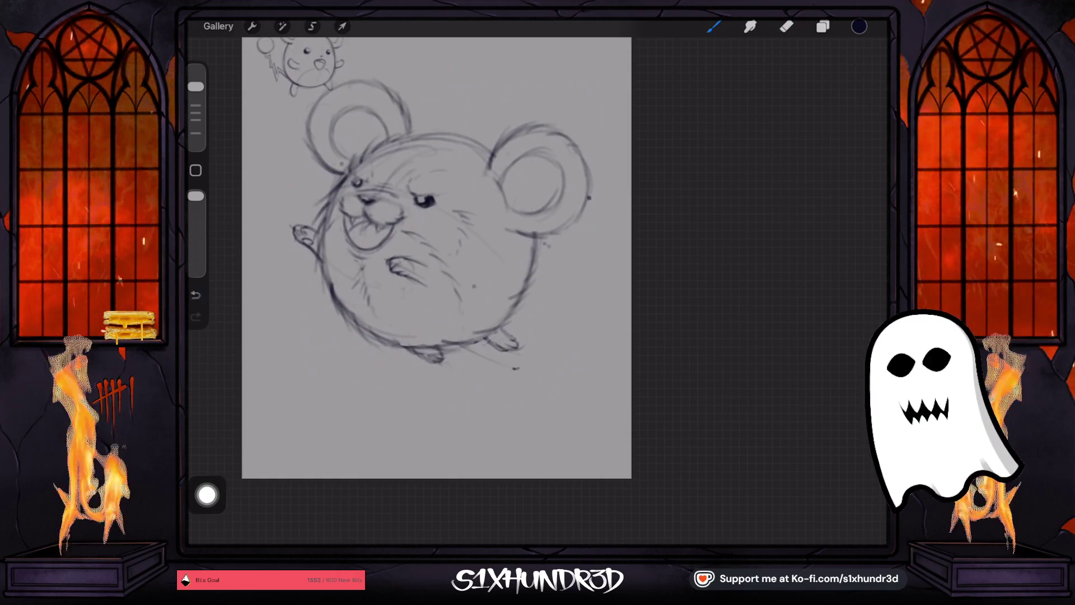
click(342, 26)
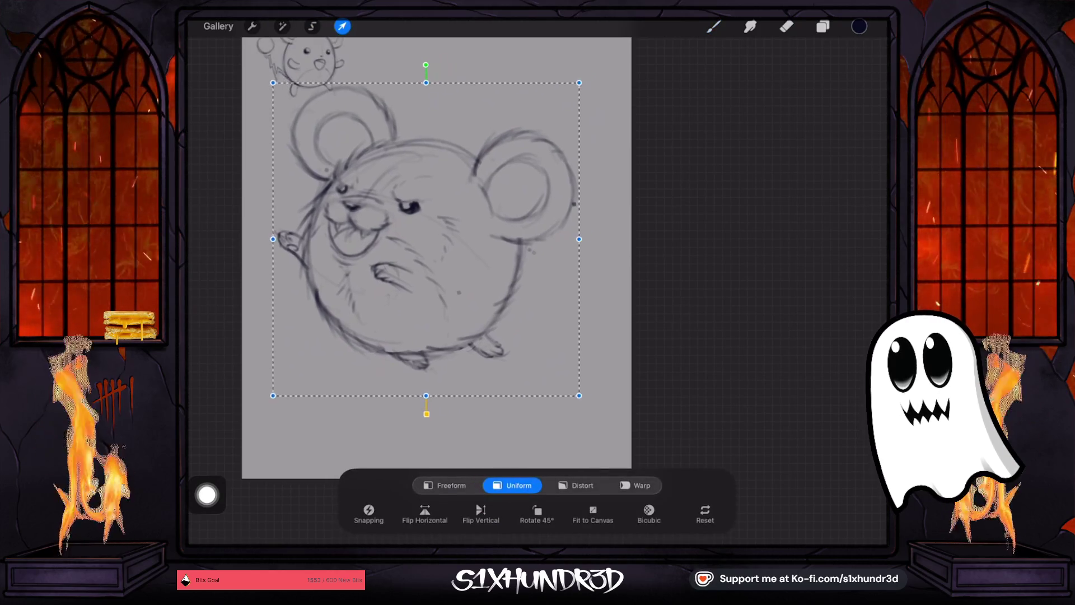
drag(579, 82, 545, 119)
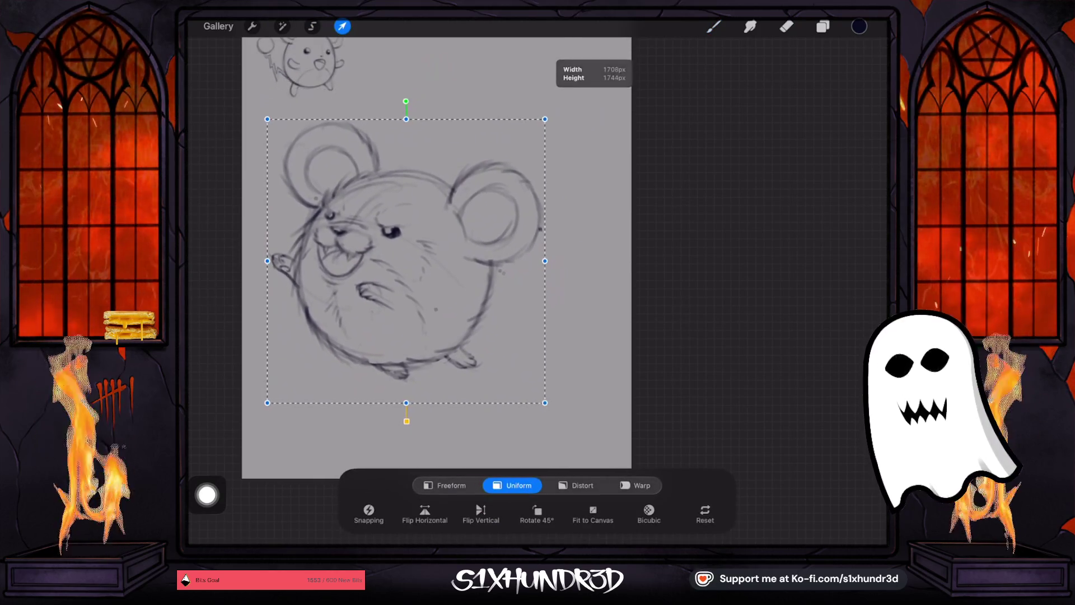
drag(406, 261, 426, 250)
click(713, 26)
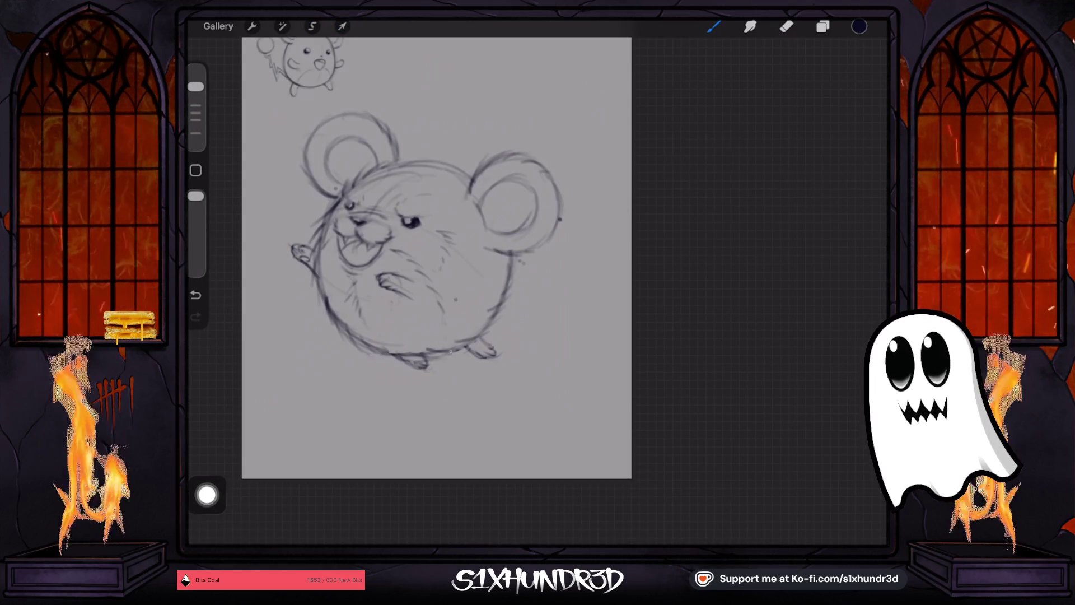
mouse_move(459, 350)
mouse_down()
mouse_move(504, 392)
mouse_move(546, 385)
mouse_move(555, 322)
mouse_up()
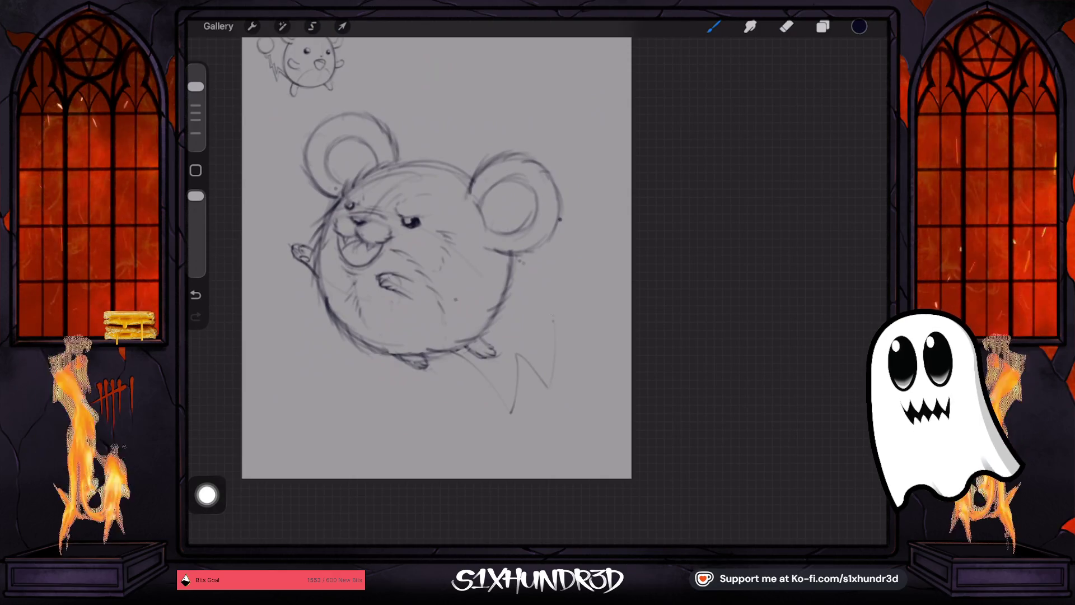
- Try and undo several tail strokes, then sketch the zigzag lightning-bolt tail at lower right
drag(527, 303, 555, 315)
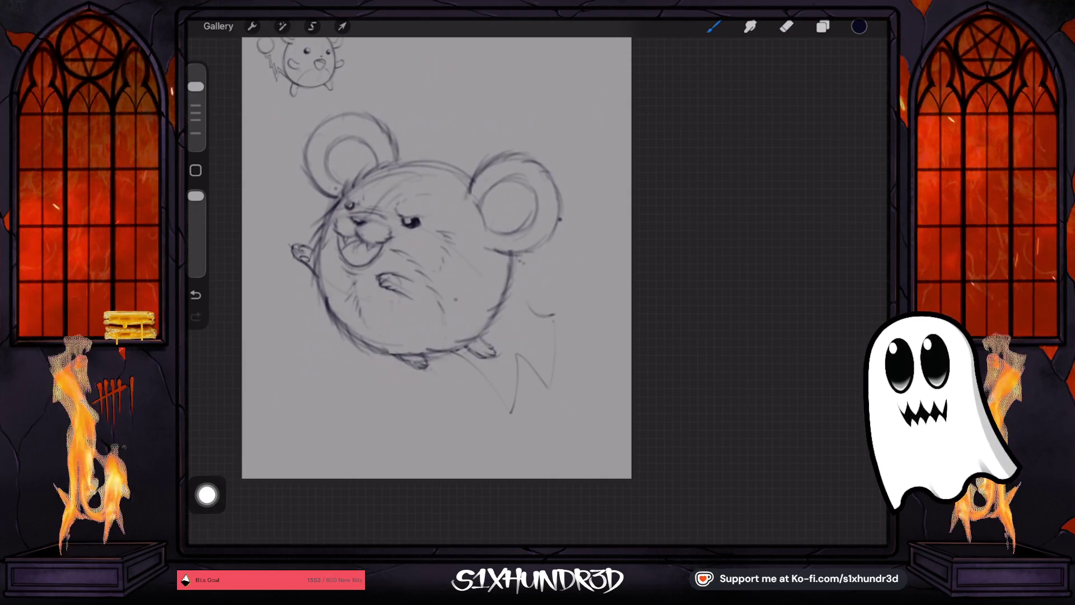
key(ctrl+z)
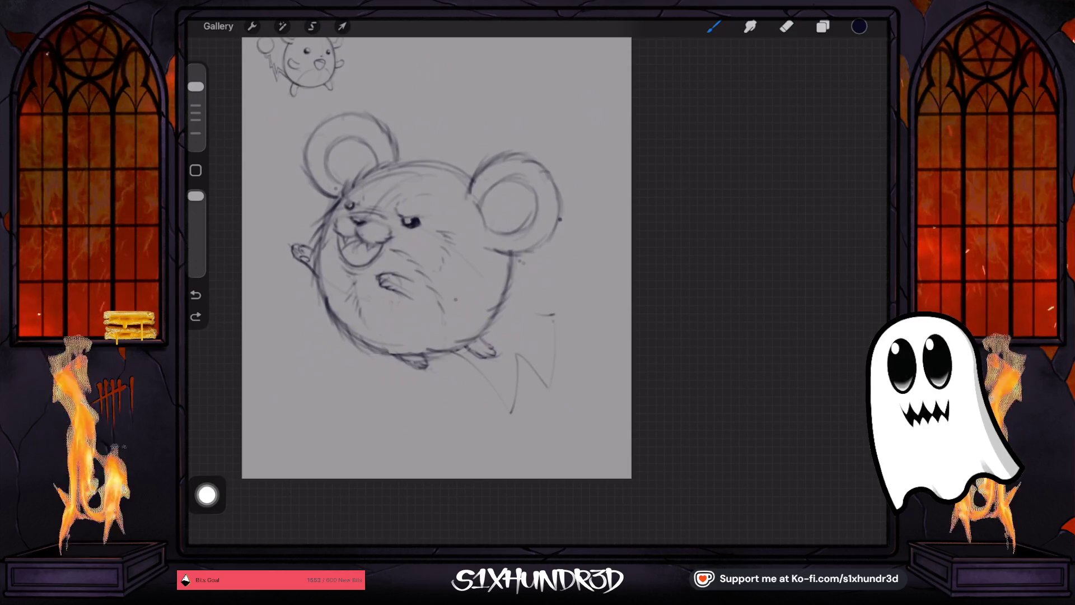
key(ctrl+z)
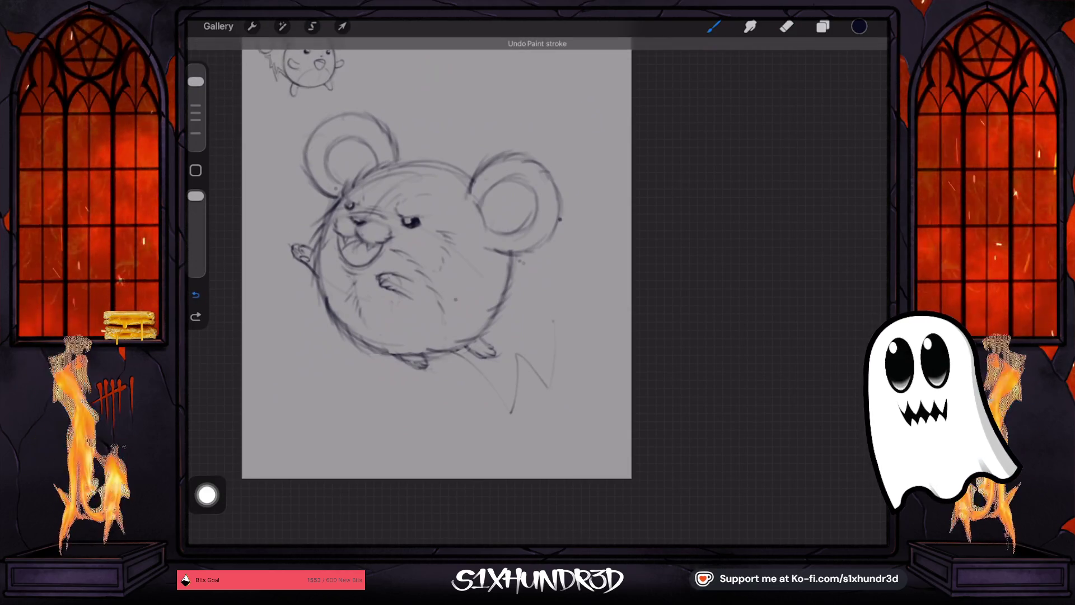
key(ctrl+z)
drag(456, 350, 531, 311)
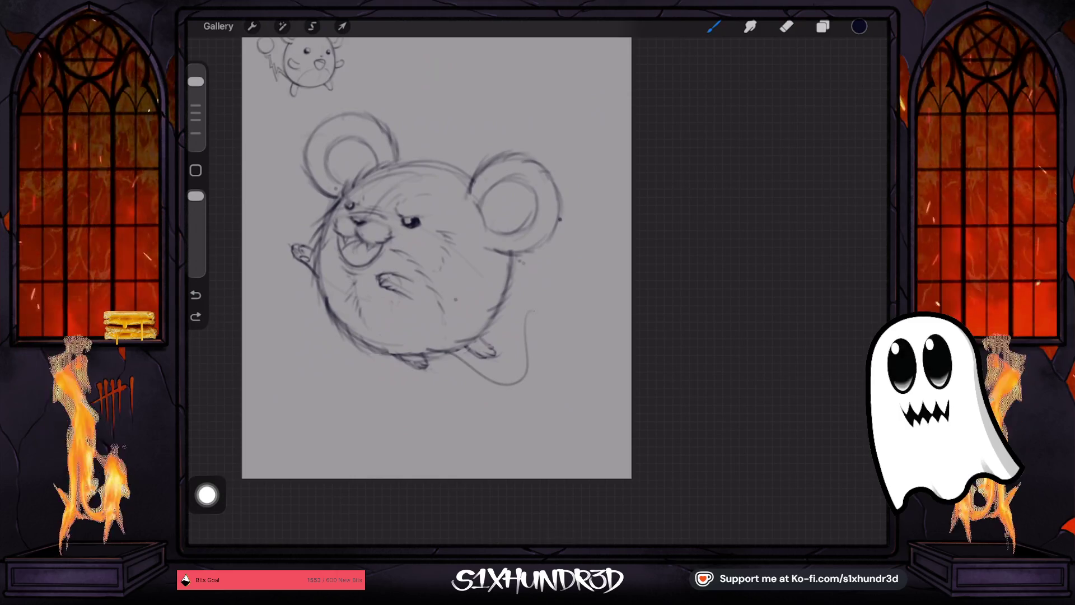
key(ctrl+z)
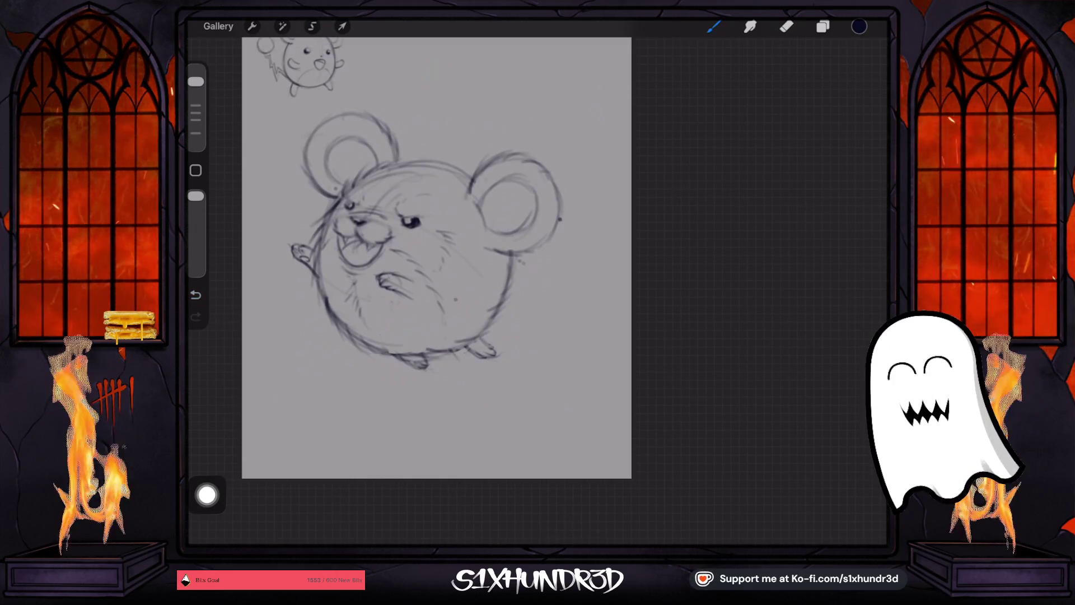
key(ctrl+z)
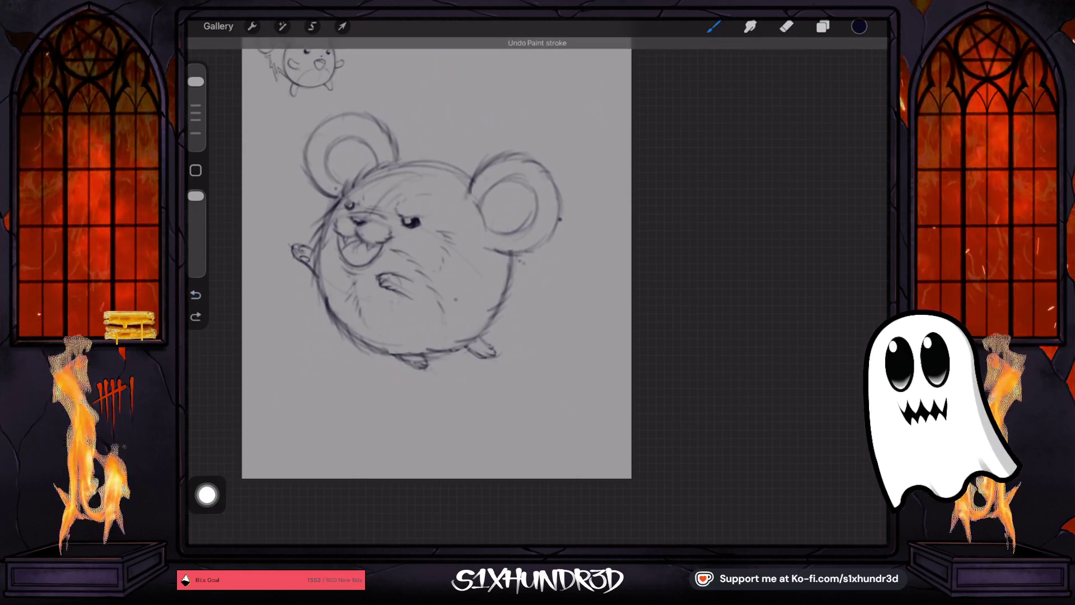
key(ctrl+shift+z)
key(ctrl+z)
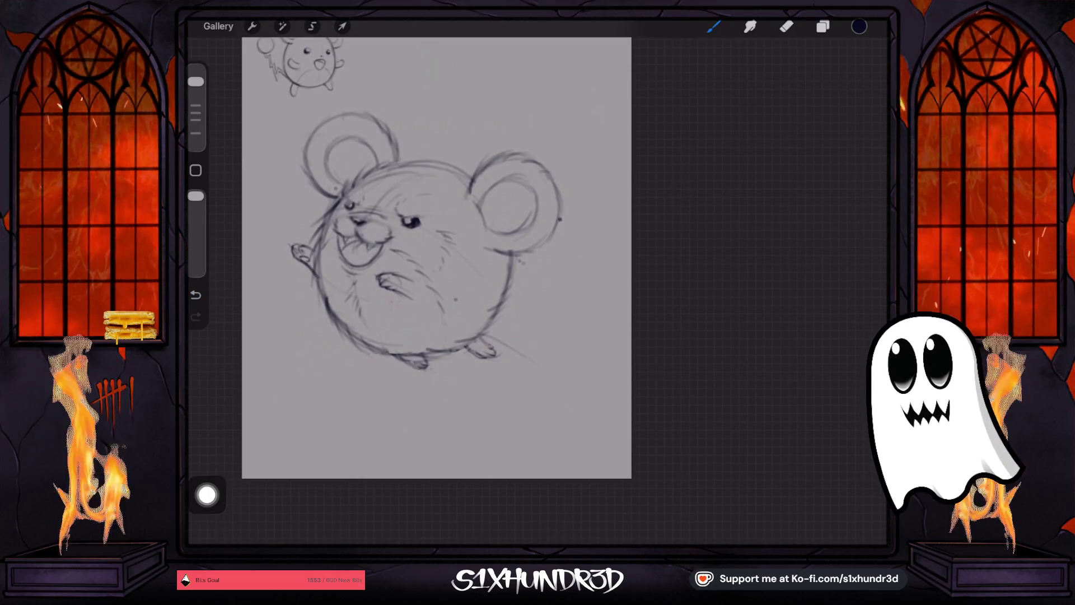
drag(515, 322, 563, 367)
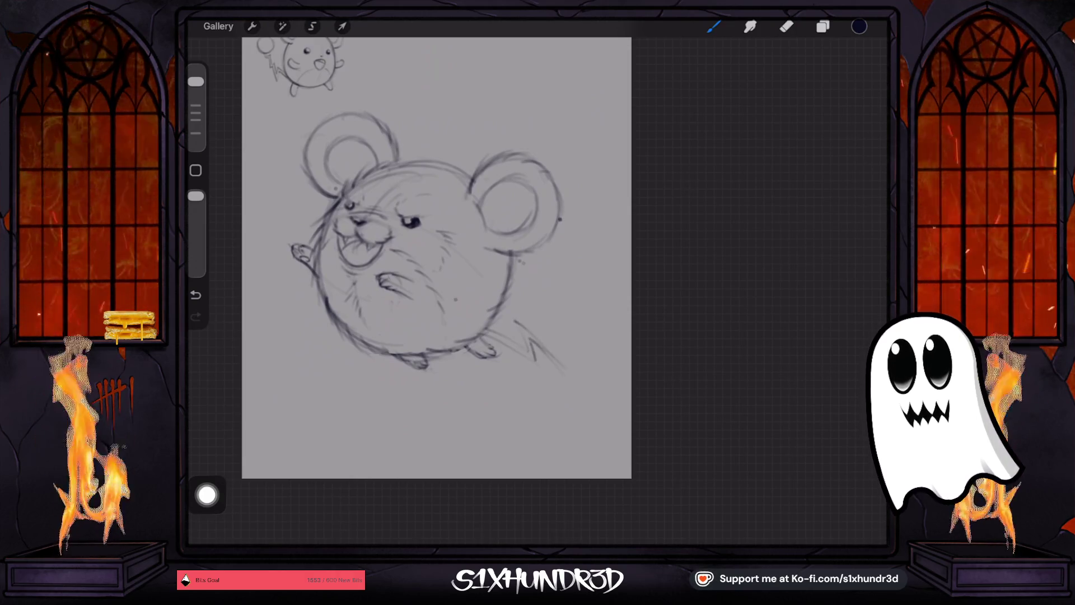
key(ctrl+z)
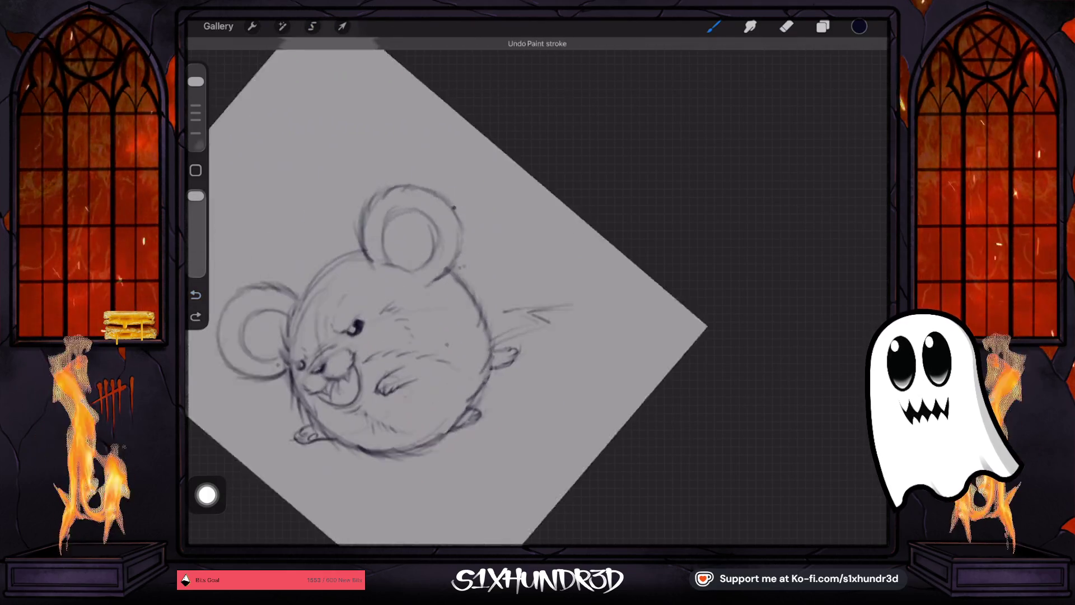
drag(551, 274, 602, 267)
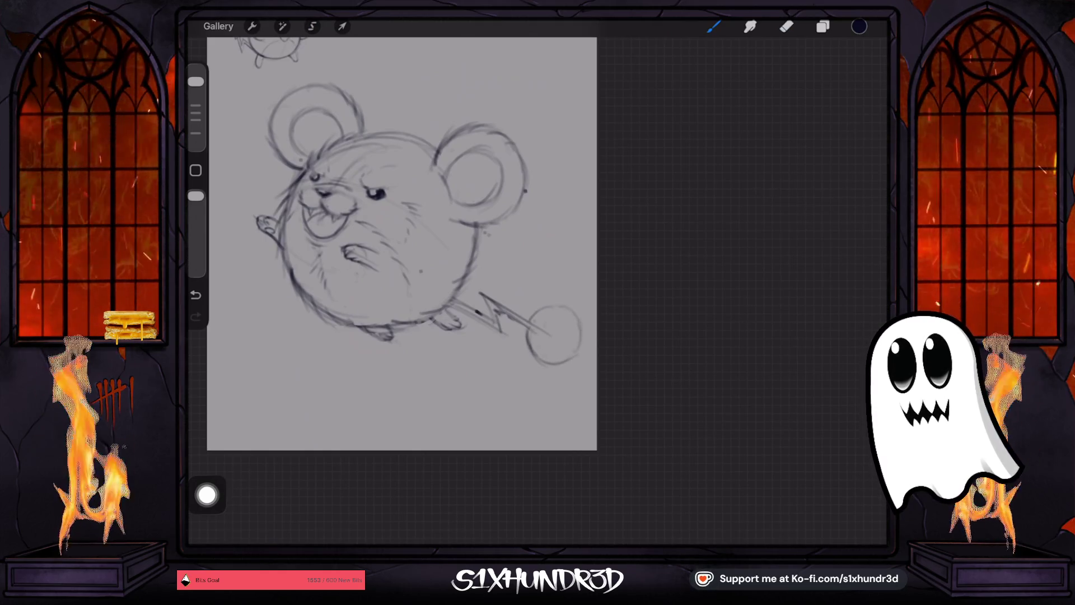
- Add fuzzy strokes around the lower-left edge and top of the tail ball
drag(531, 337, 533, 357)
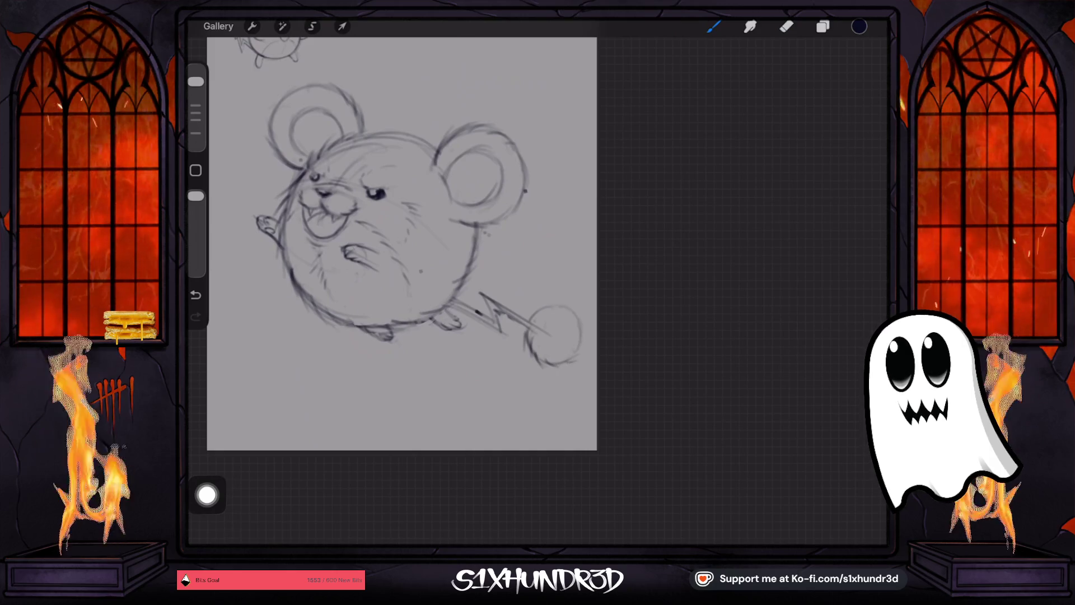
drag(535, 314, 580, 321)
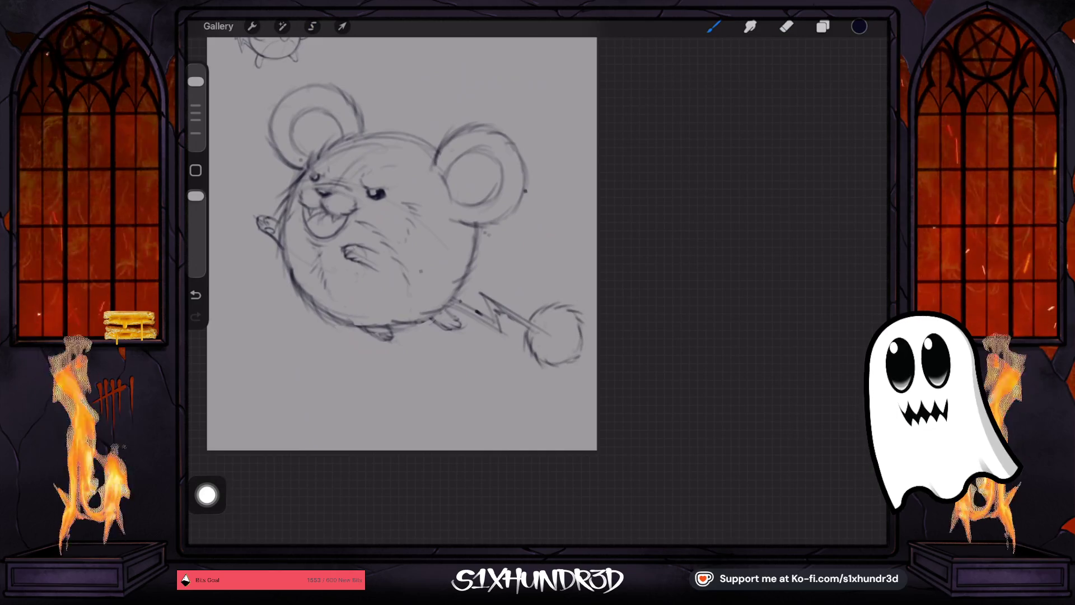
mouse_move(376, 235)
mouse_down()
mouse_move(442, 331)
mouse_move(392, 381)
mouse_up()
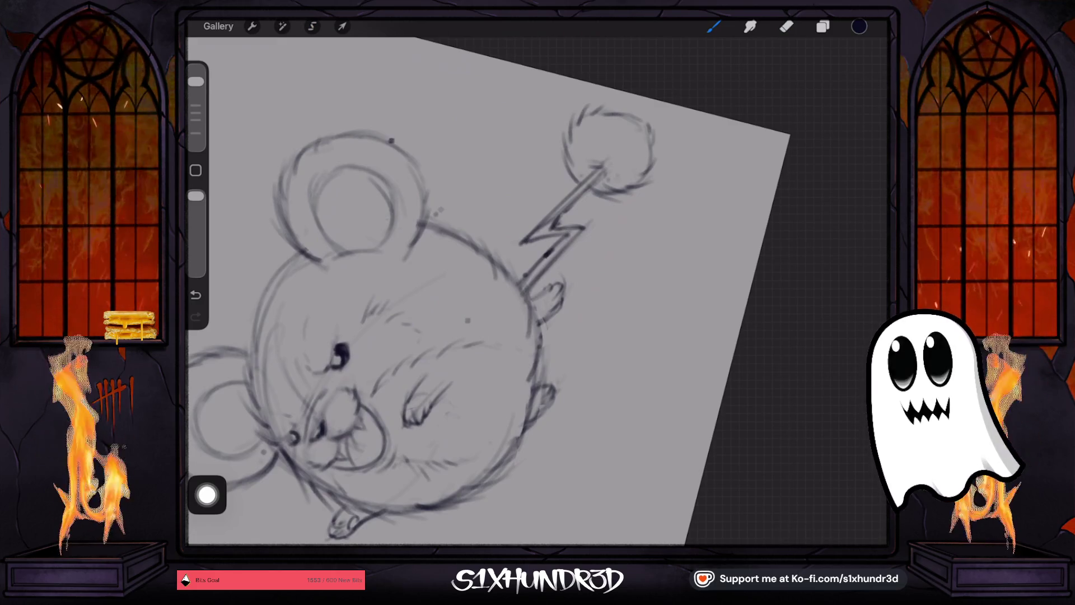
- Shift the whole sketch slightly up and to the left
scroll(487, 269, down, 3)
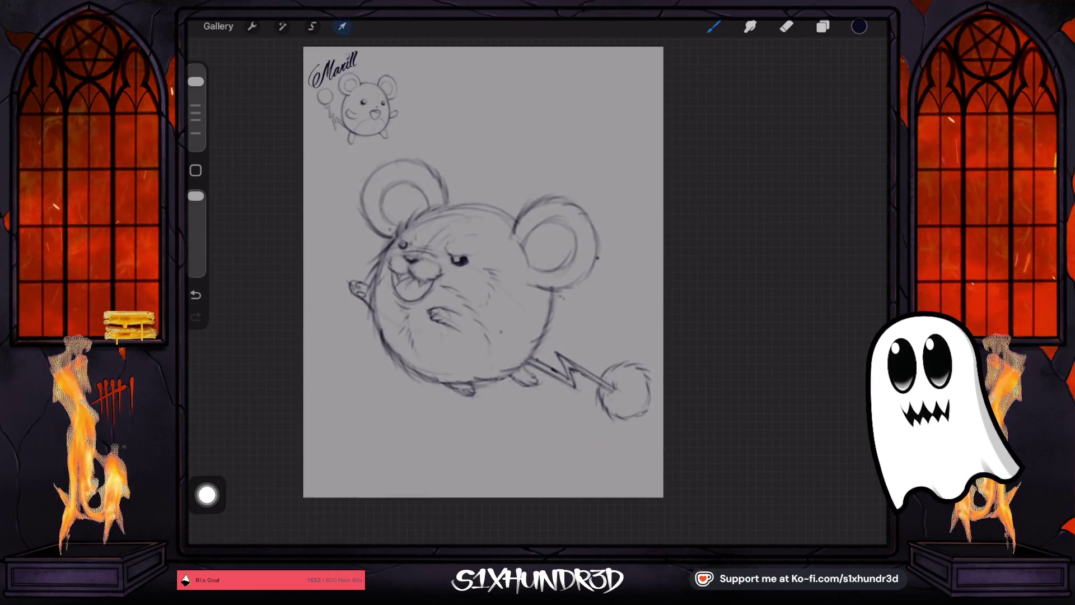
click(342, 27)
drag(499, 289, 486, 282)
click(713, 26)
- Add fur strokes to the right ear top and darken the head's left outline
scroll(488, 280, up, 3)
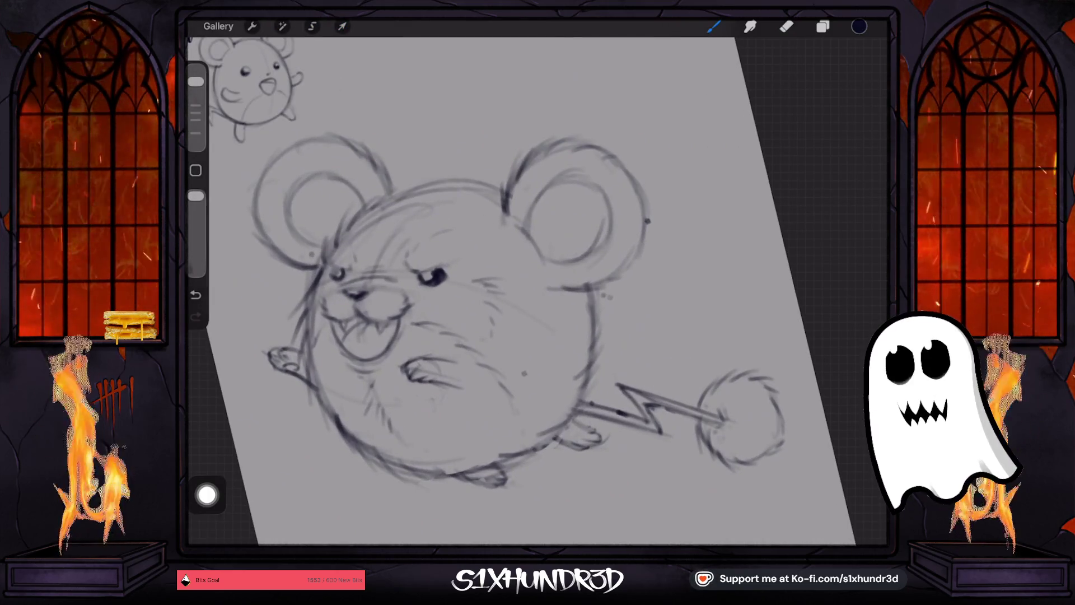
drag(576, 150, 595, 147)
drag(448, 336, 588, 280)
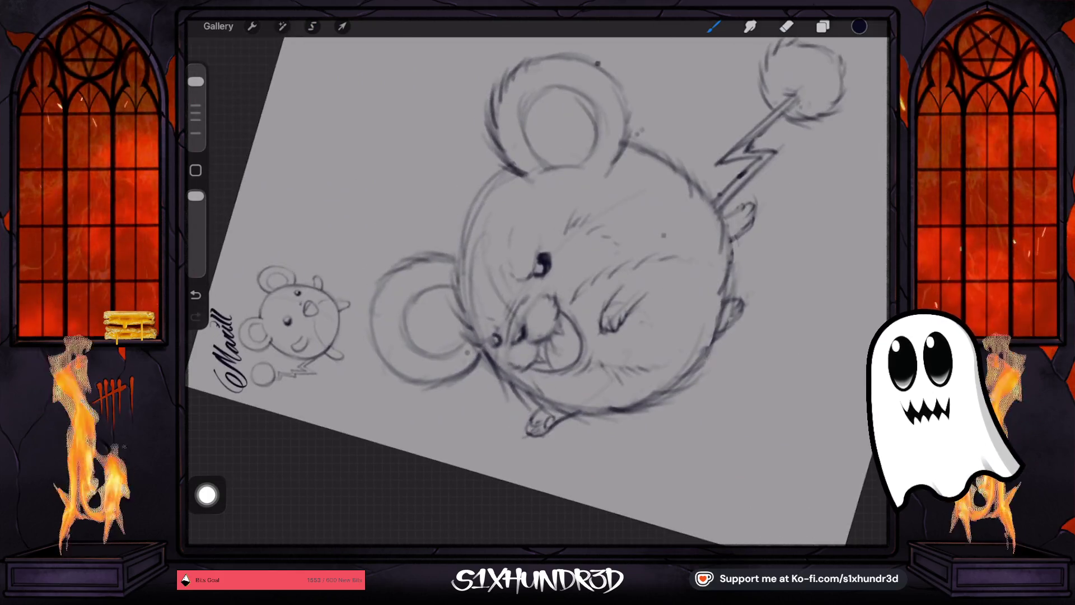
drag(501, 170, 459, 231)
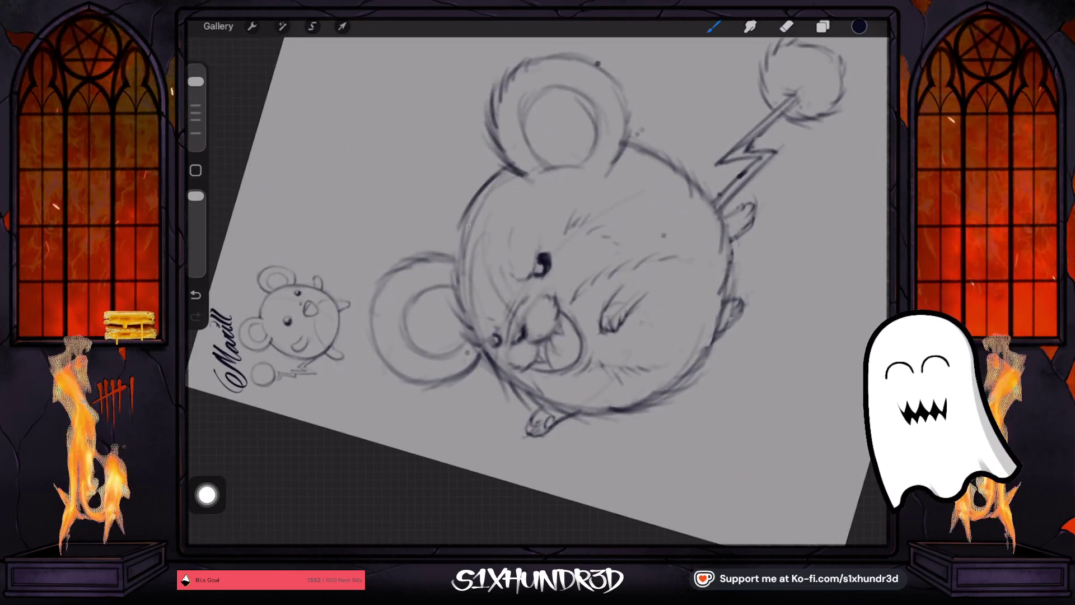
mouse_move(588, 280)
mouse_down()
mouse_move(537, 263)
mouse_move(515, 312)
mouse_move(499, 314)
mouse_up()
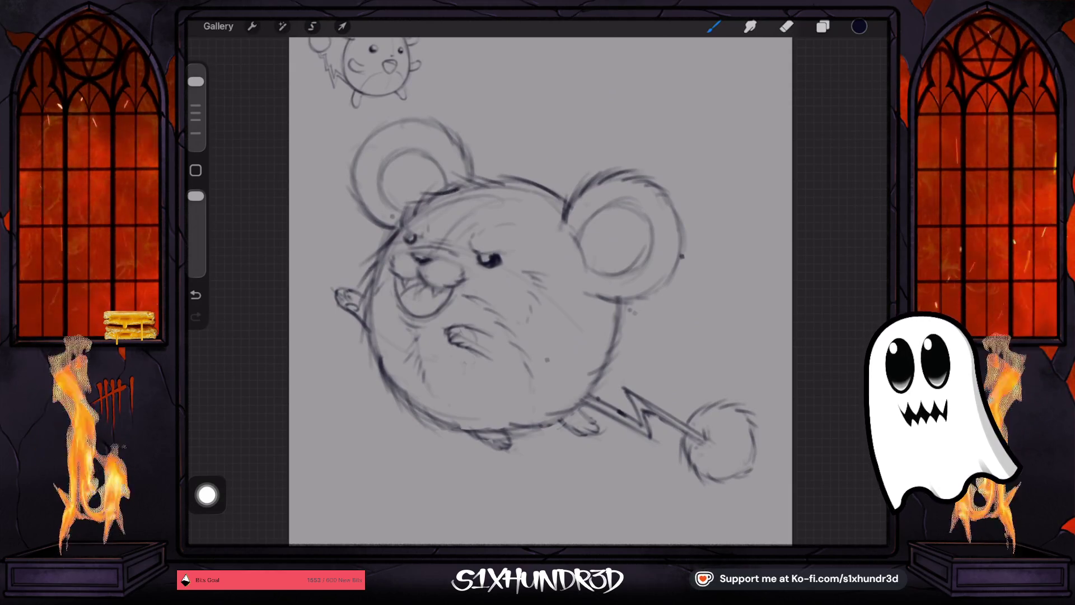
- Try extra strokes along the left ear's edges, then undo them
key(ctrl+z)
drag(468, 143, 472, 169)
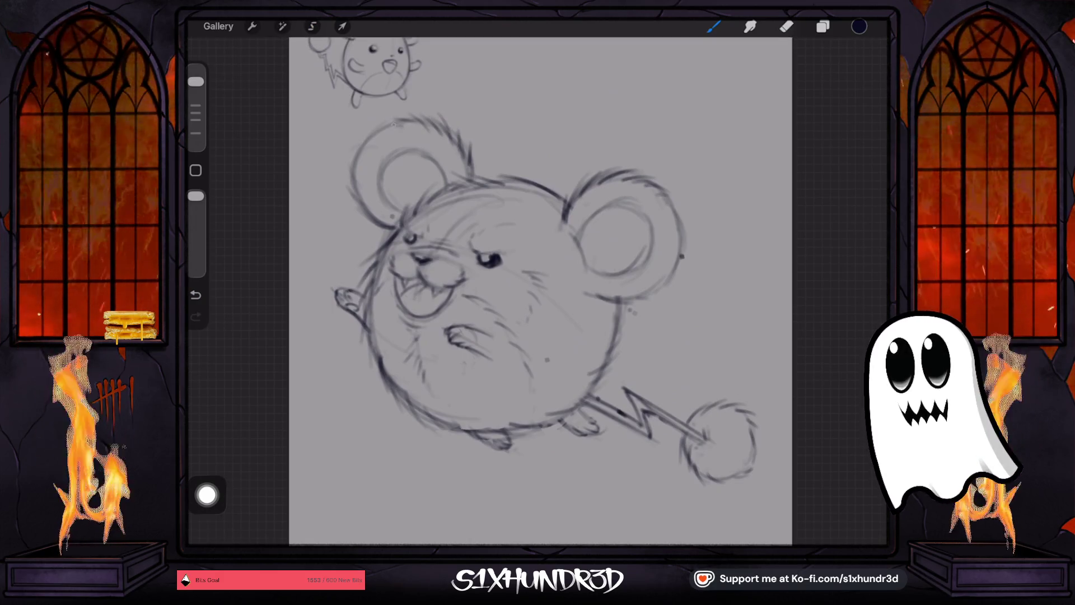
drag(348, 159, 360, 197)
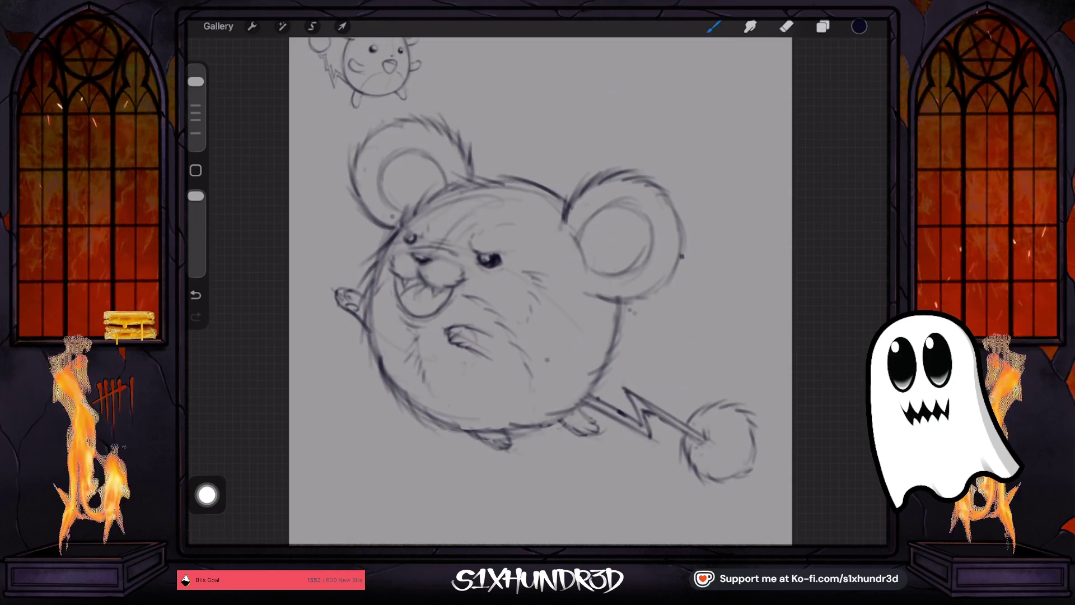
click(196, 294)
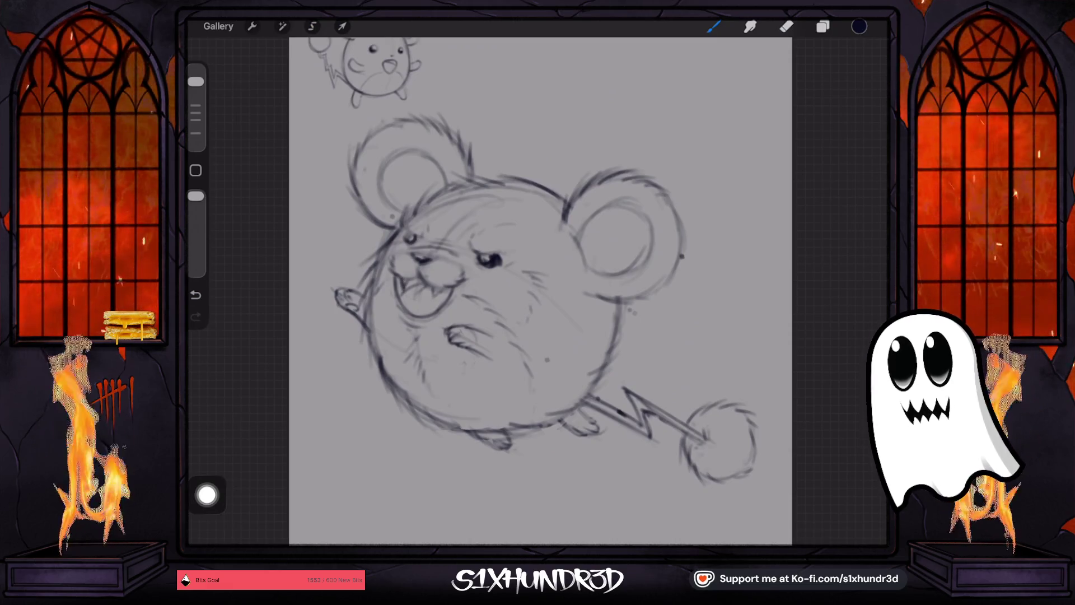
click(196, 294)
- Draw a small fang inside the open mouth and lower the brush opacity
scroll(538, 291, up, 5)
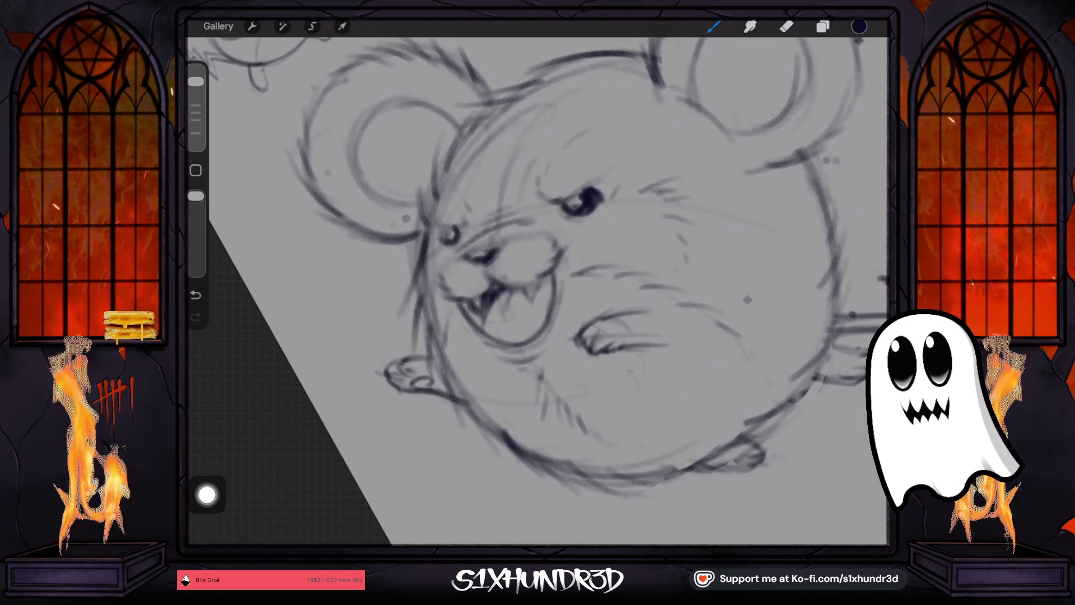
drag(476, 315, 480, 327)
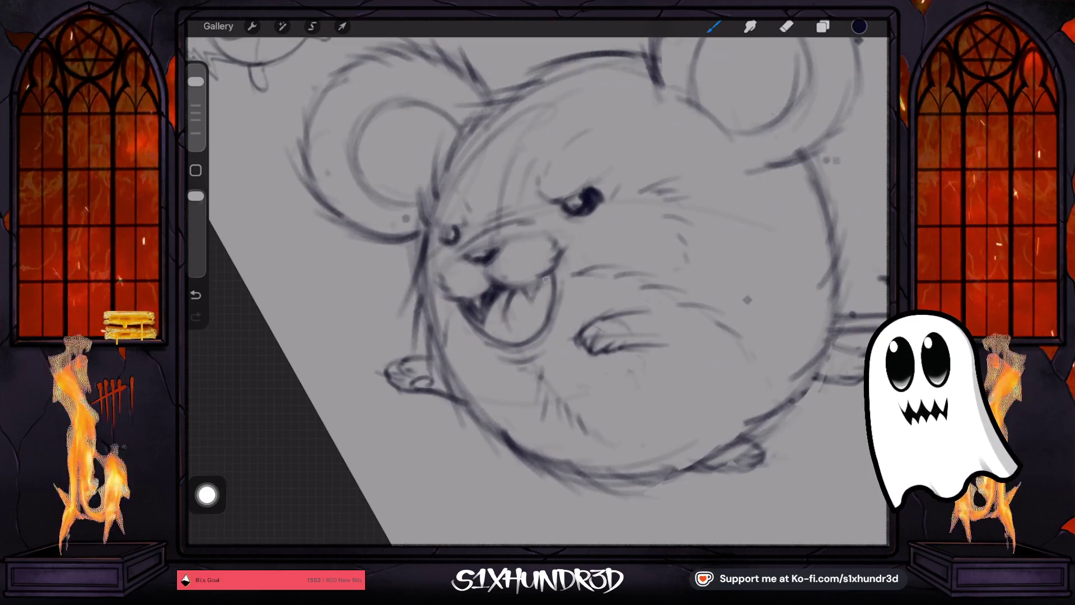
drag(195, 196, 196, 217)
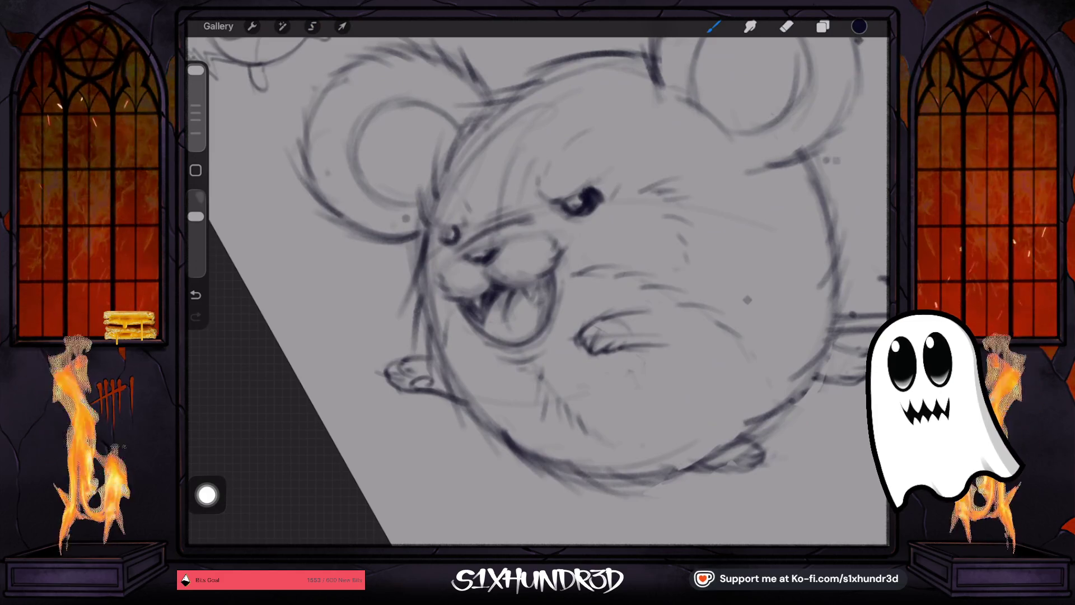
scroll(443, 235, down, 3)
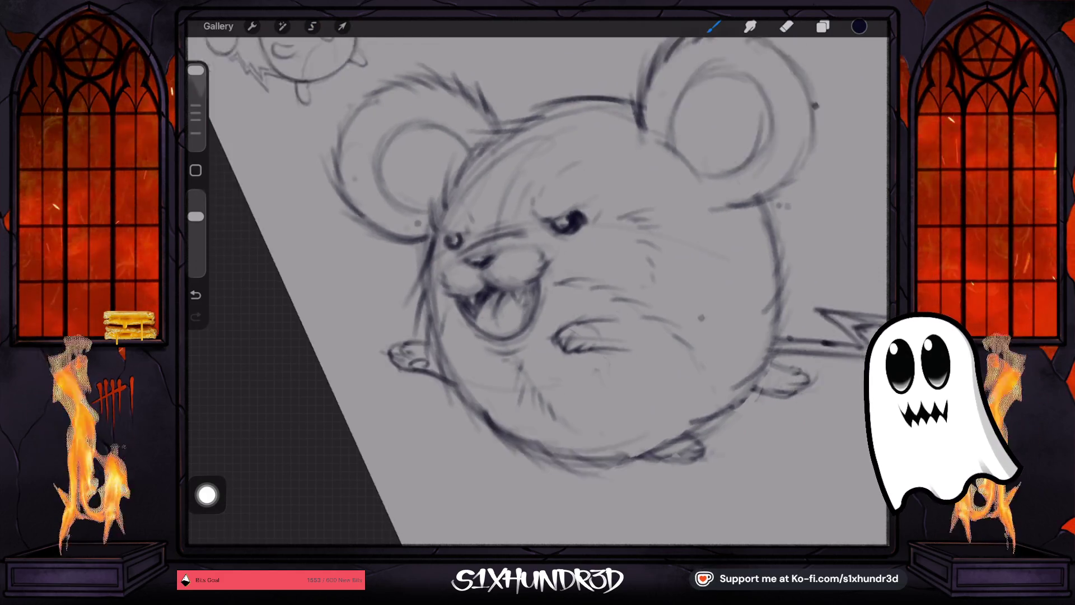
scroll(560, 280, up, 3)
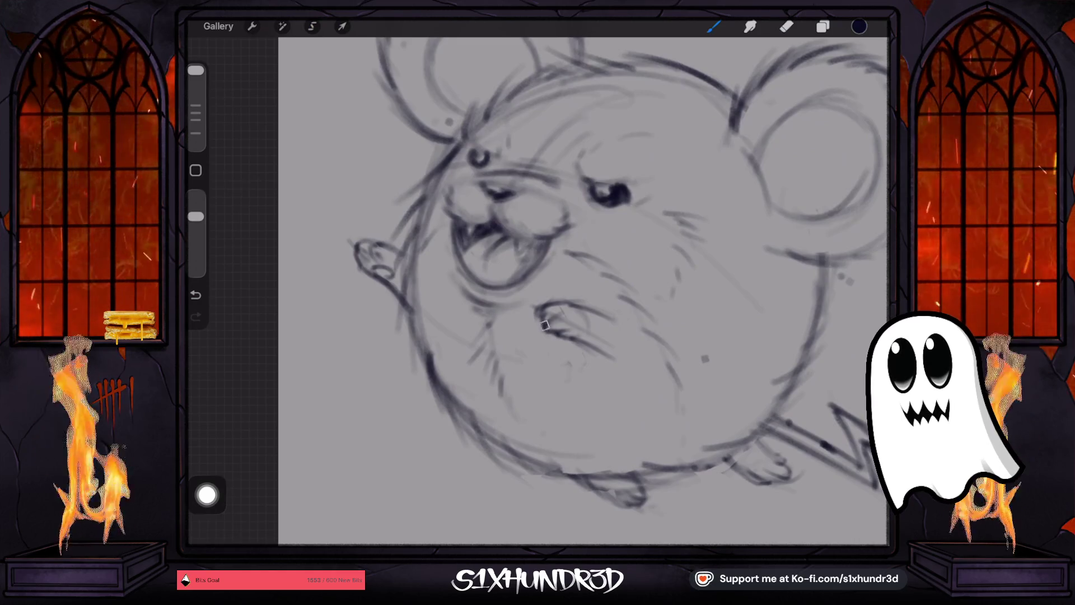
scroll(547, 327, down, 3)
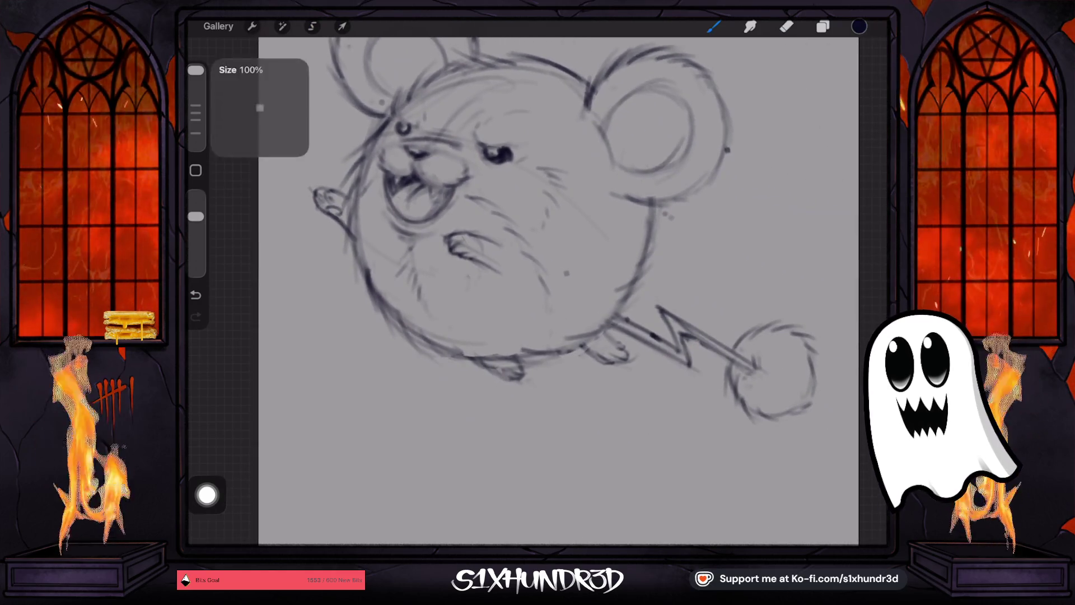
- Switch to the Textured Coloring Tool brush and set its size and lower opacity
click(713, 26)
scroll(756, 308, down, 5)
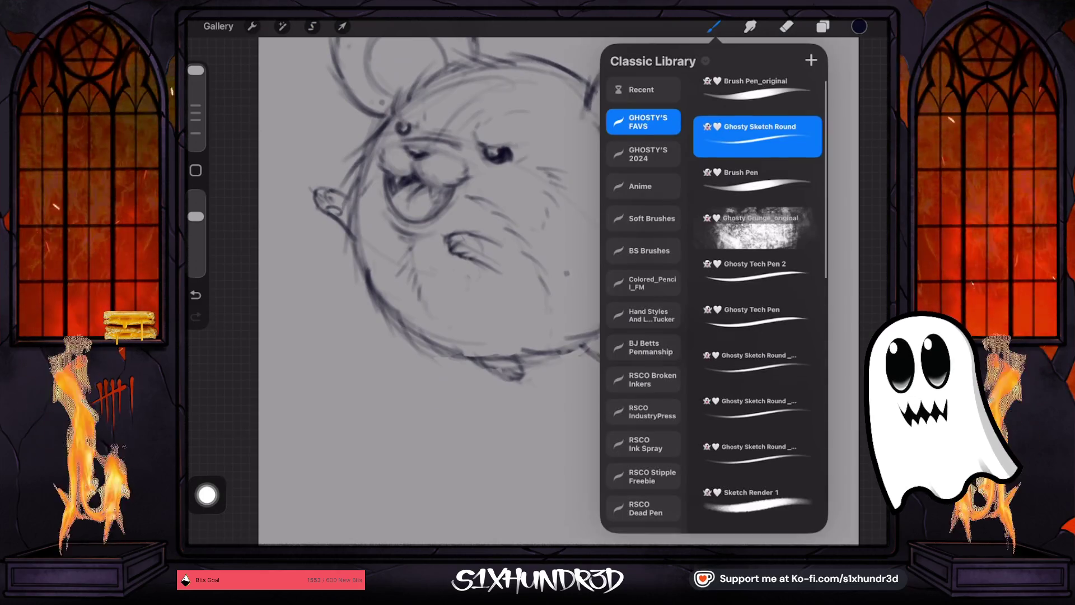
scroll(756, 308, down, 5)
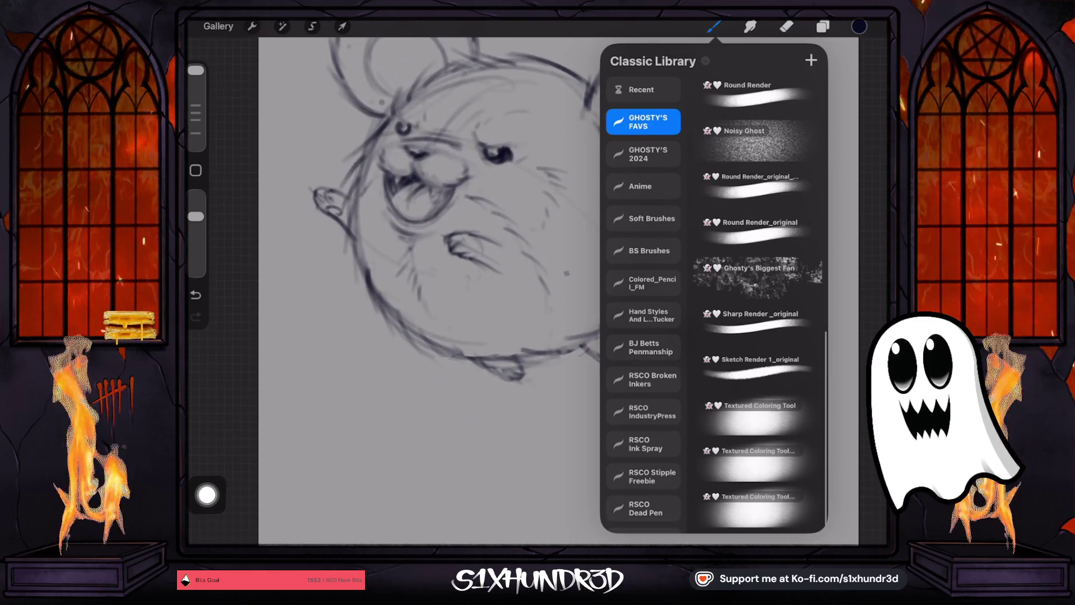
click(757, 414)
click(714, 27)
drag(195, 141, 195, 132)
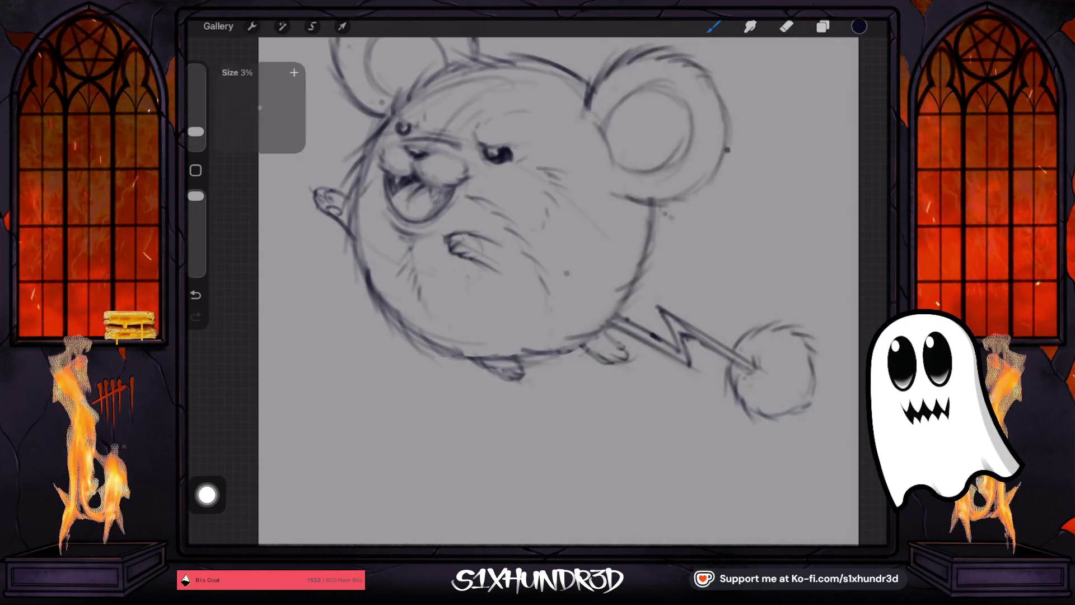
drag(196, 196, 195, 218)
- Shade softly under the body's bottom outline, redoing strokes and fine-tuning brush size
drag(447, 354, 519, 345)
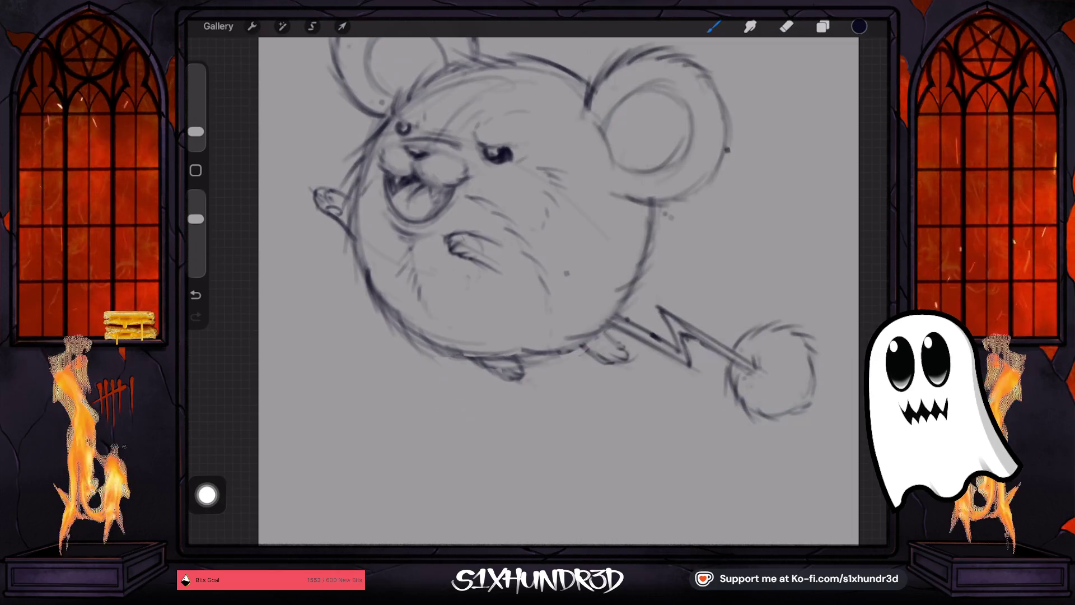
drag(196, 131, 195, 102)
drag(195, 219, 196, 237)
key(ctrl+z)
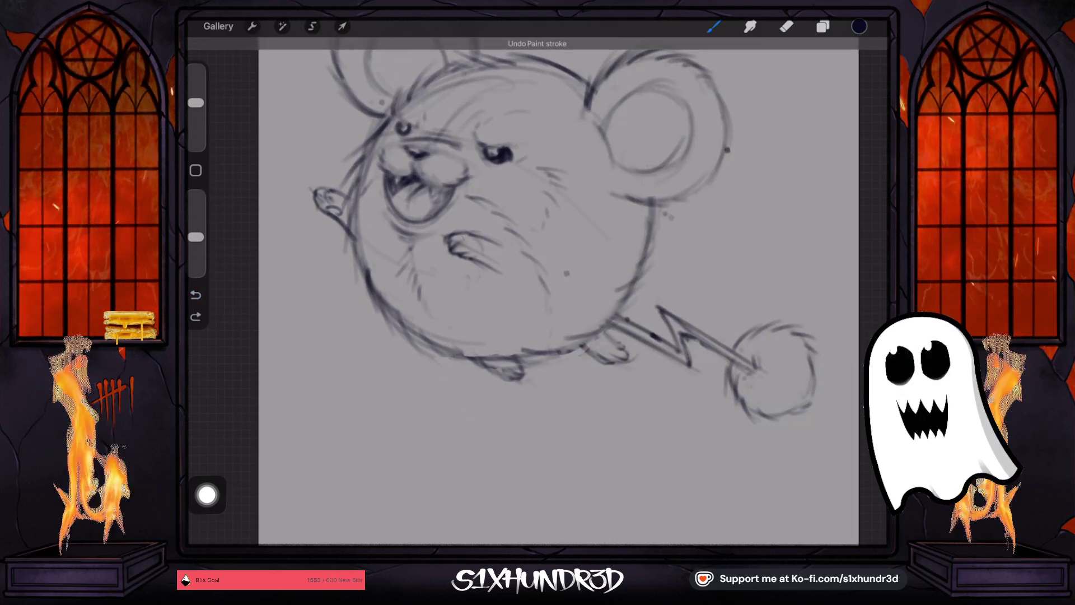
drag(453, 339, 518, 364)
drag(196, 102, 196, 127)
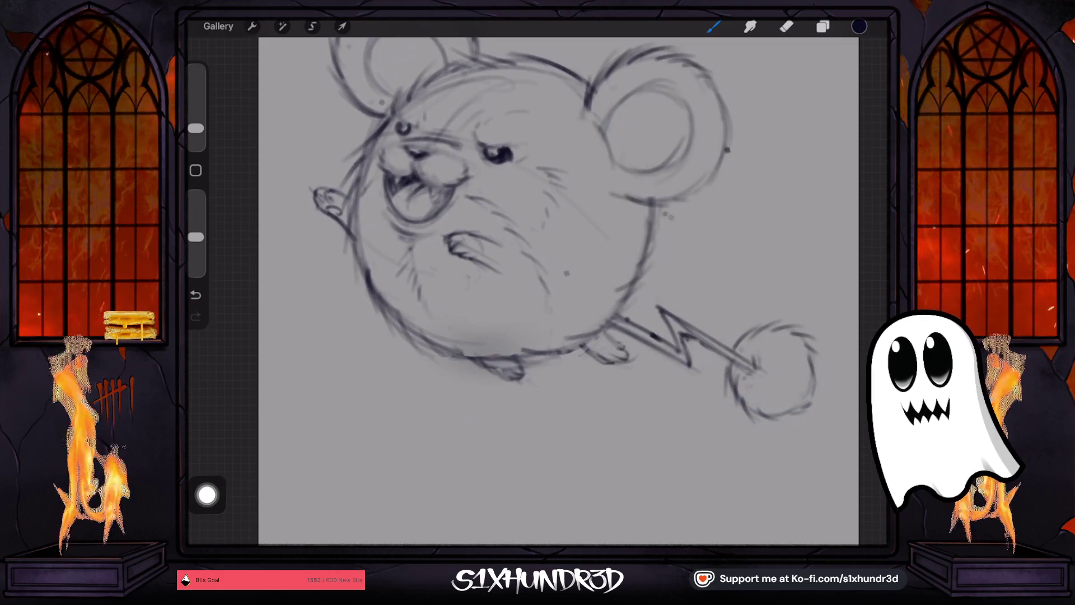
click(195, 294)
drag(453, 344, 500, 347)
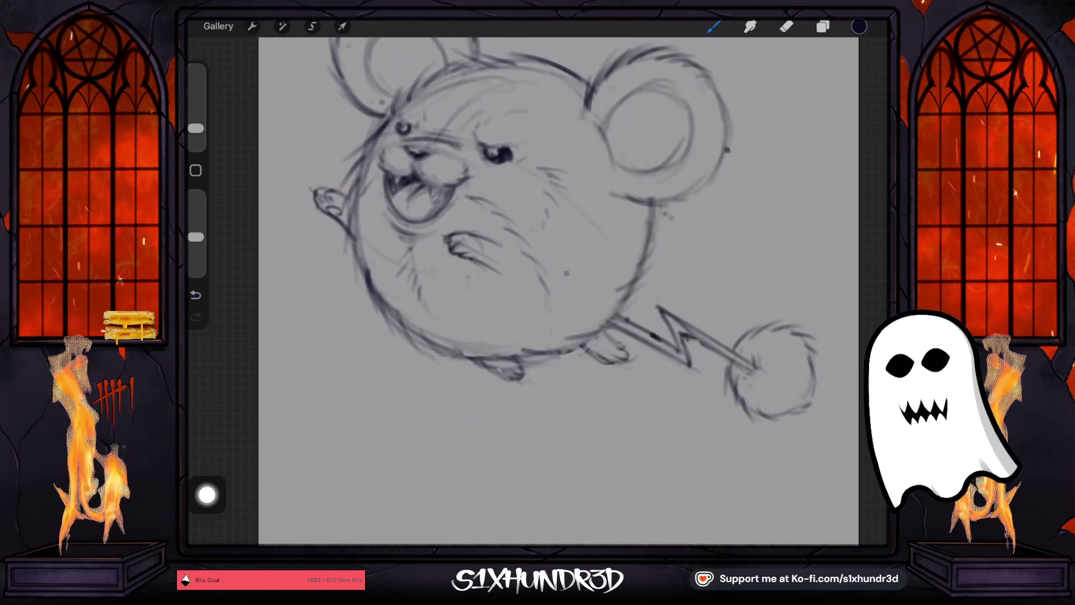
drag(195, 128, 196, 124)
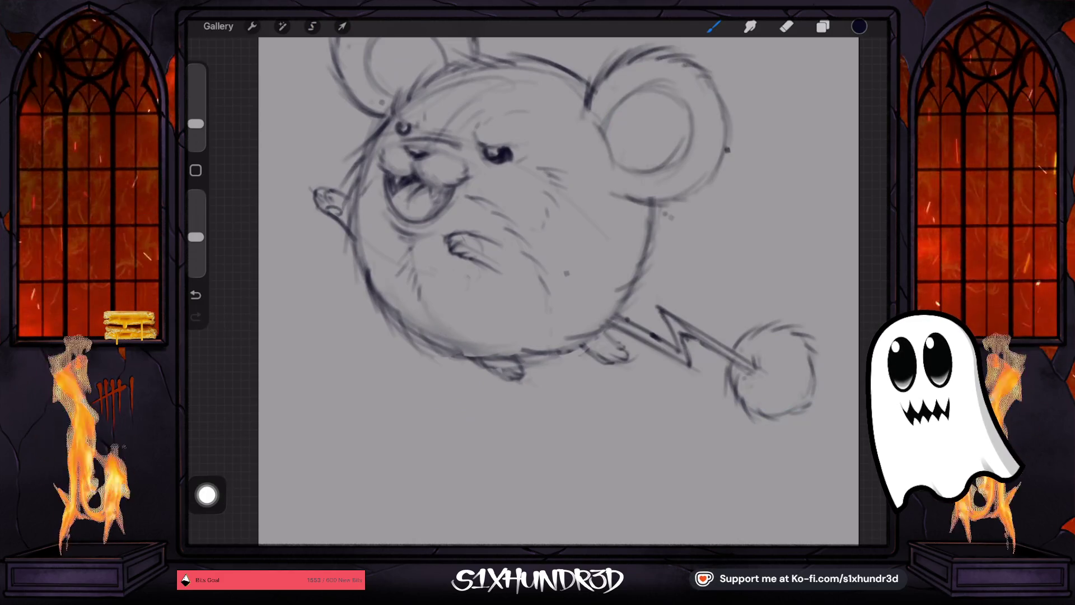
drag(195, 123, 195, 120)
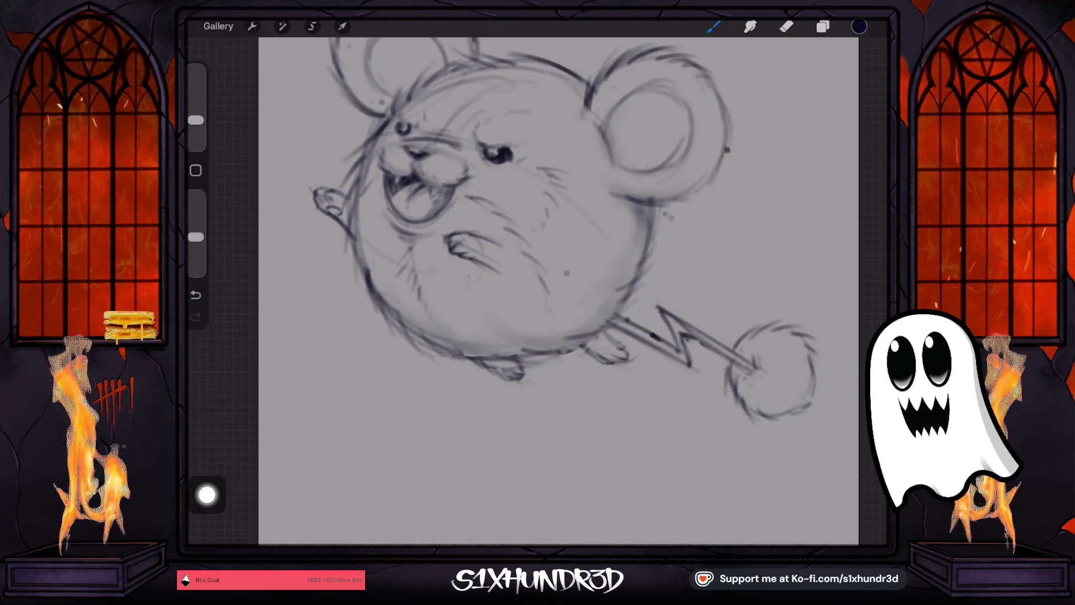
drag(196, 120, 196, 126)
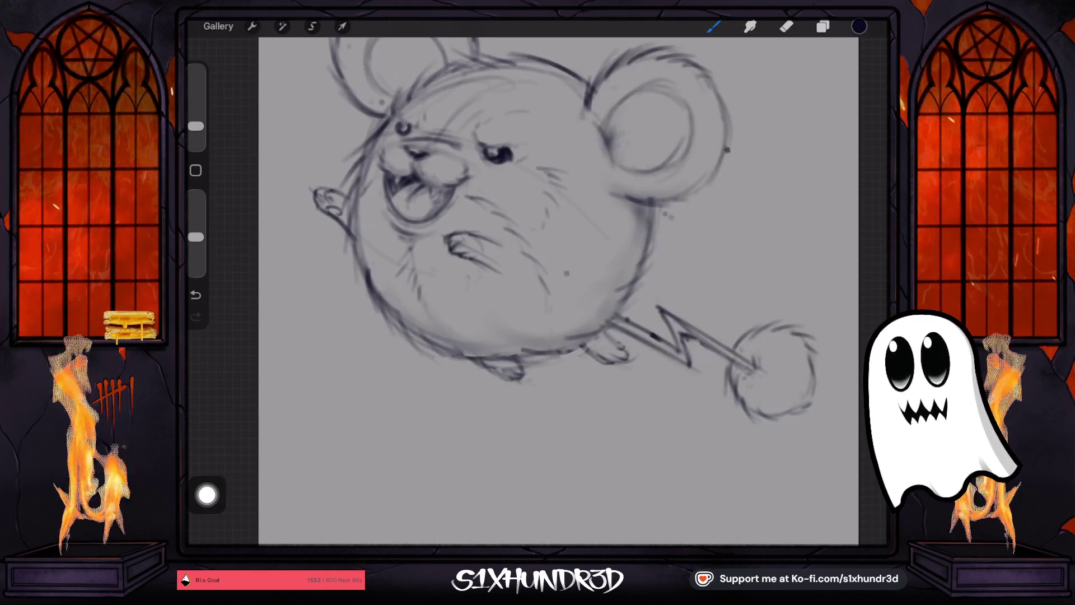
scroll(538, 280, down, 3)
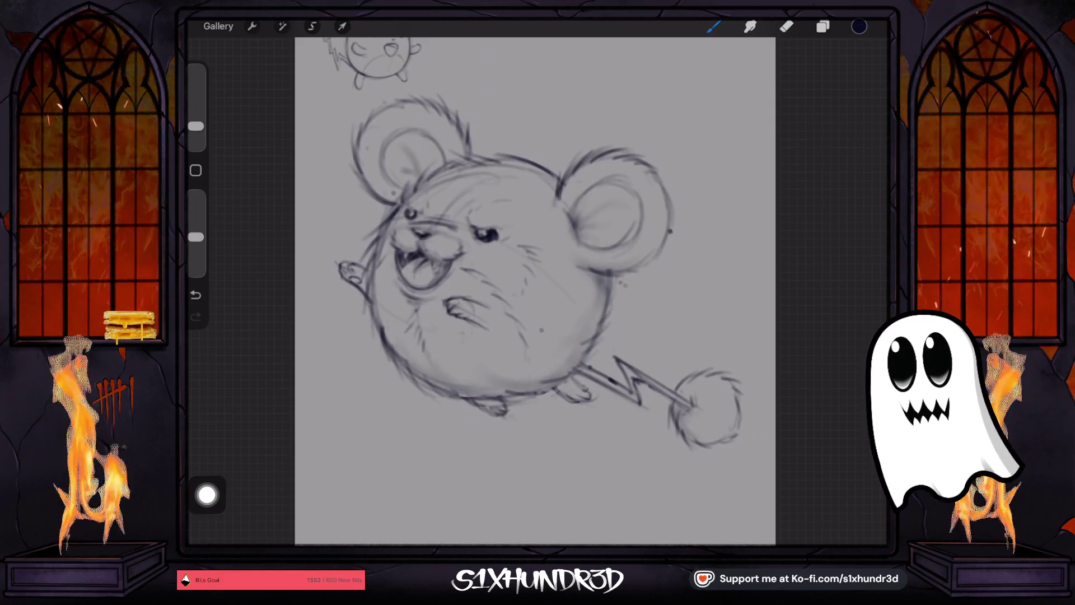
- Shade the tail's fuzzy ball with the Textured Coloring Tool, adjusting brush size
drag(196, 126, 196, 116)
drag(689, 436, 728, 429)
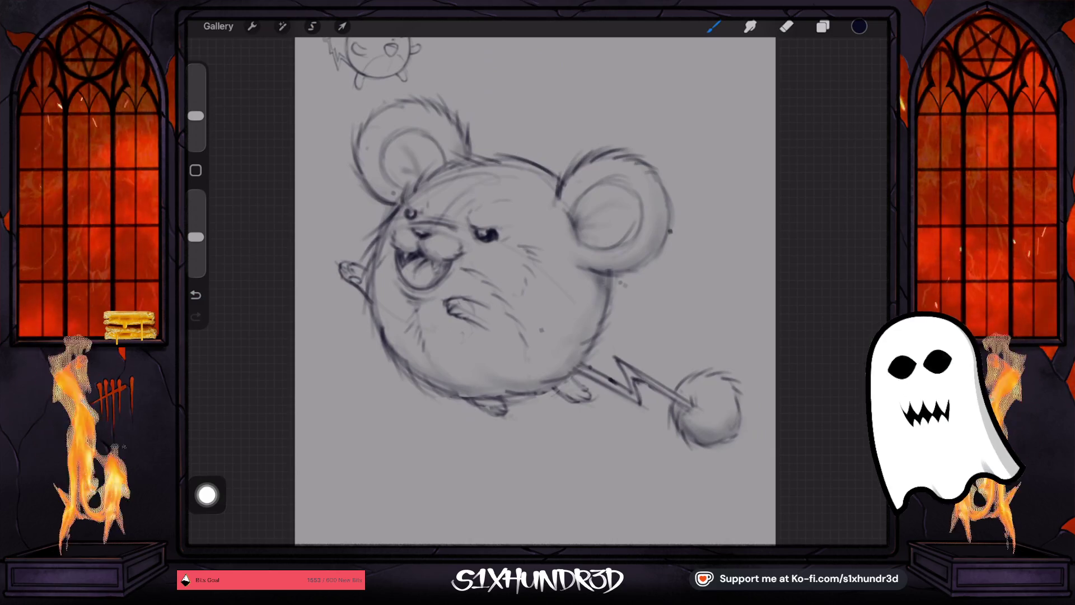
drag(195, 115, 196, 120)
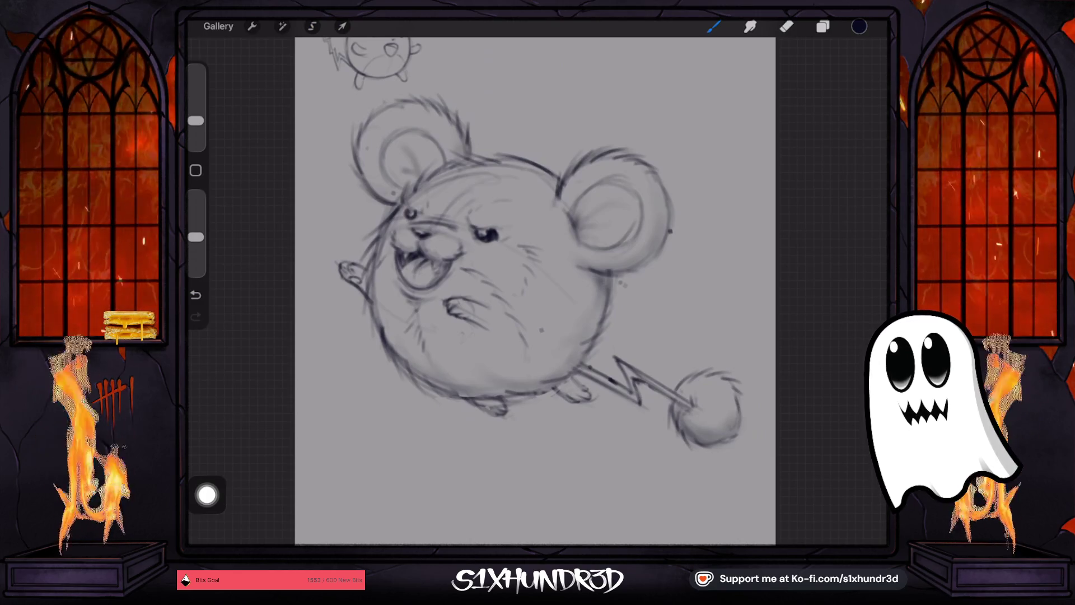
scroll(534, 292, down, 3)
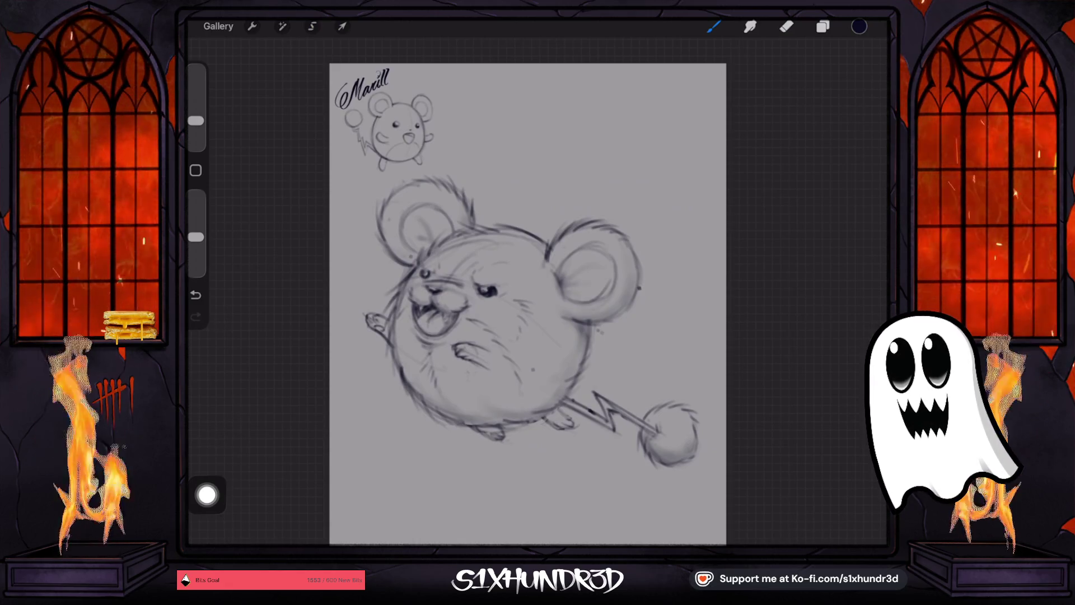
scroll(479, 269, up, 3)
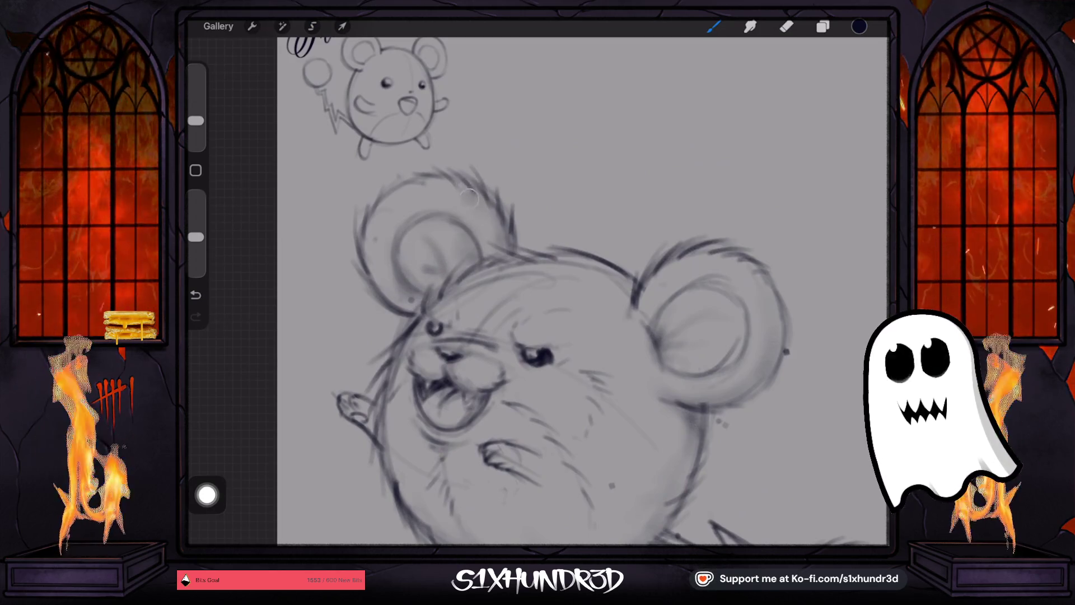
scroll(510, 288, down, 2)
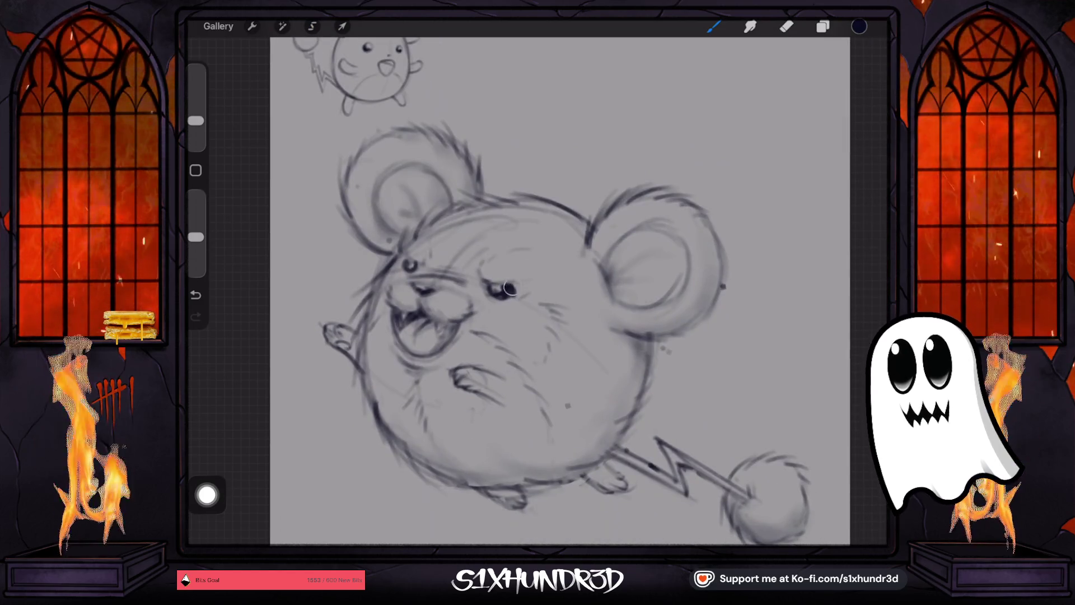
drag(196, 120, 195, 125)
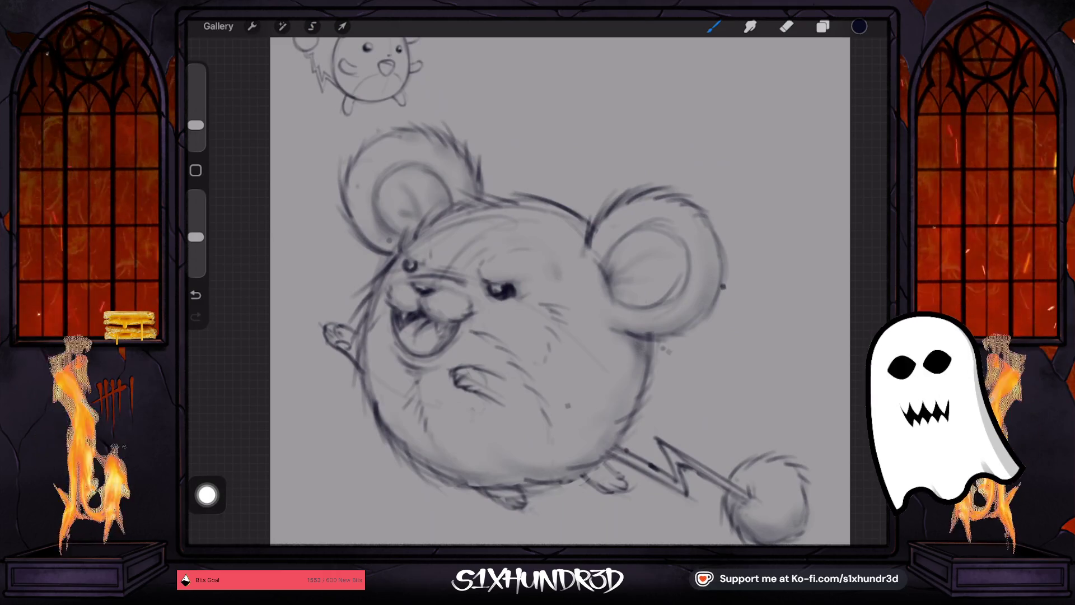
drag(196, 124, 195, 119)
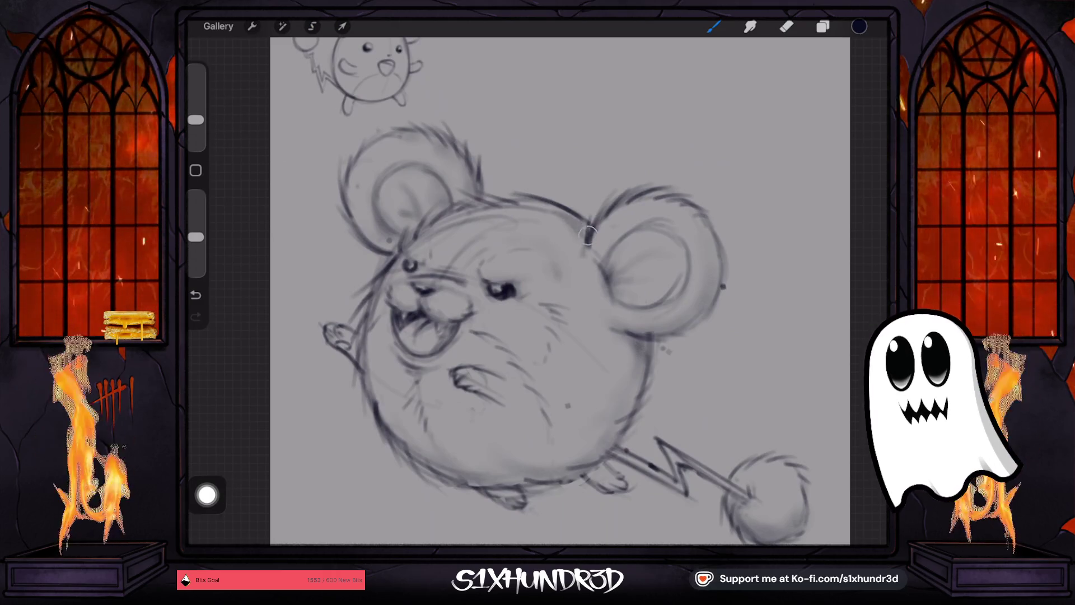
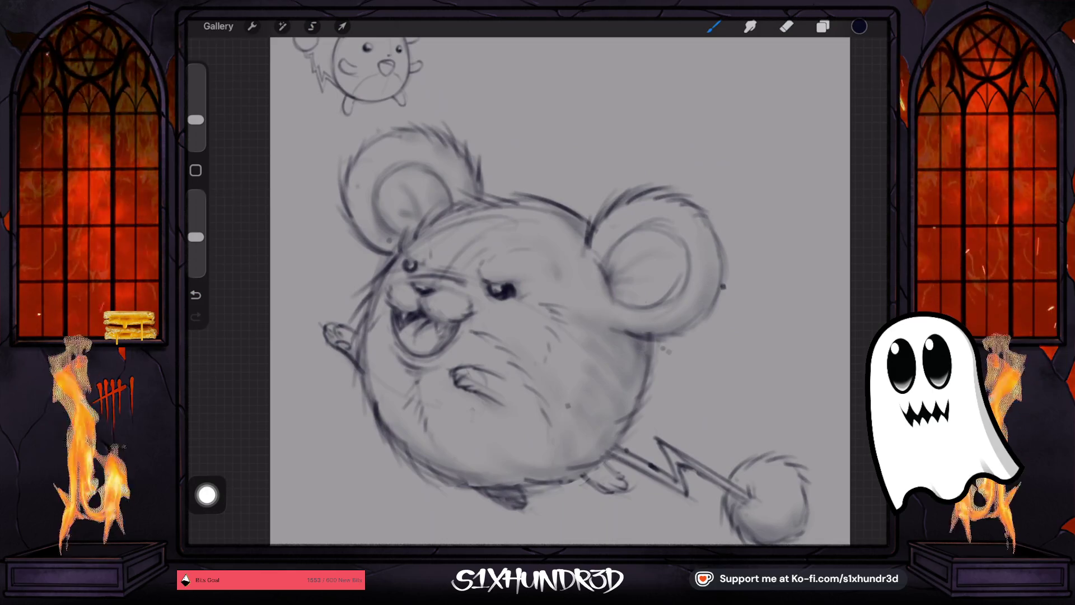
- Redo the small stroke under the body and shade along the lower-right body outline
click(196, 295)
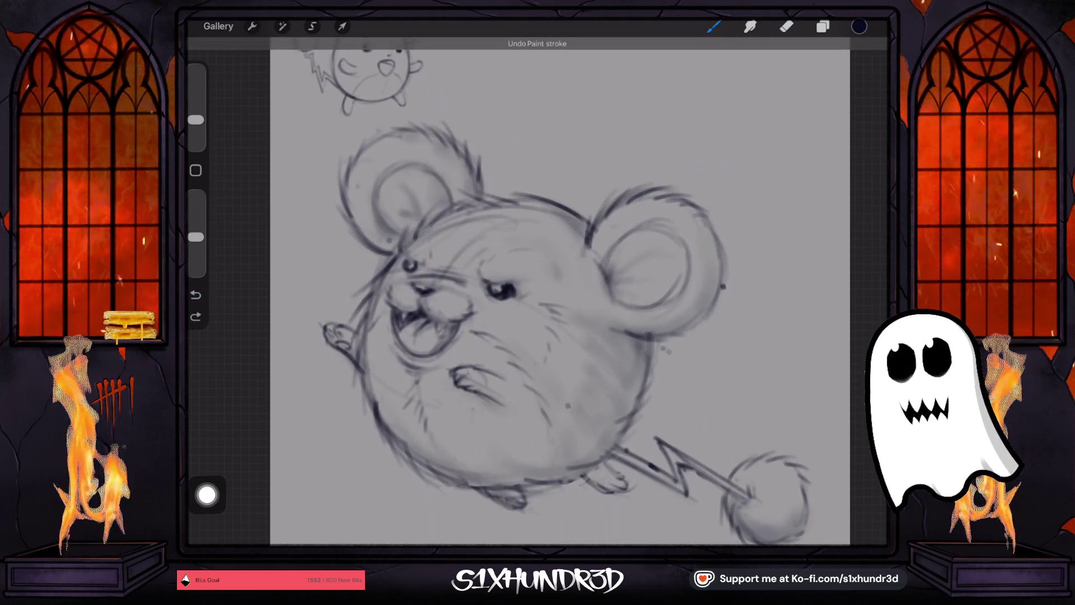
drag(484, 482, 514, 498)
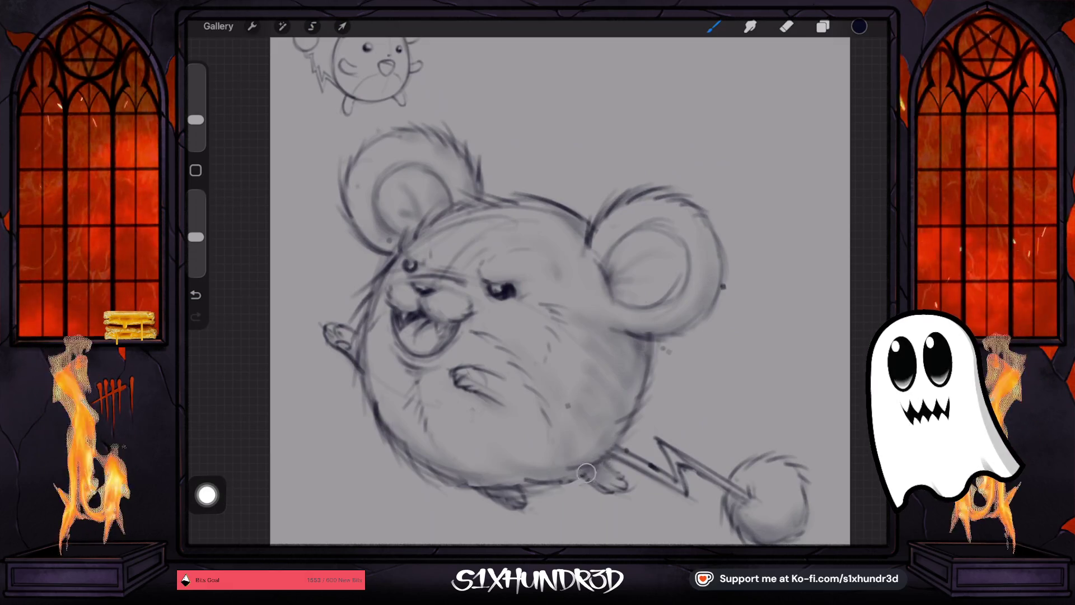
mouse_move(560, 465)
mouse_down()
mouse_move(599, 450)
mouse_move(627, 420)
mouse_move(629, 386)
mouse_up()
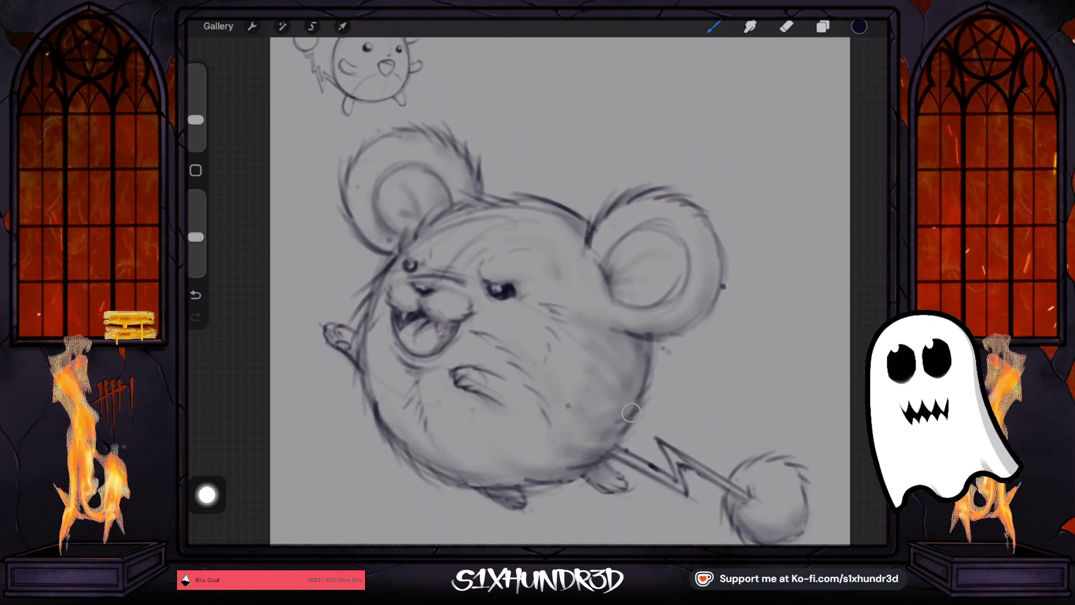
scroll(560, 291, down, 2)
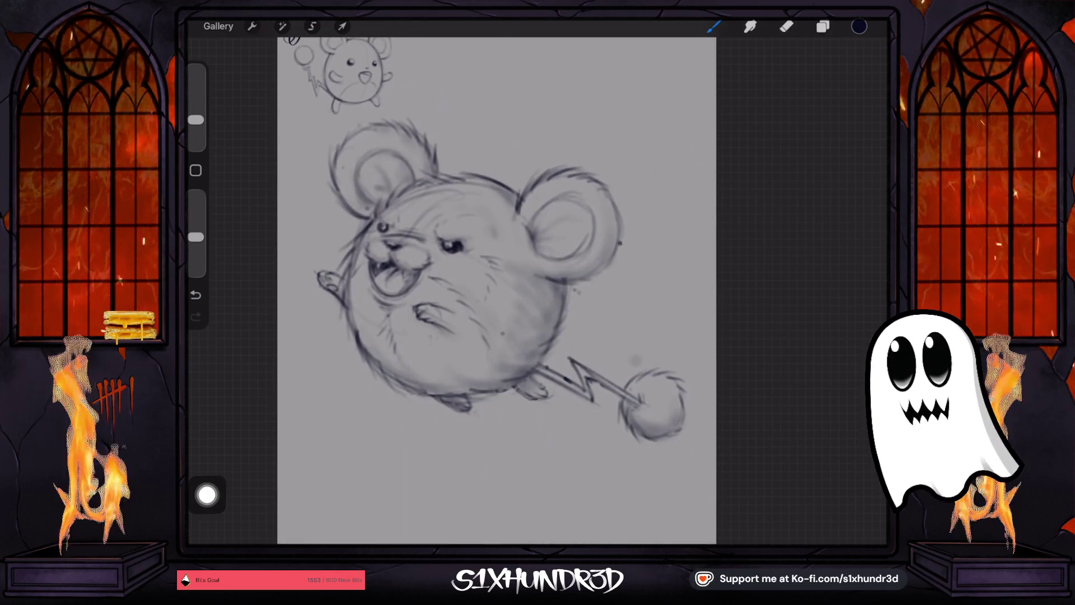
key(ctrl+z)
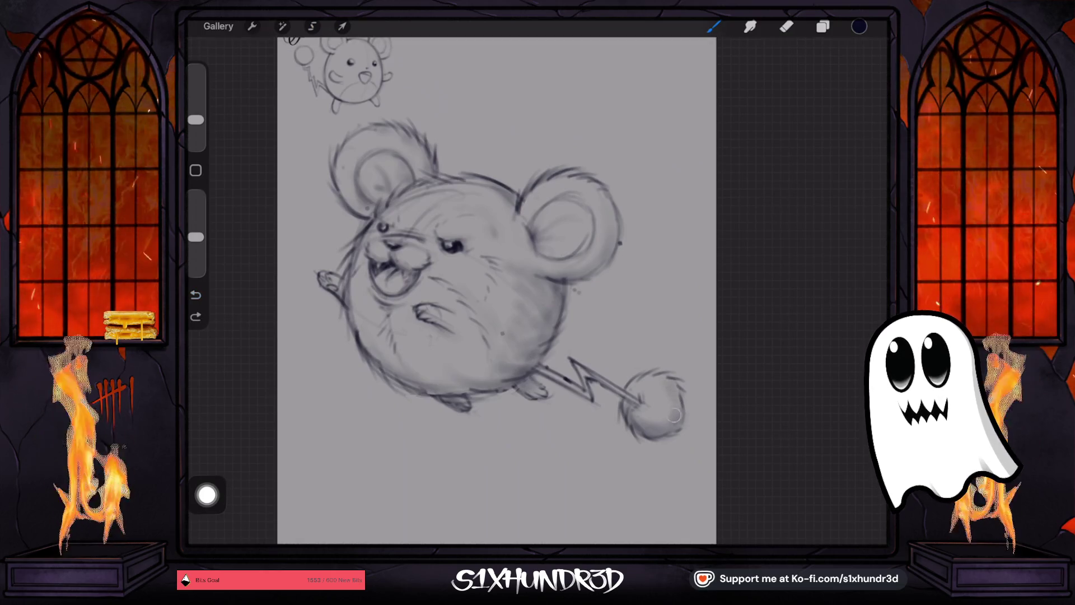
key(ctrl+shift+z)
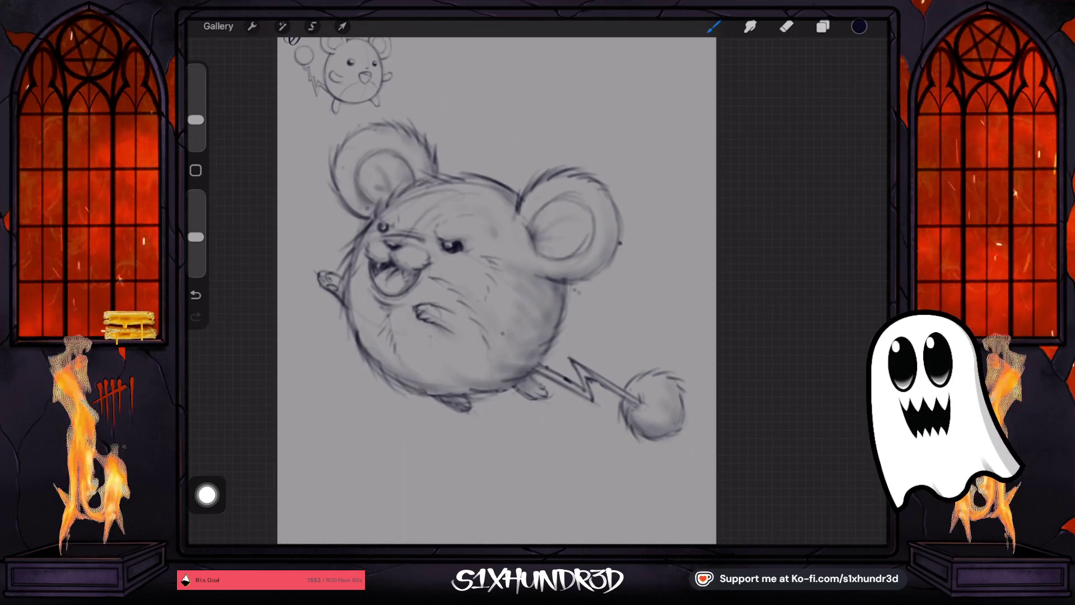
scroll(504, 280, up, 3)
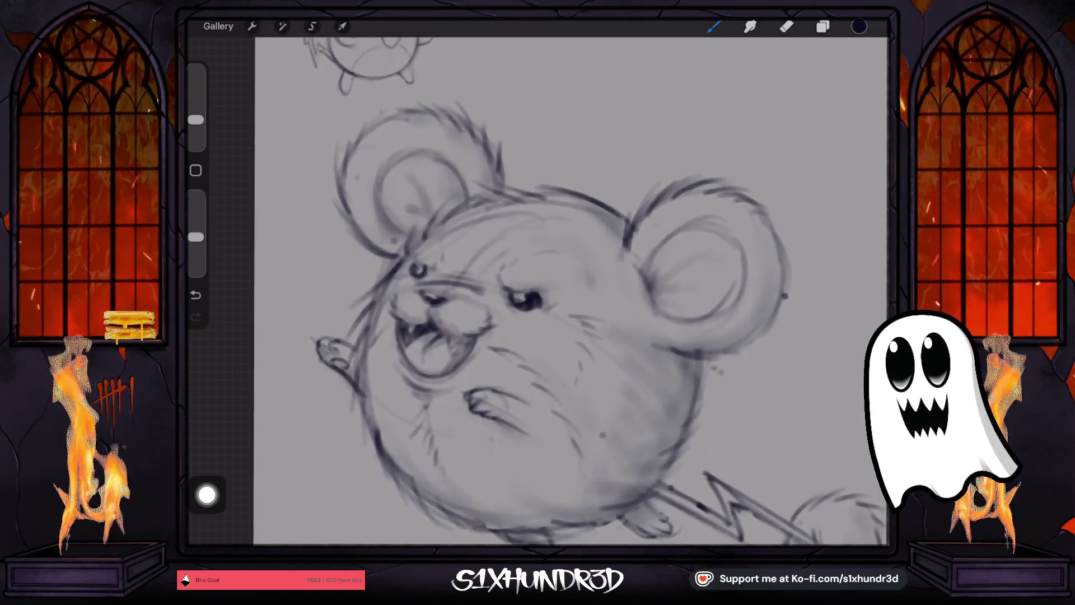
- Toggle Eraser and back to Brush, then shrink the brush size to about 10%
key(e)
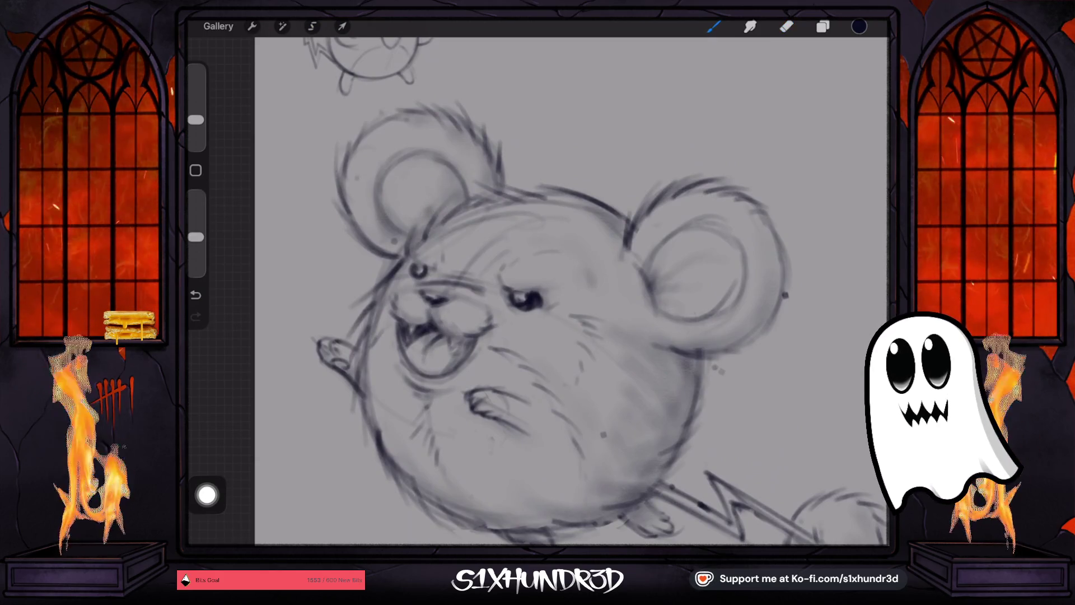
key(b)
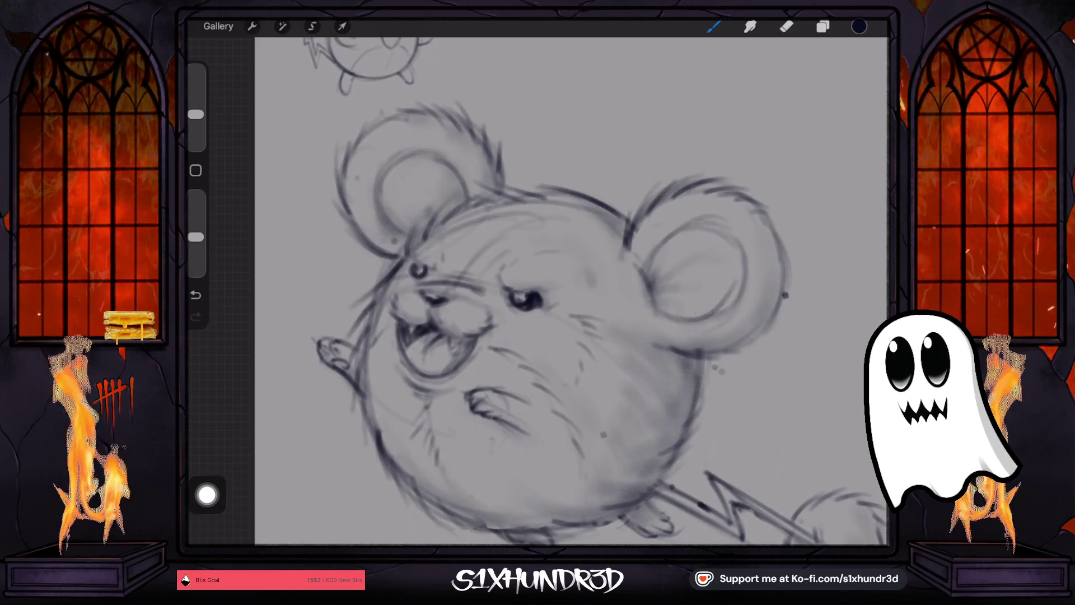
drag(195, 114, 195, 119)
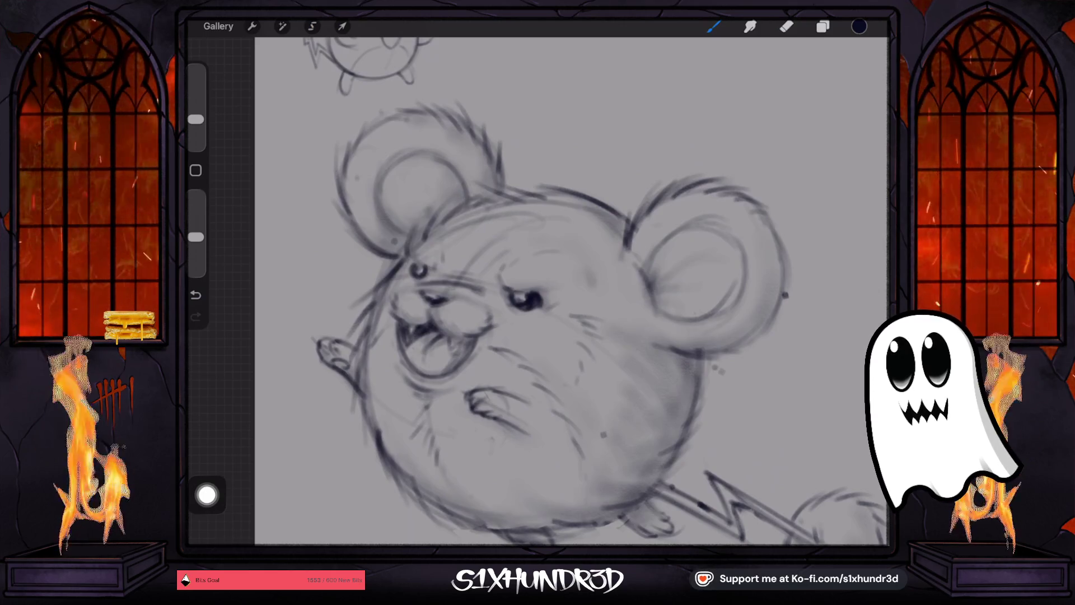
drag(196, 120, 196, 125)
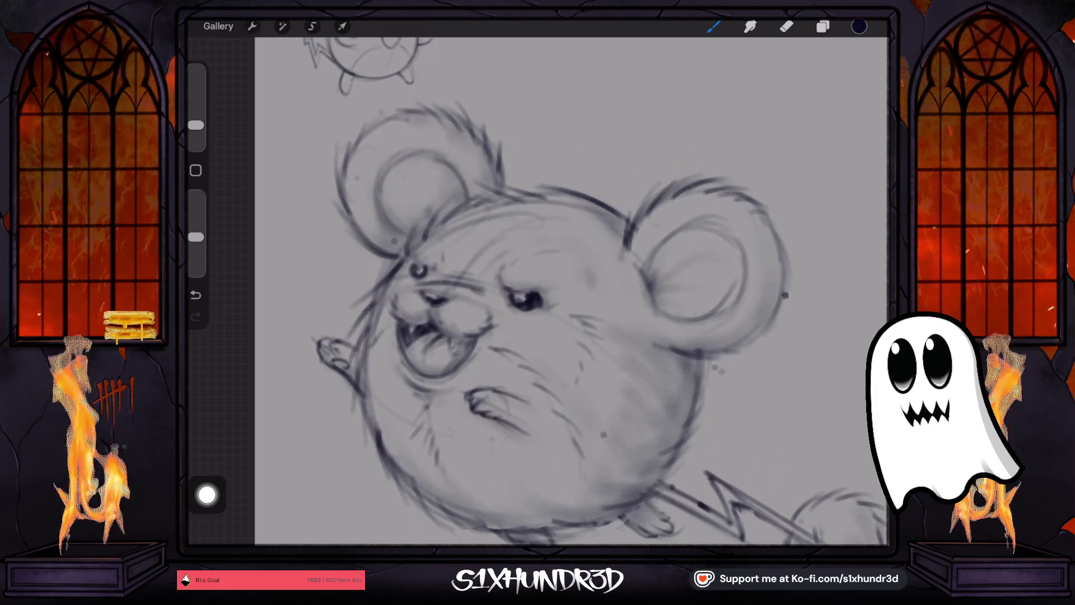
scroll(526, 291, down, 3)
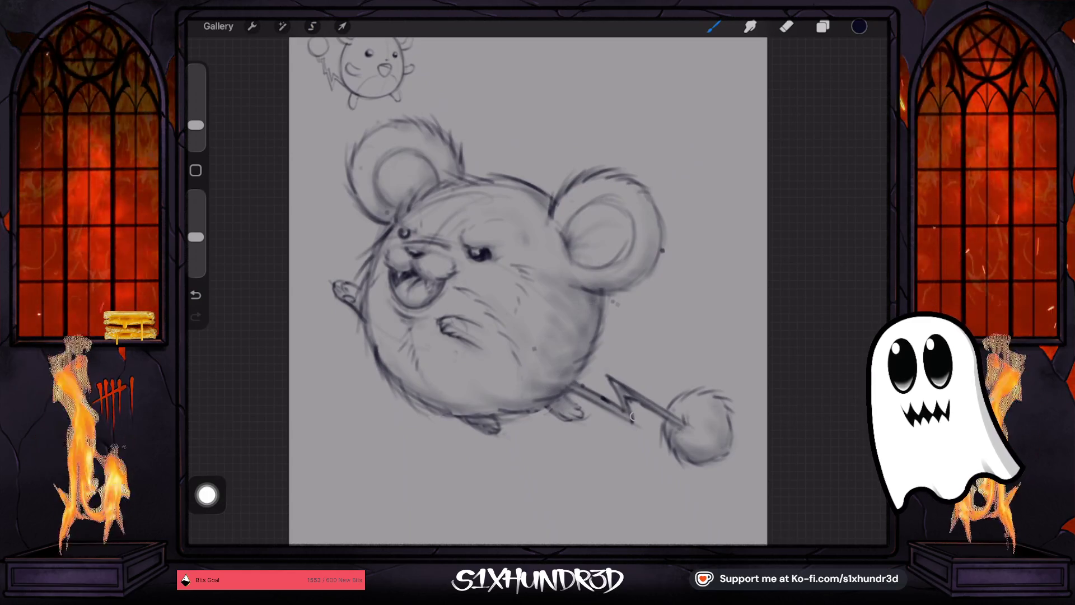
- Select Layer 1 and choose the Ghosty Sketch Round brush from GHOSTY'S FAVS
scroll(528, 292, down, 3)
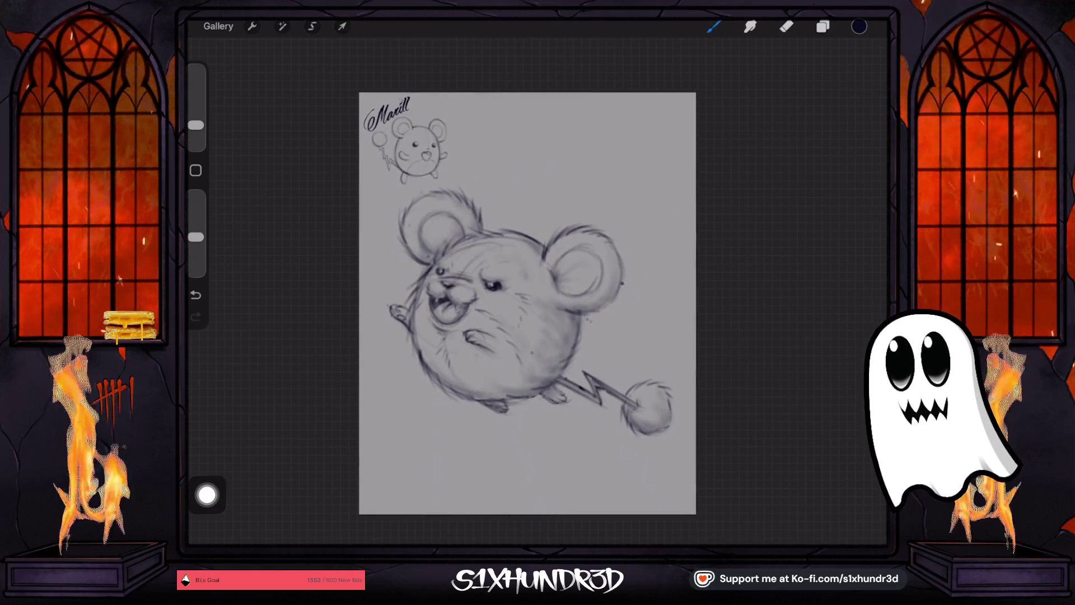
click(823, 26)
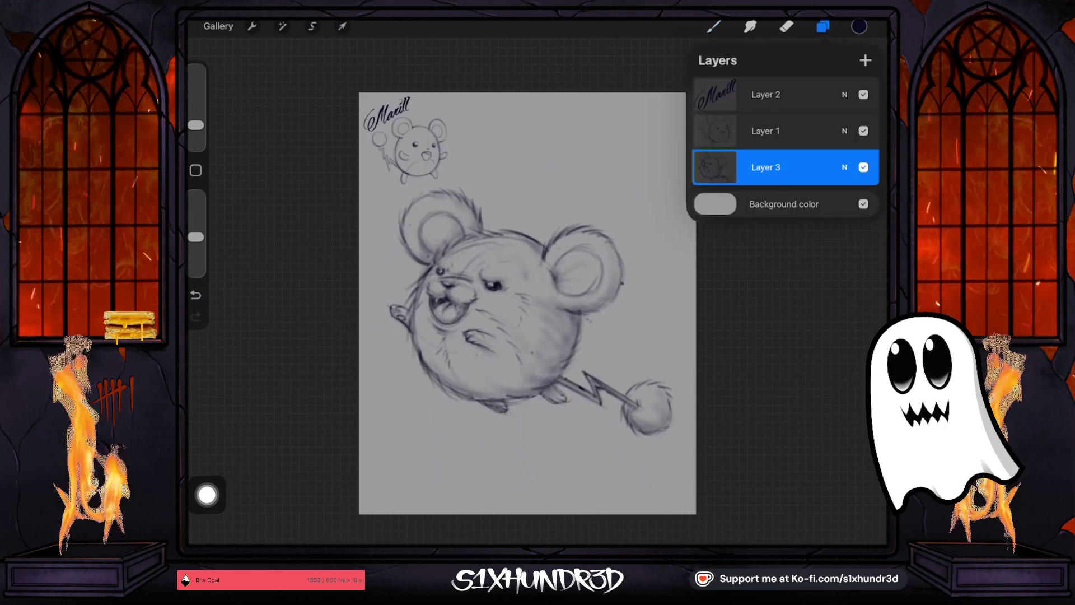
click(766, 130)
click(713, 27)
scroll(756, 303, down, 3)
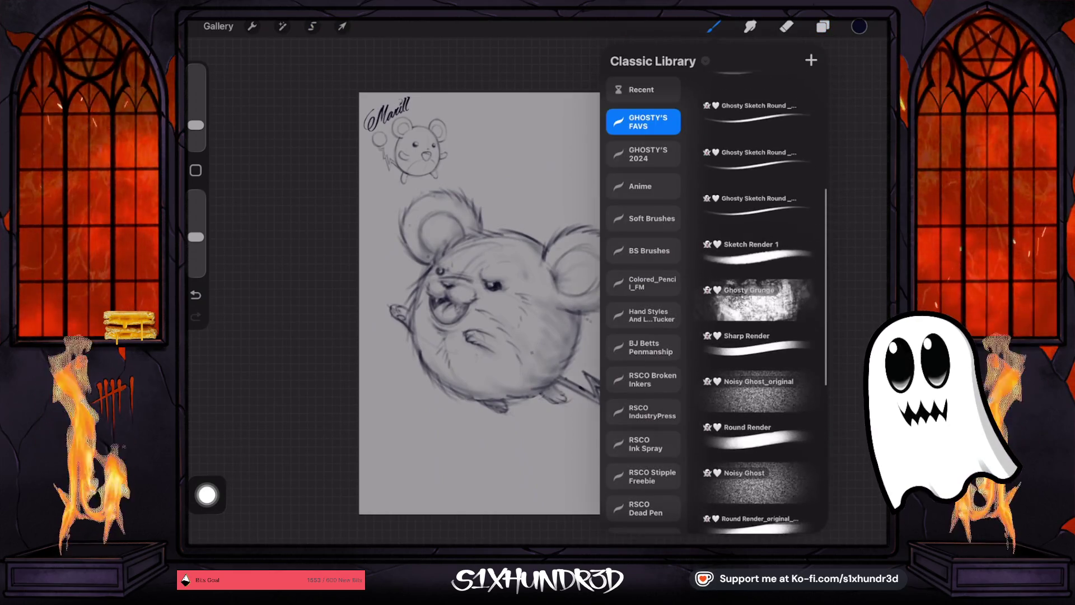
scroll(756, 303, up, 5)
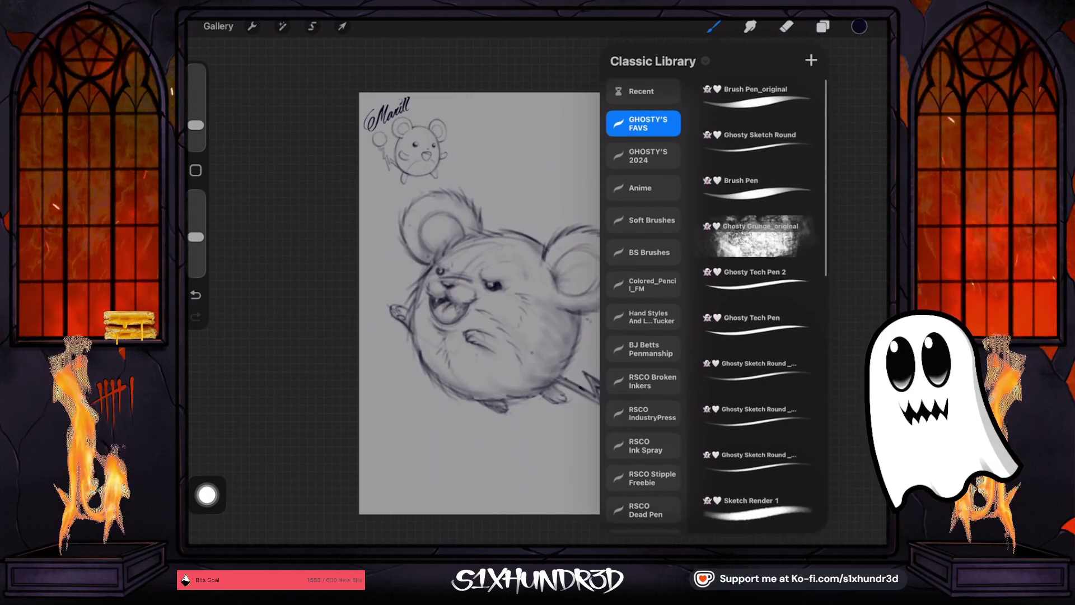
click(756, 137)
click(713, 26)
scroll(481, 302, up, 5)
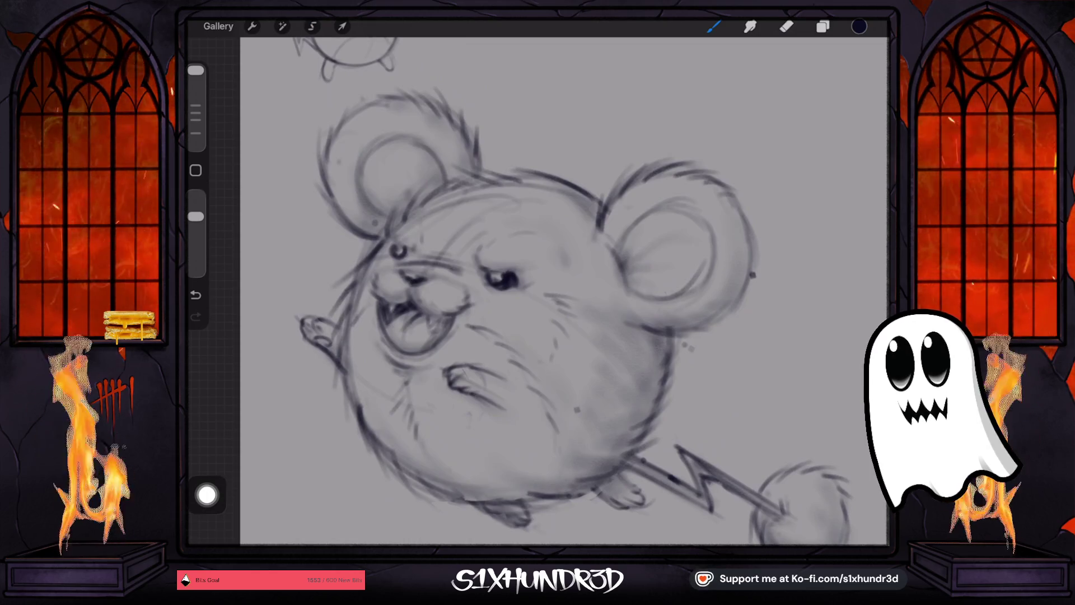
- Raise the brush size to about 73%, undo a stray stroke, and nudge the size up slightly
click(713, 26)
click(713, 26)
drag(196, 70, 196, 106)
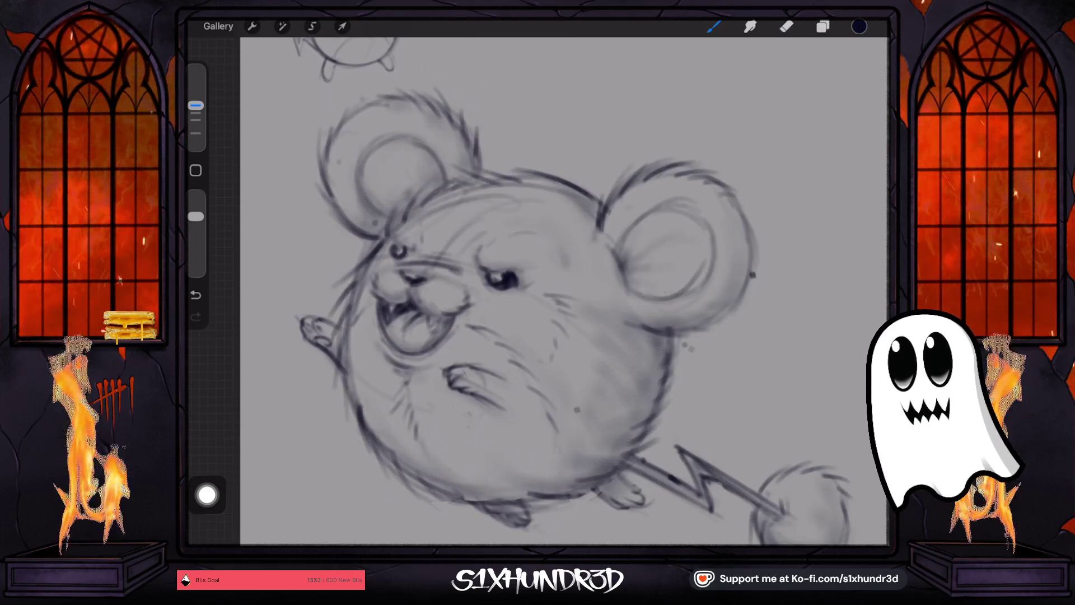
drag(195, 105, 195, 98)
click(195, 295)
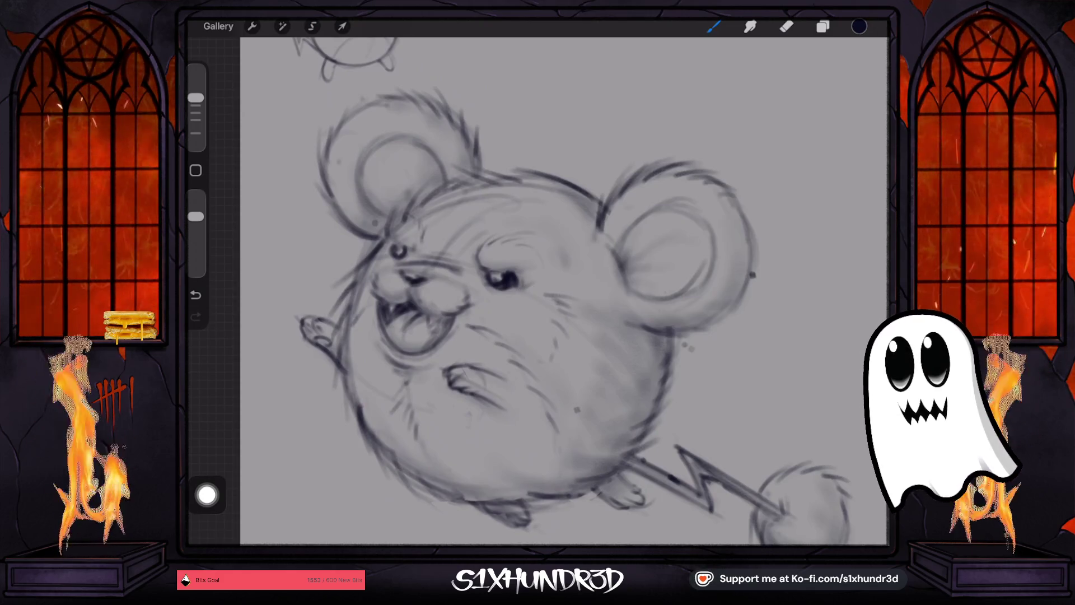
drag(196, 98, 195, 95)
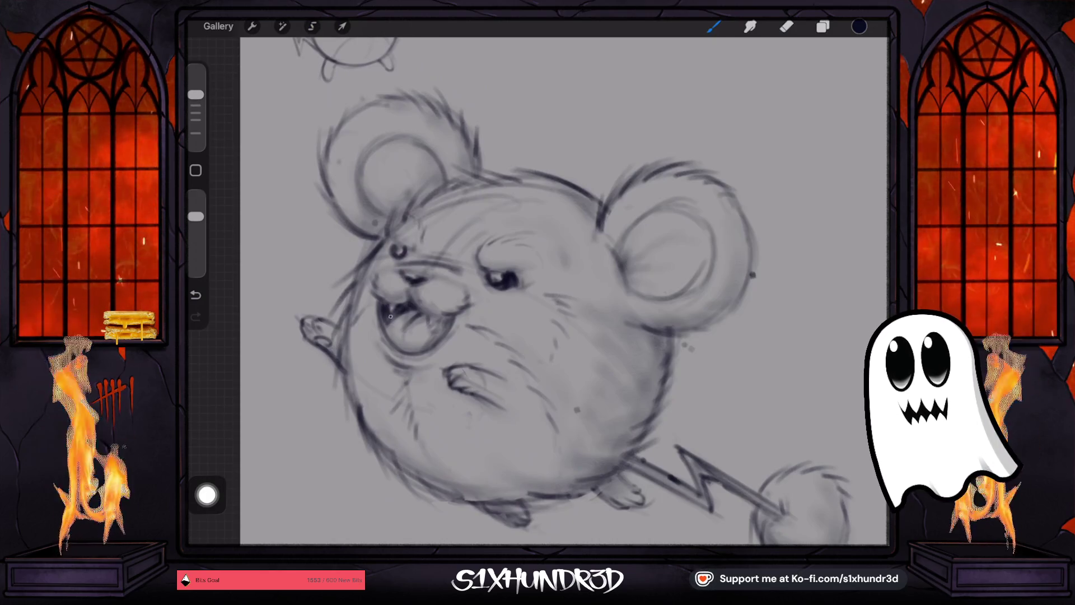
scroll(516, 291, down, 3)
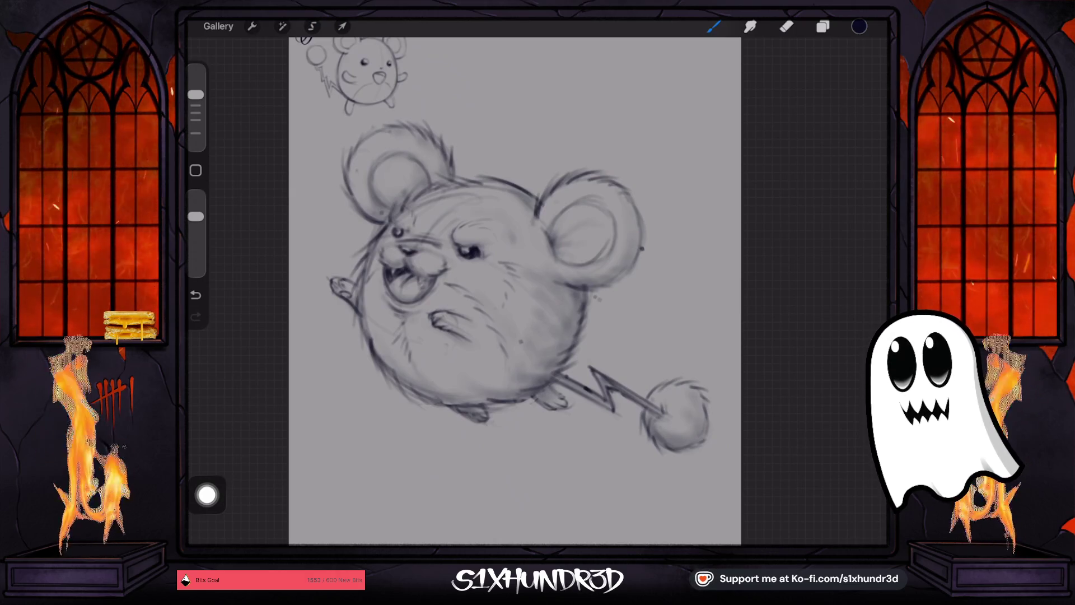
- Merge the signature Layer 2 down into Layer 1, try moving it, then undo the move
scroll(515, 291, up, 2)
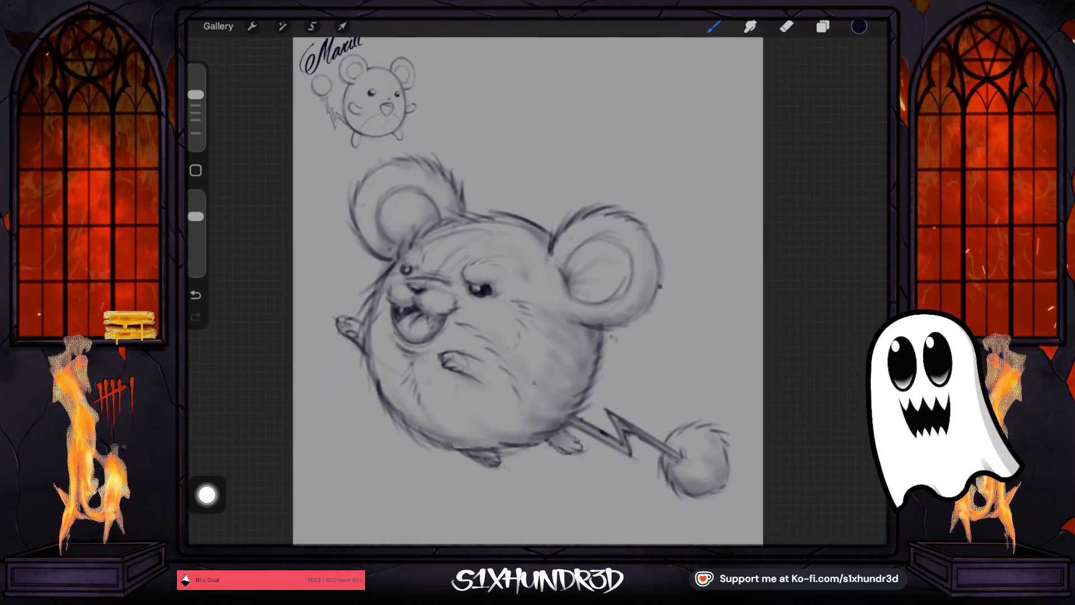
click(823, 26)
click(765, 95)
click(765, 95)
click(621, 235)
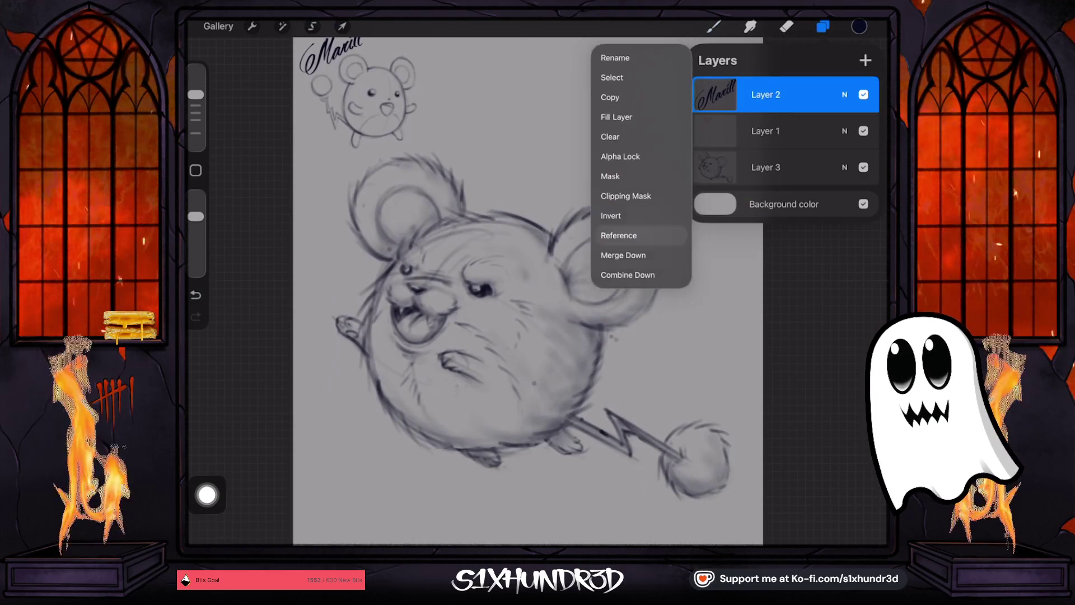
click(765, 95)
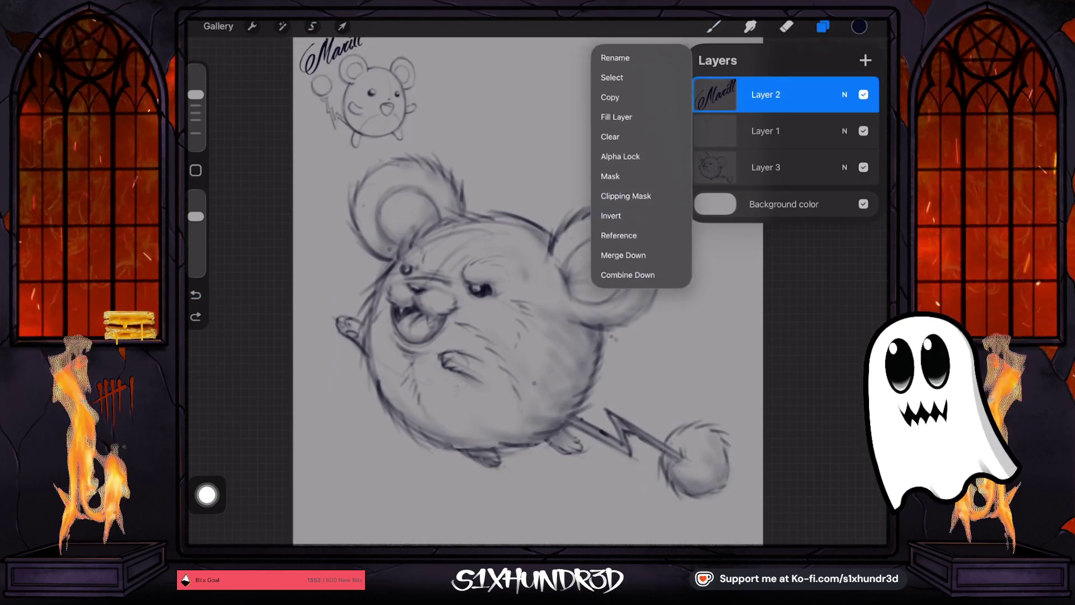
click(616, 257)
click(341, 27)
mouse_move(372, 101)
mouse_down()
mouse_move(414, 168)
mouse_move(504, 123)
mouse_up()
scroll(509, 278, down, 3)
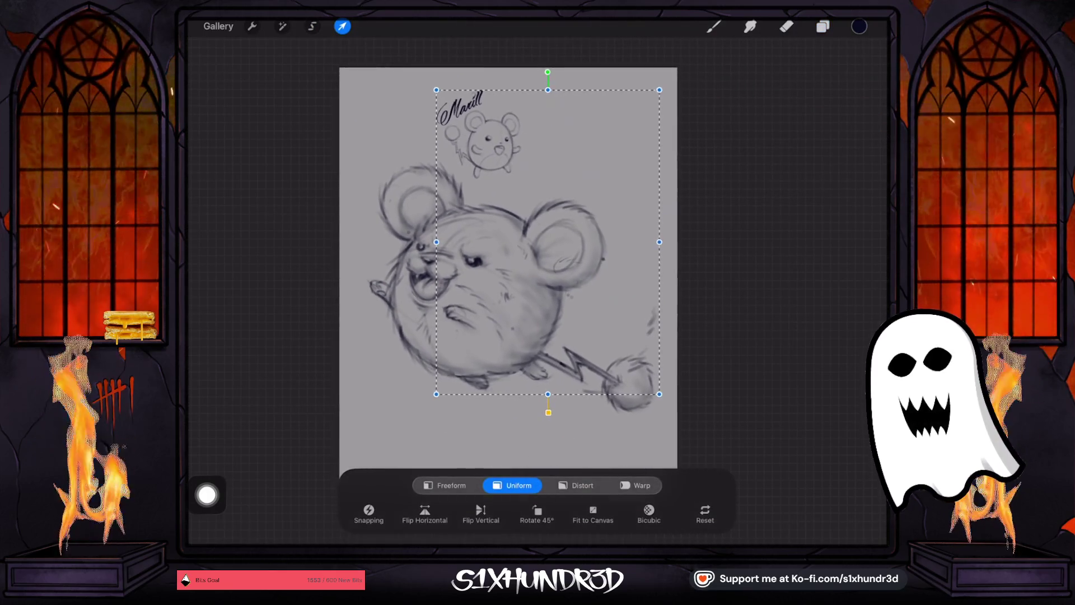
click(713, 27)
key(ctrl+z)
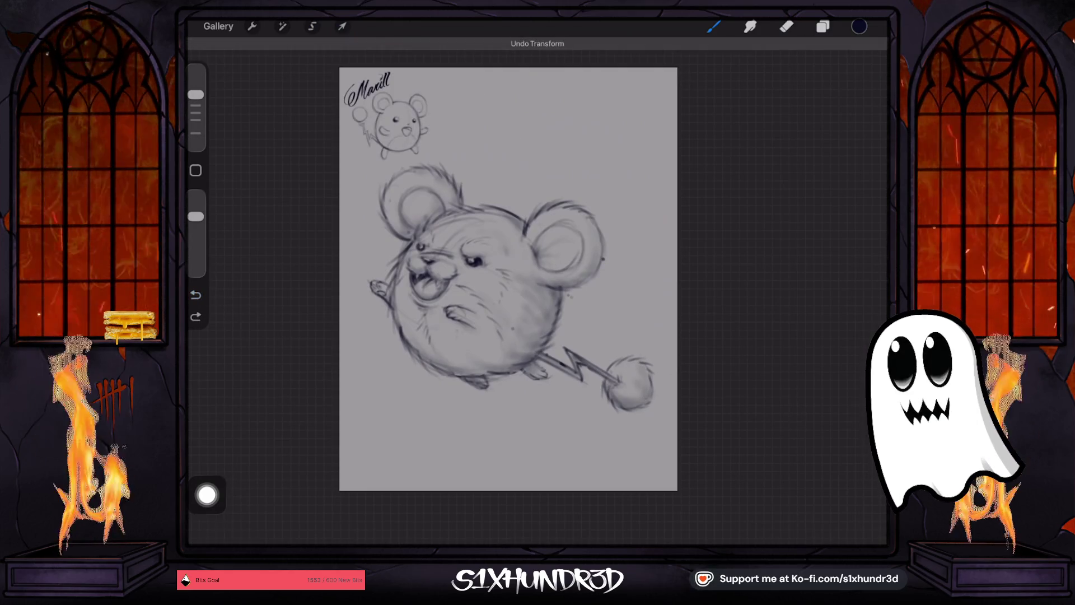
- Lasso the top-left signature and small sketch, erase them from Layer 1, then undo the erase
click(823, 26)
click(313, 26)
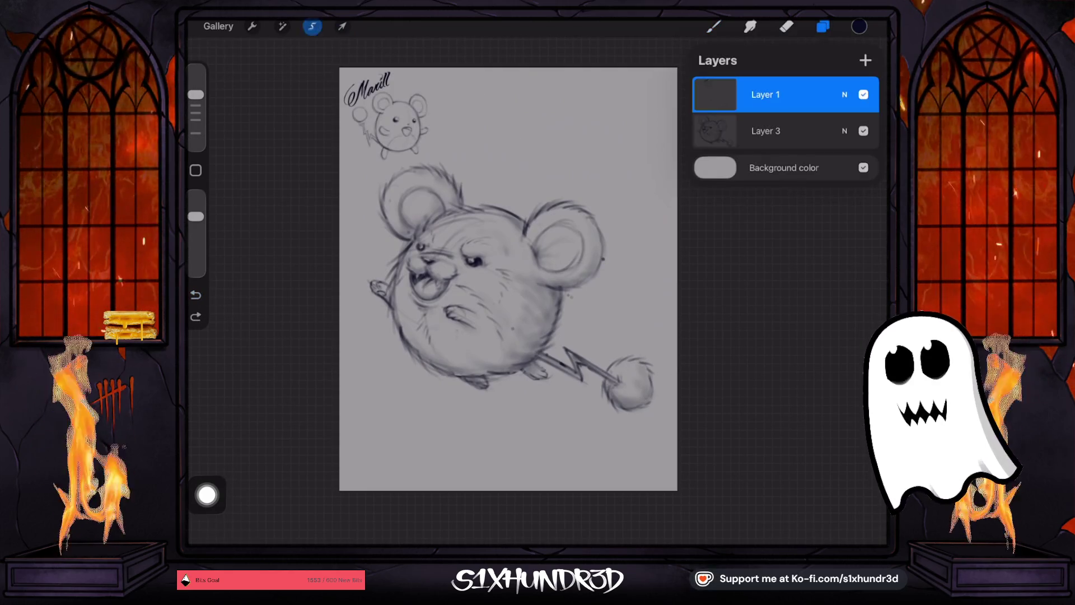
drag(336, 65, 445, 138)
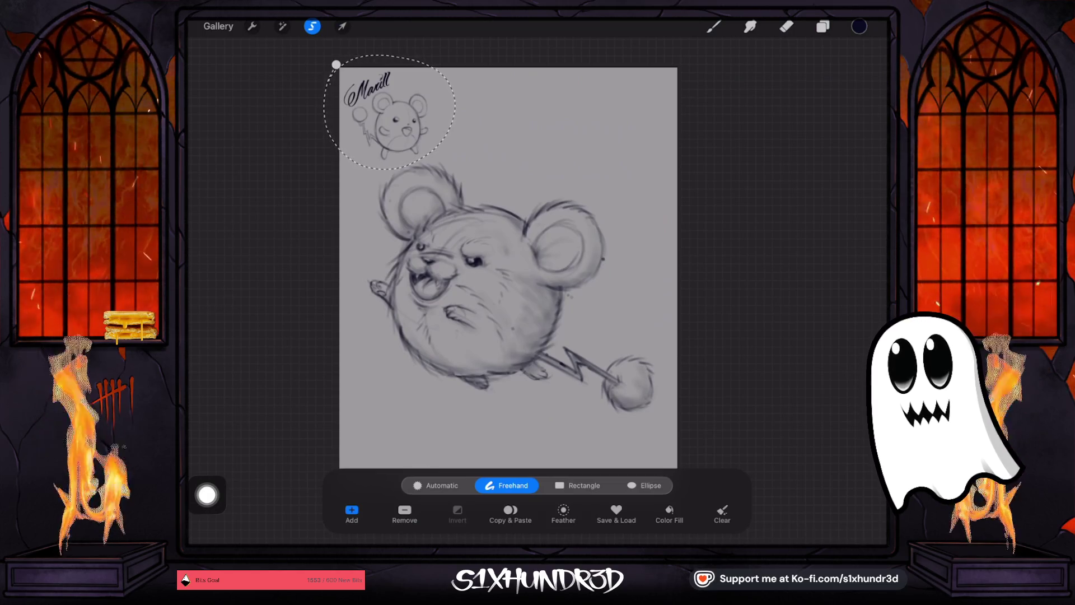
click(510, 510)
click(823, 26)
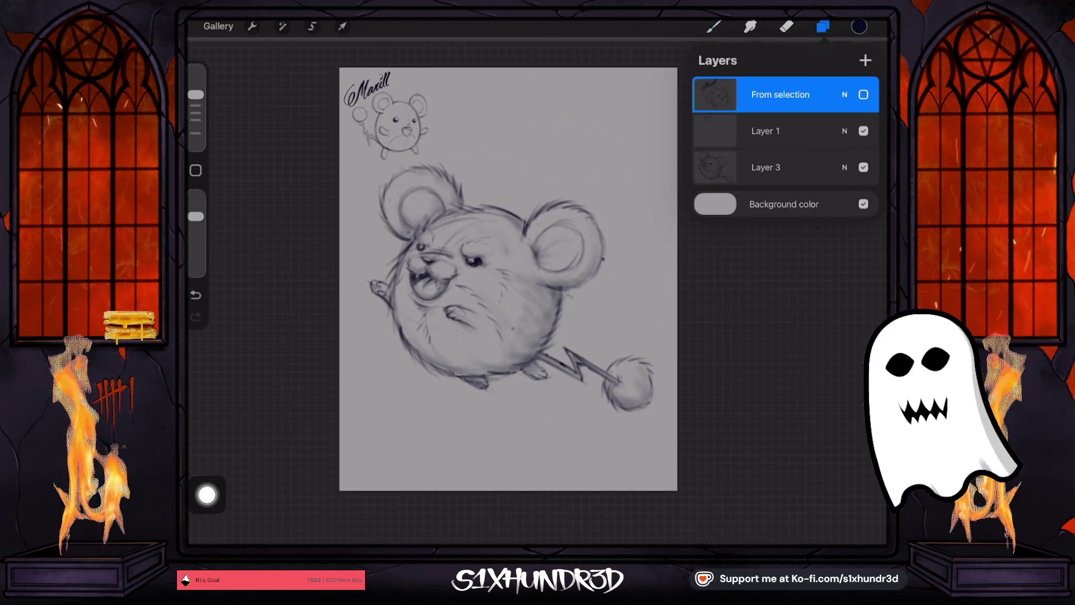
click(765, 131)
click(786, 27)
drag(388, 81, 350, 93)
drag(415, 101, 392, 143)
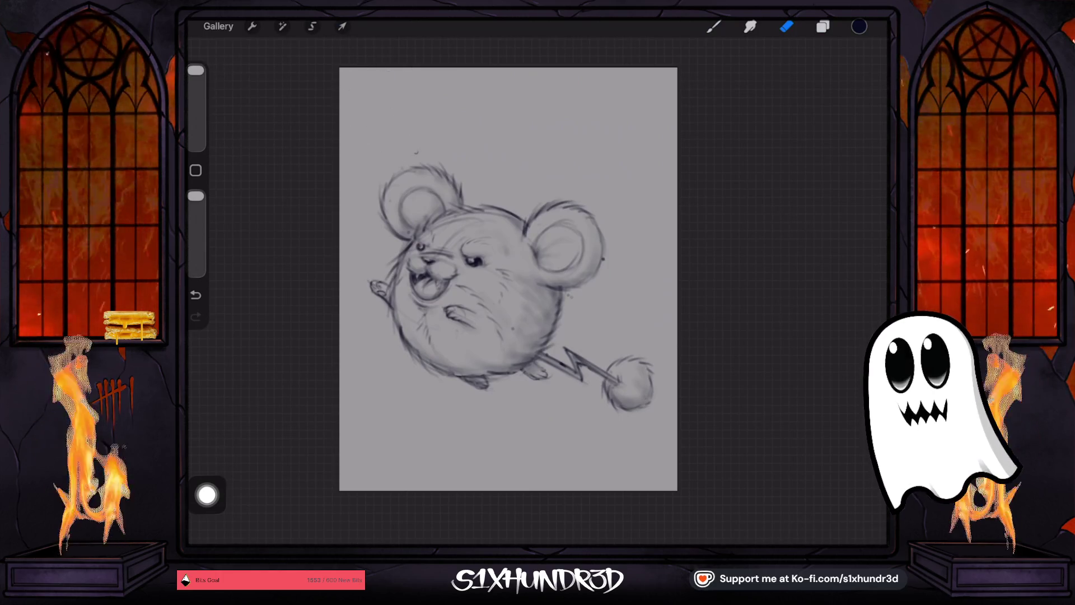
click(822, 26)
key(ctrl+z)
key(ctrl+z)
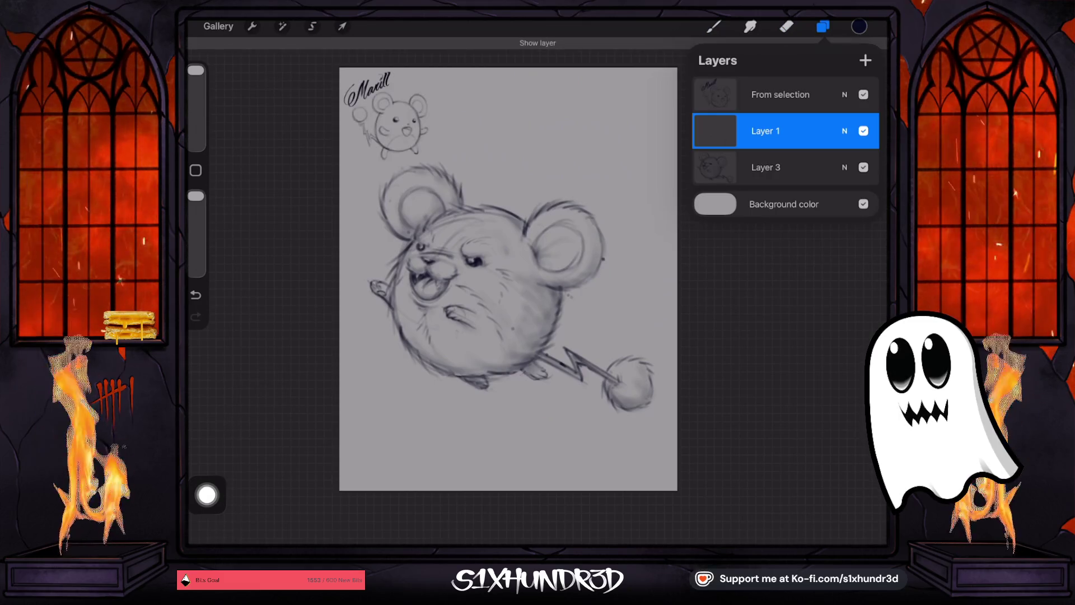
- Copy and paste the selection, then move the label and small Marill above the big head
click(342, 26)
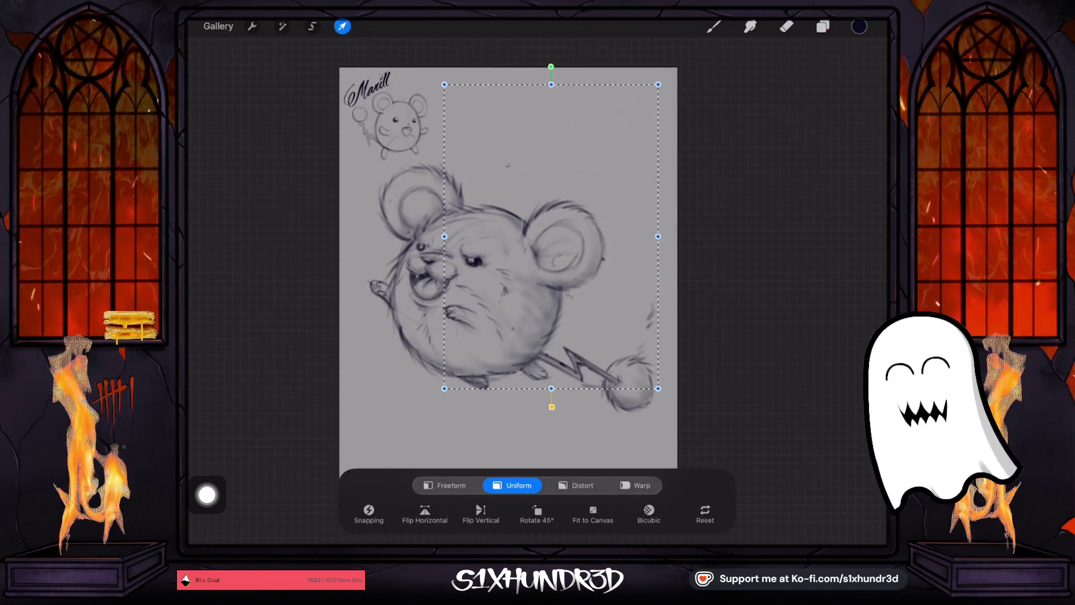
click(786, 26)
key(ctrl+c)
key(ctrl+v)
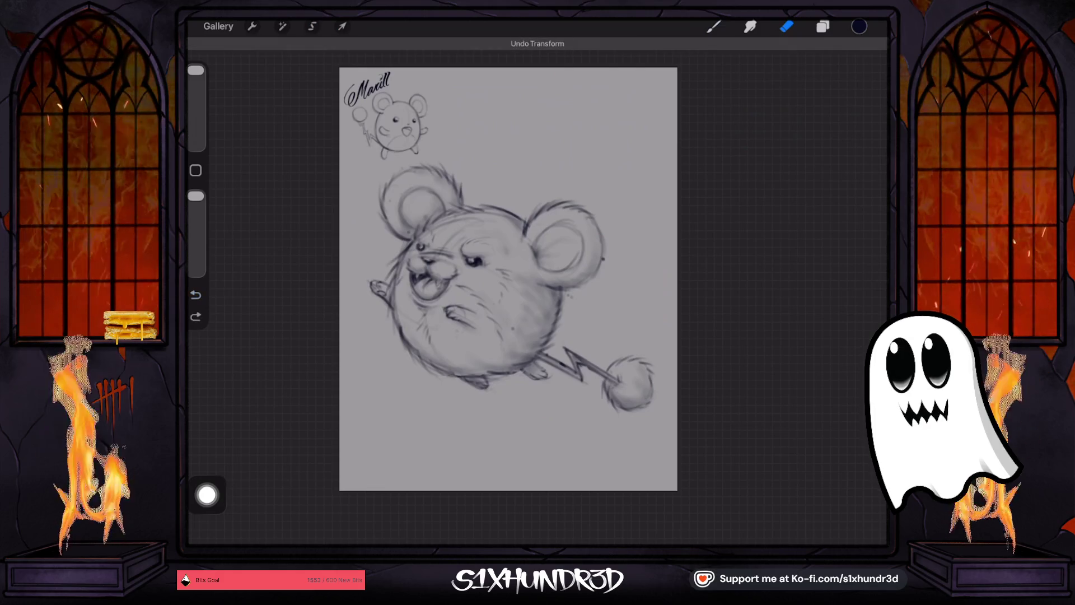
click(823, 27)
click(342, 26)
mouse_move(386, 115)
mouse_down()
mouse_move(431, 204)
mouse_move(372, 395)
mouse_move(449, 308)
mouse_move(504, 149)
mouse_move(506, 160)
mouse_up()
- Merge Layer 1 down into Layer 3
click(822, 26)
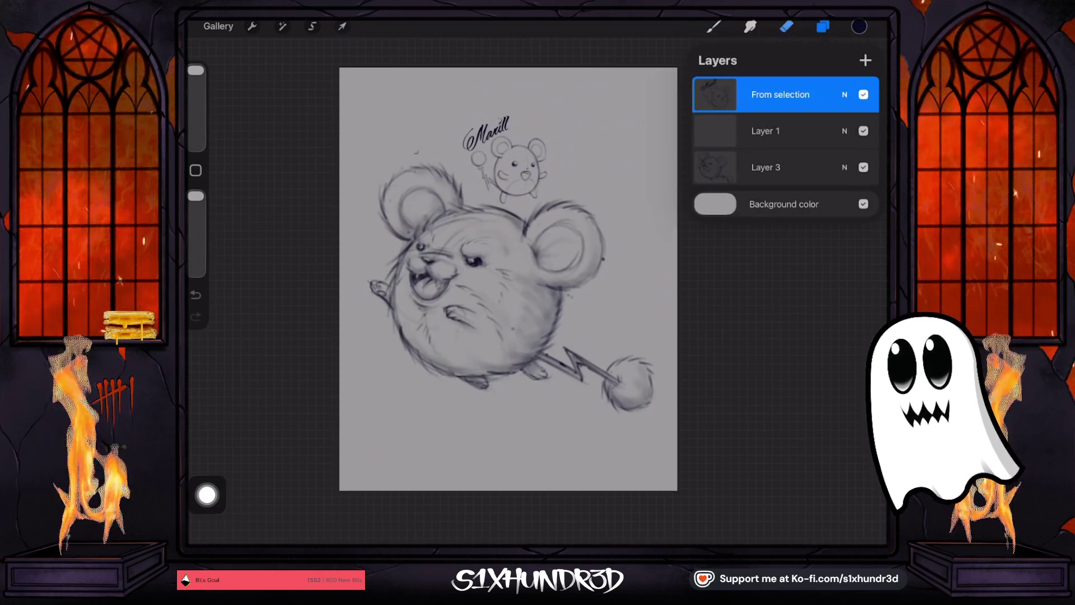
click(784, 131)
click(784, 131)
click(623, 255)
click(342, 26)
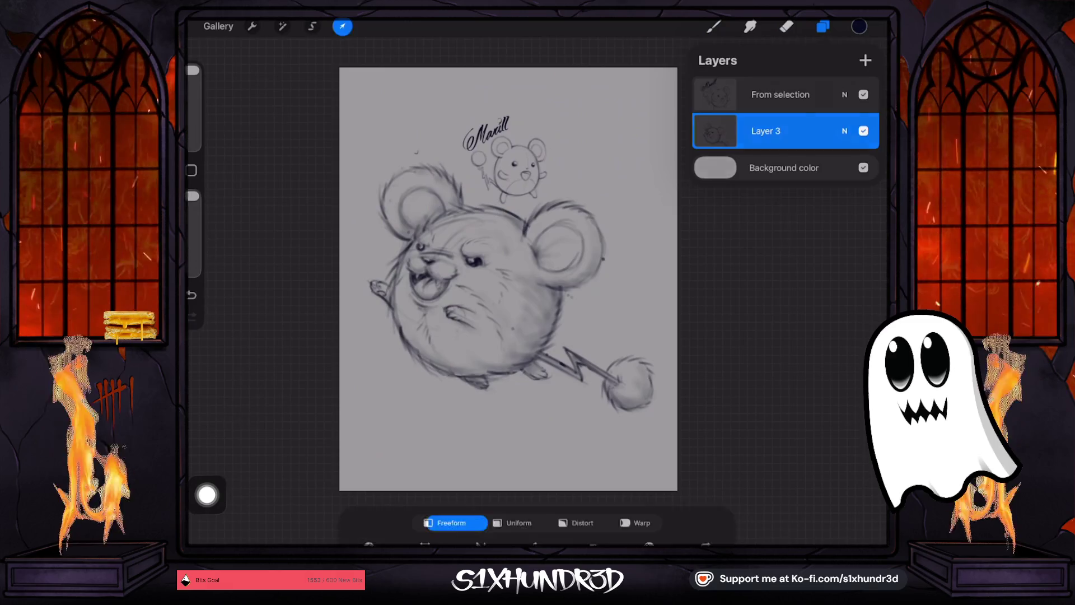
click(787, 26)
scroll(504, 280, up, 3)
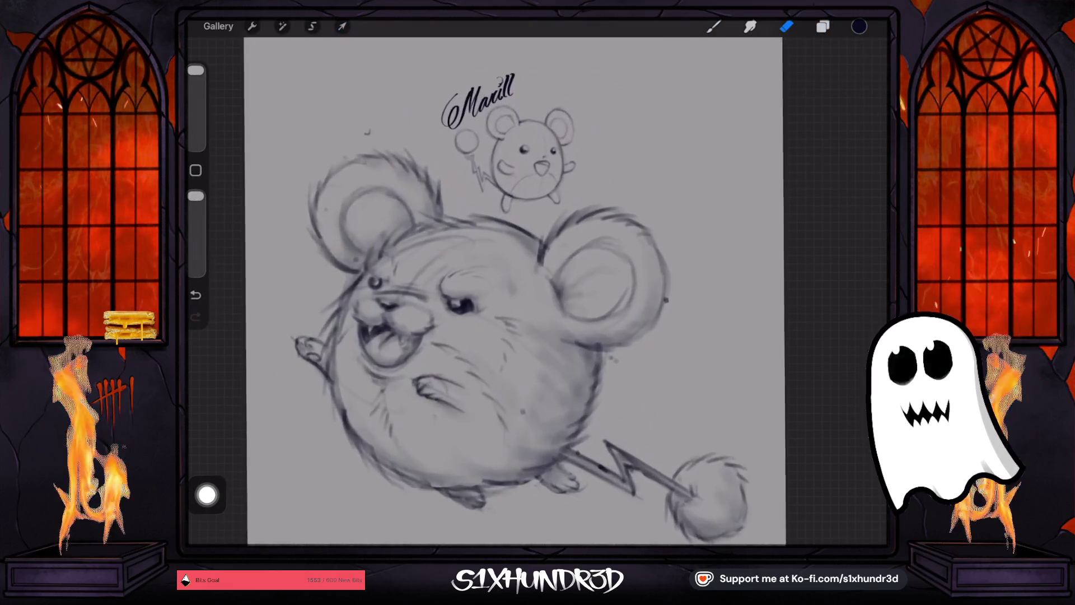
scroll(537, 292, up, 2)
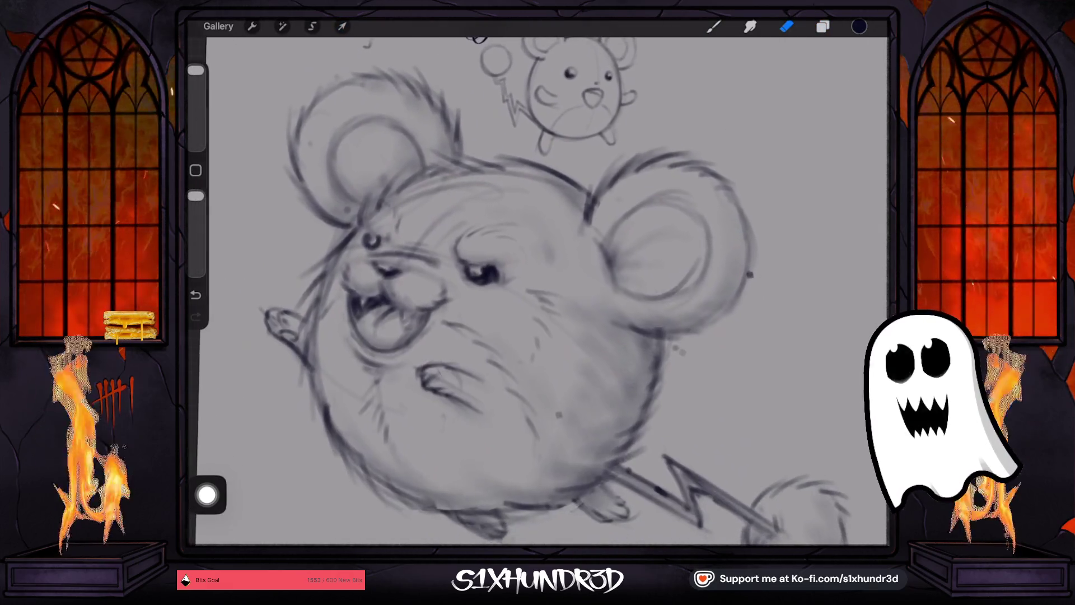
scroll(518, 291, up, 2)
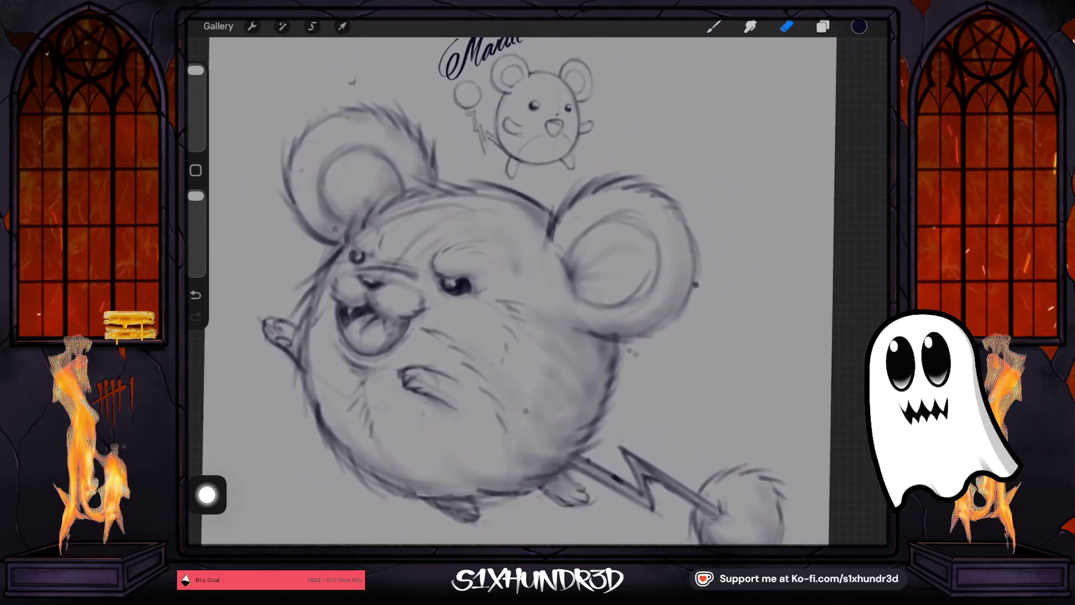
scroll(504, 291, down, 2)
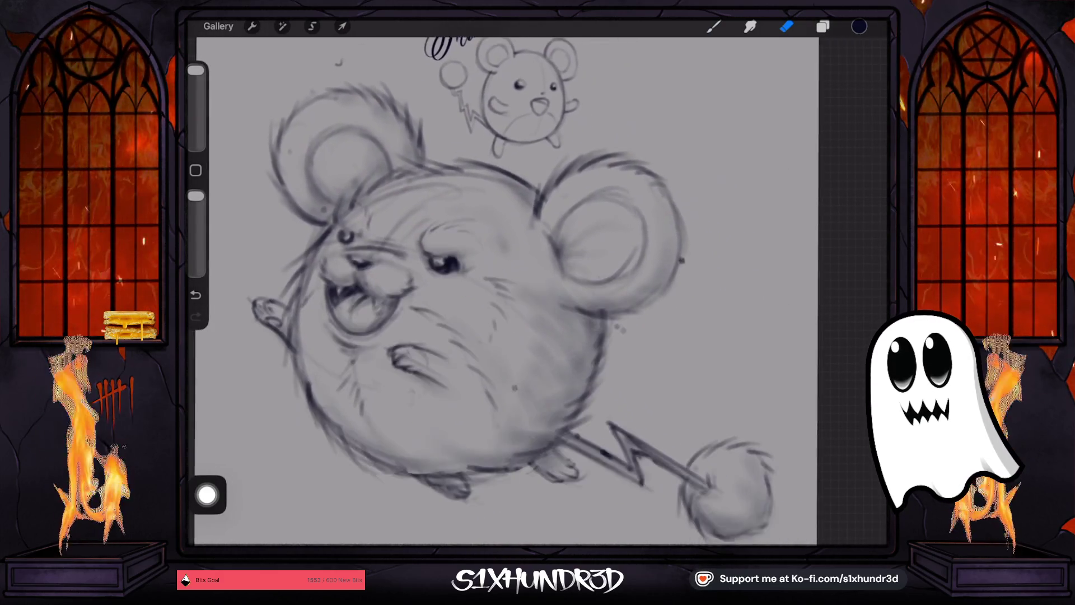
scroll(493, 291, up, 1)
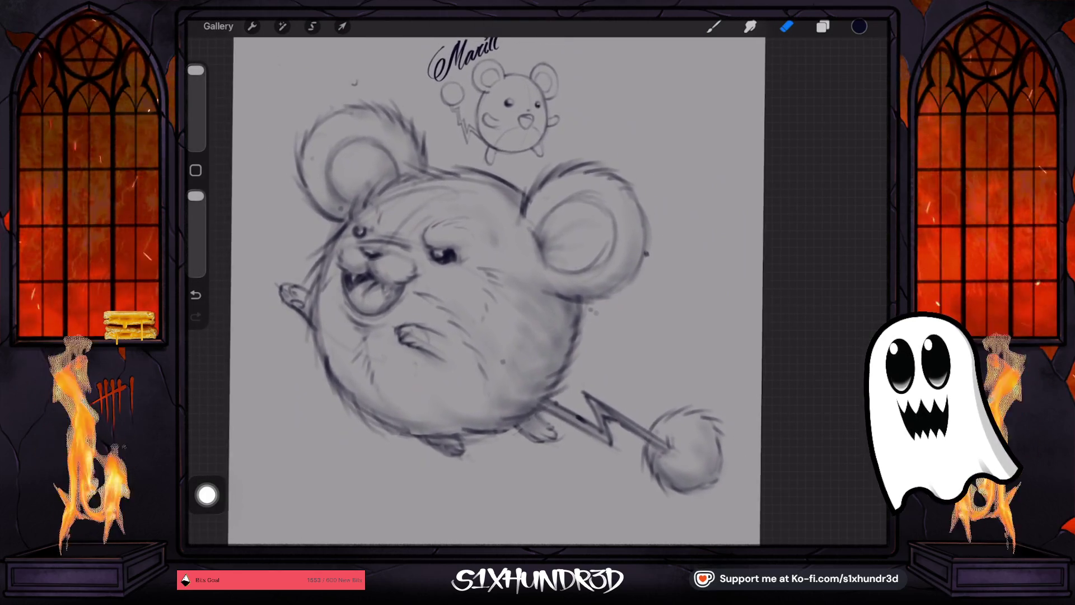
scroll(498, 291, up, 1)
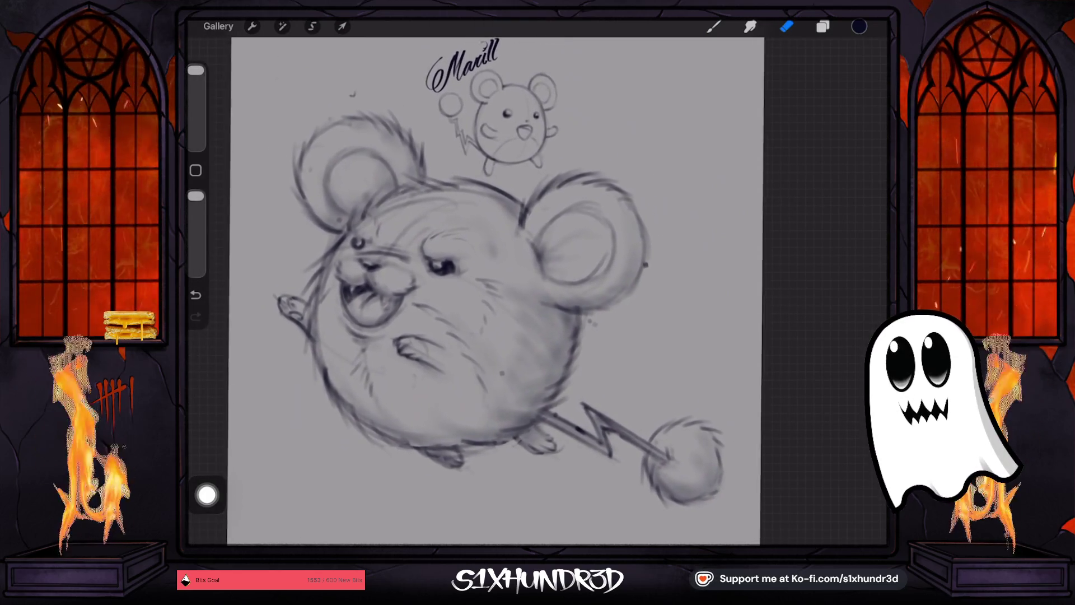
scroll(498, 292, up, 1)
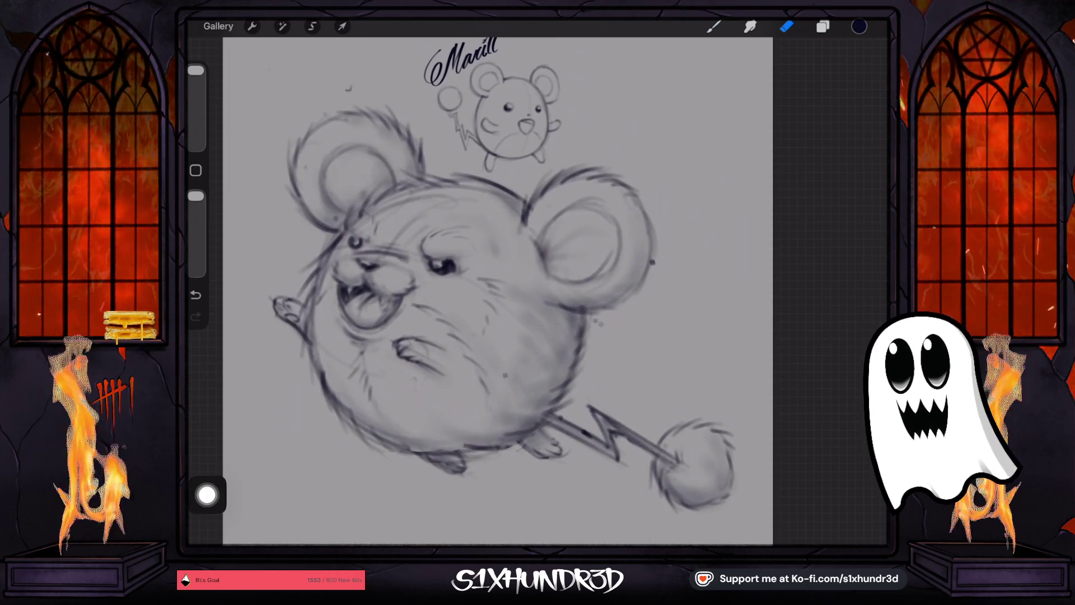
scroll(481, 168, up, 5)
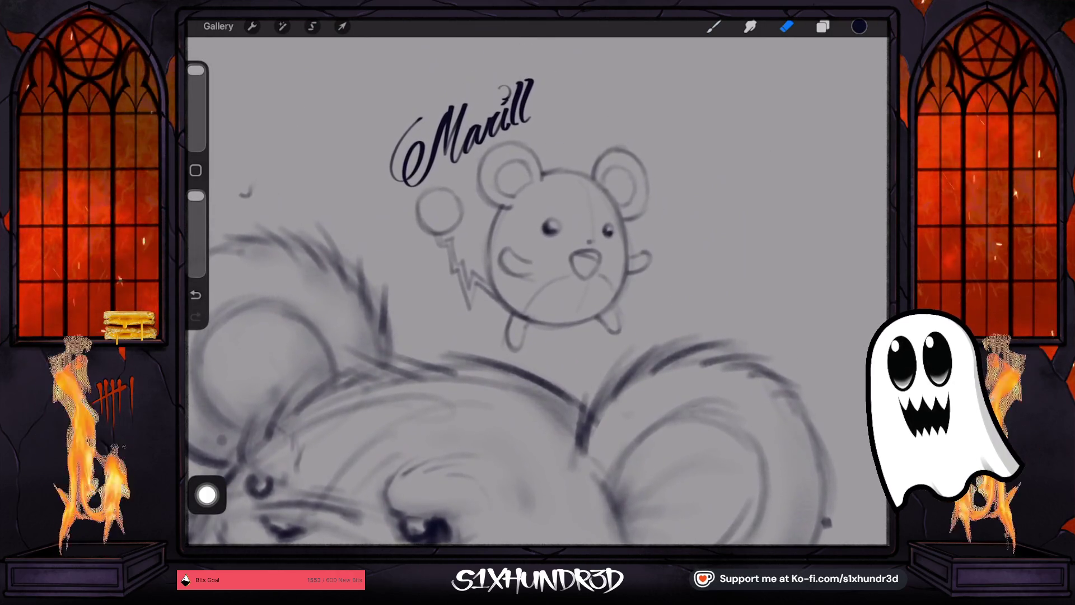
scroll(504, 280, down, 5)
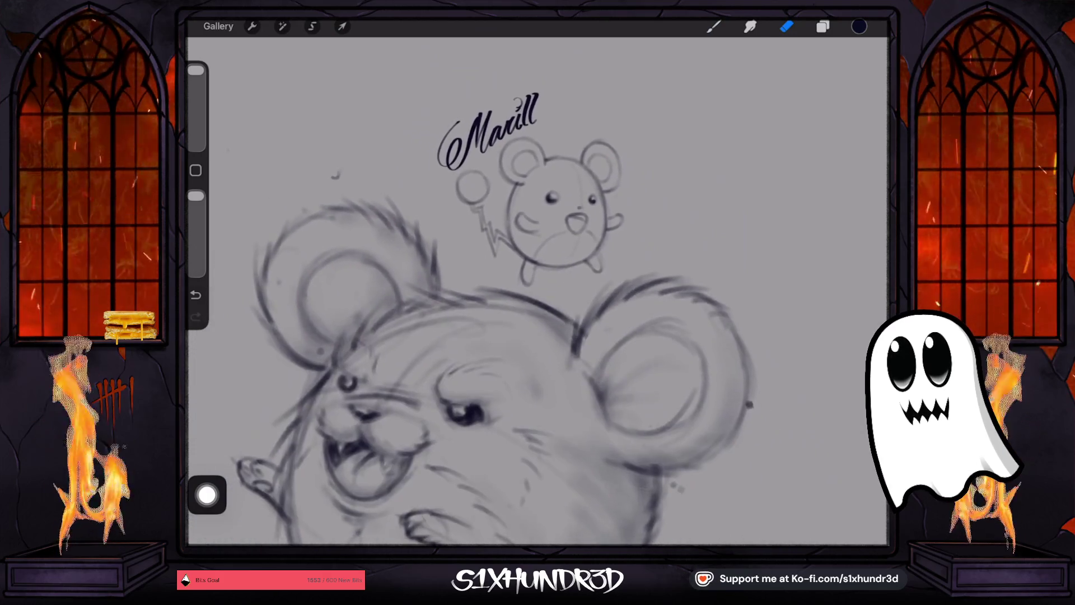
scroll(538, 280, down, 5)
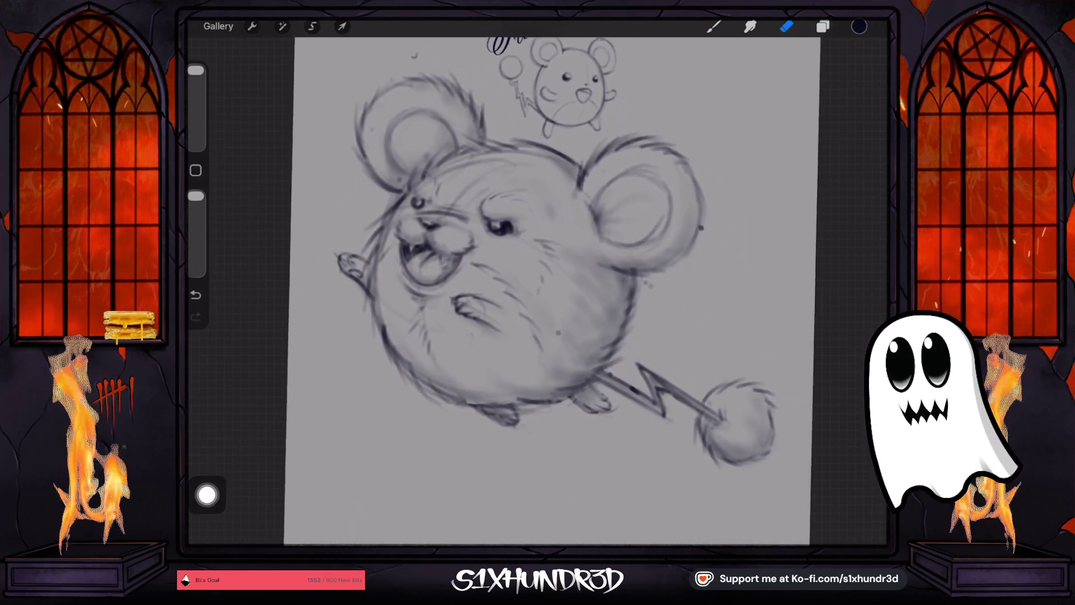
click(787, 26)
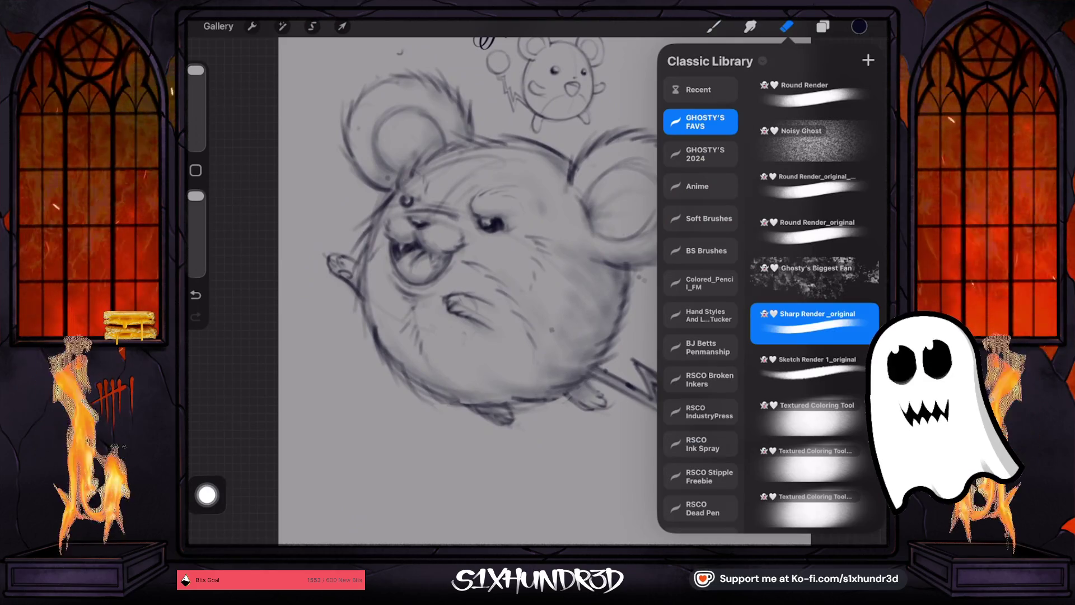
click(787, 26)
drag(695, 205, 686, 240)
key(ctrl+z)
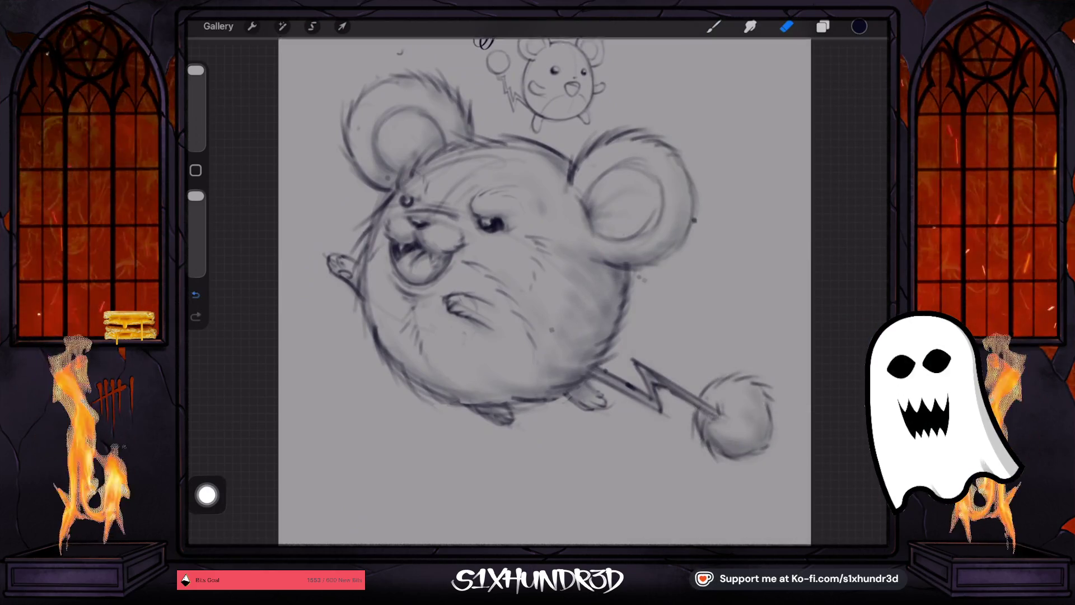
drag(196, 70, 196, 91)
click(713, 26)
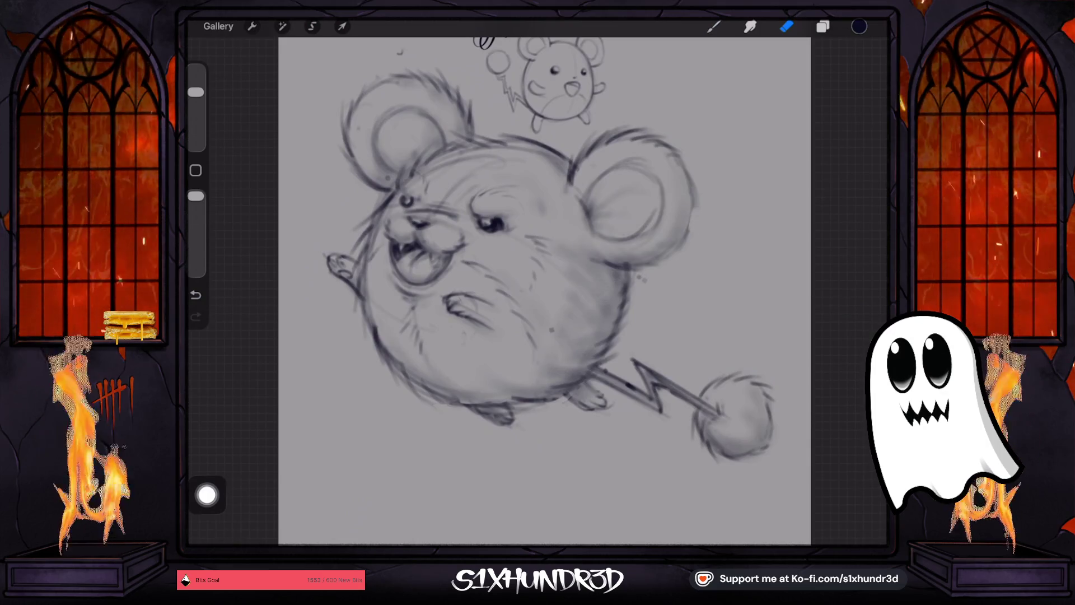
drag(195, 196, 195, 216)
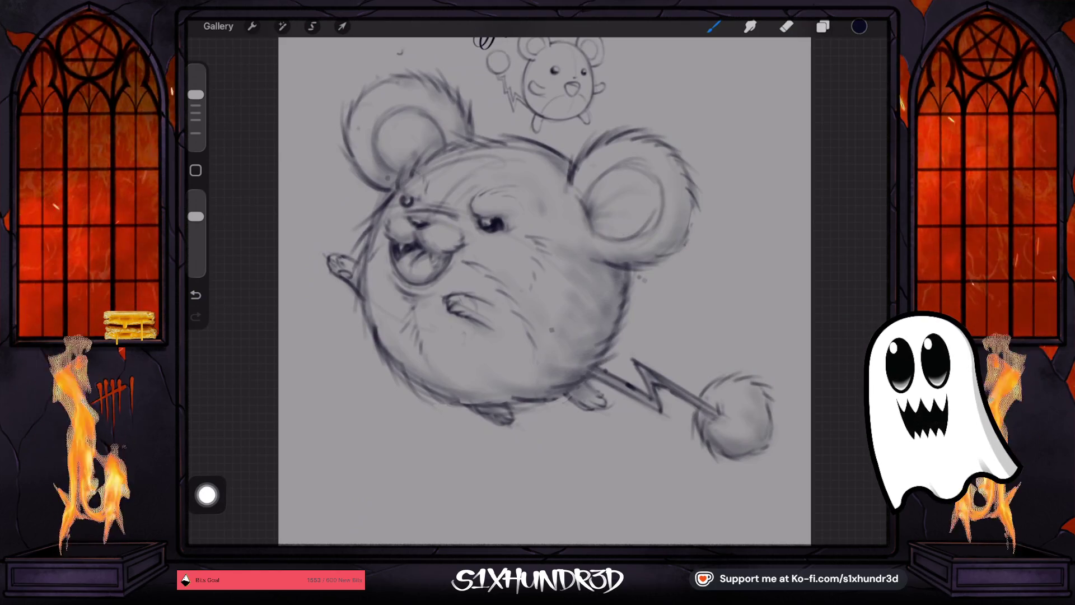
scroll(499, 273, down, 3)
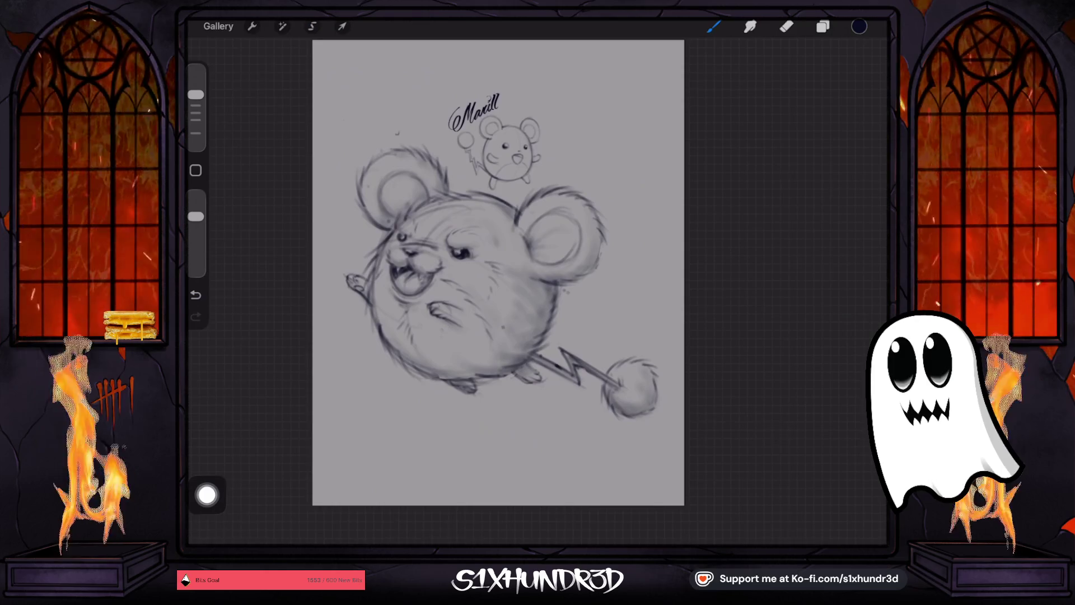
scroll(524, 292, up, 3)
scroll(524, 291, down, 2)
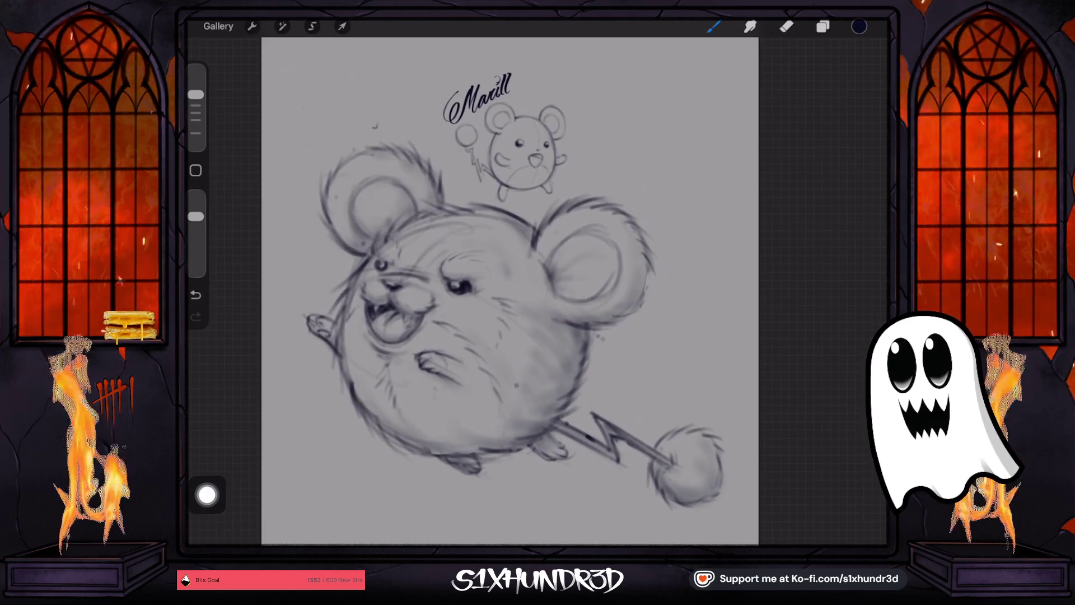
scroll(538, 291, up, 3)
scroll(538, 291, down, 3)
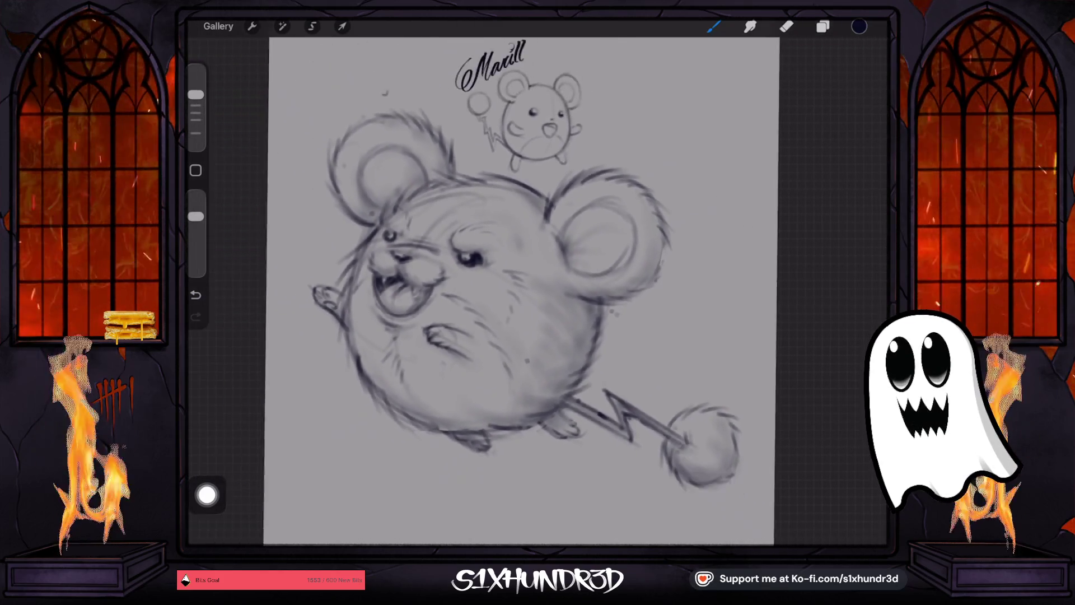
scroll(537, 291, up, 2)
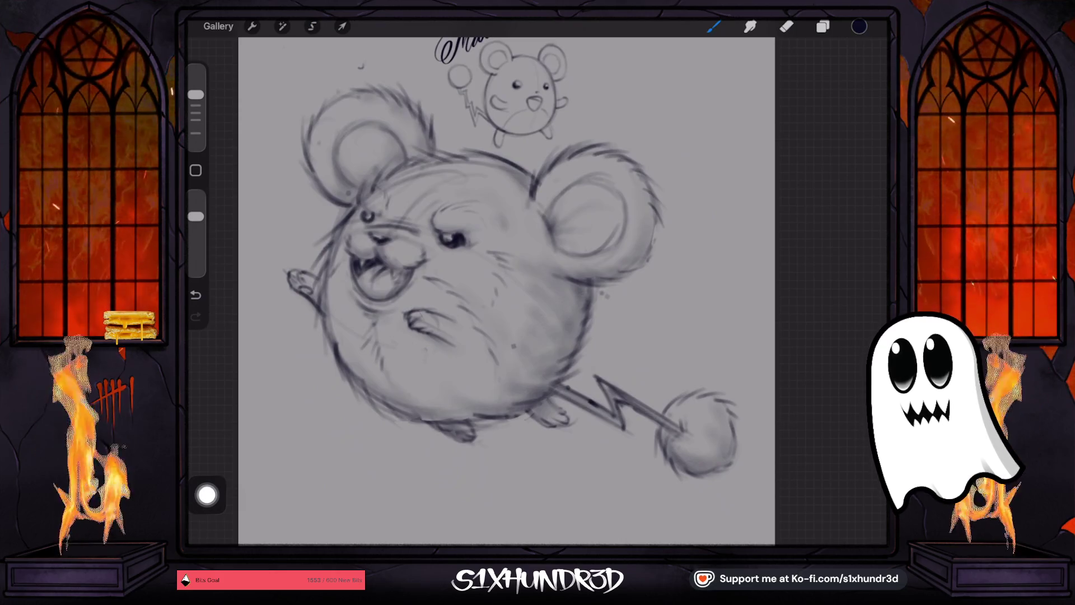
- Erase the big upper-left ear and the fur tuft above the head
key(e)
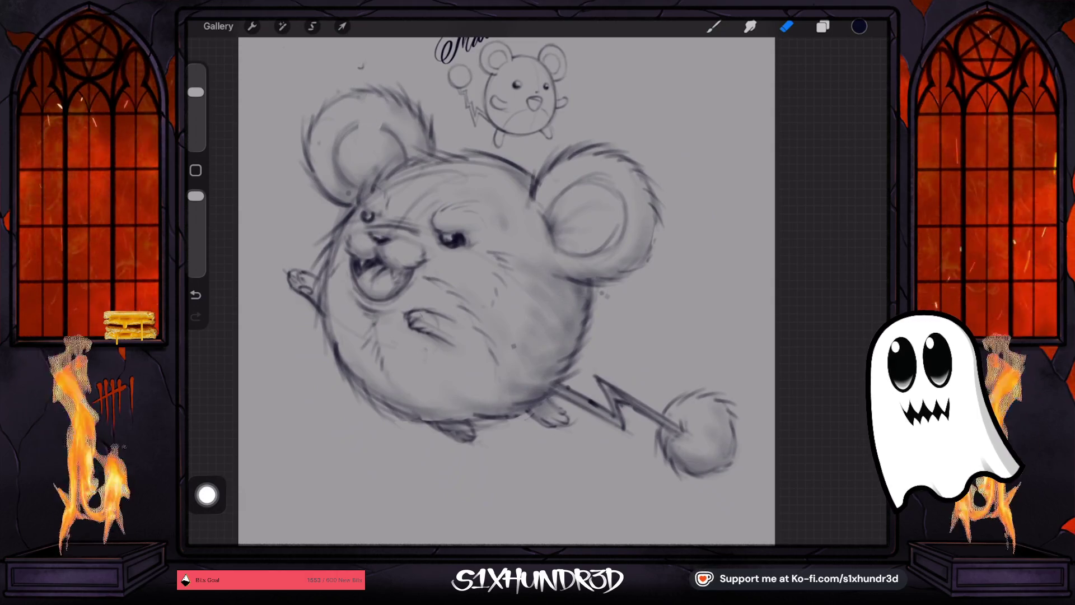
drag(195, 92, 195, 71)
drag(336, 95, 314, 168)
drag(341, 123, 347, 213)
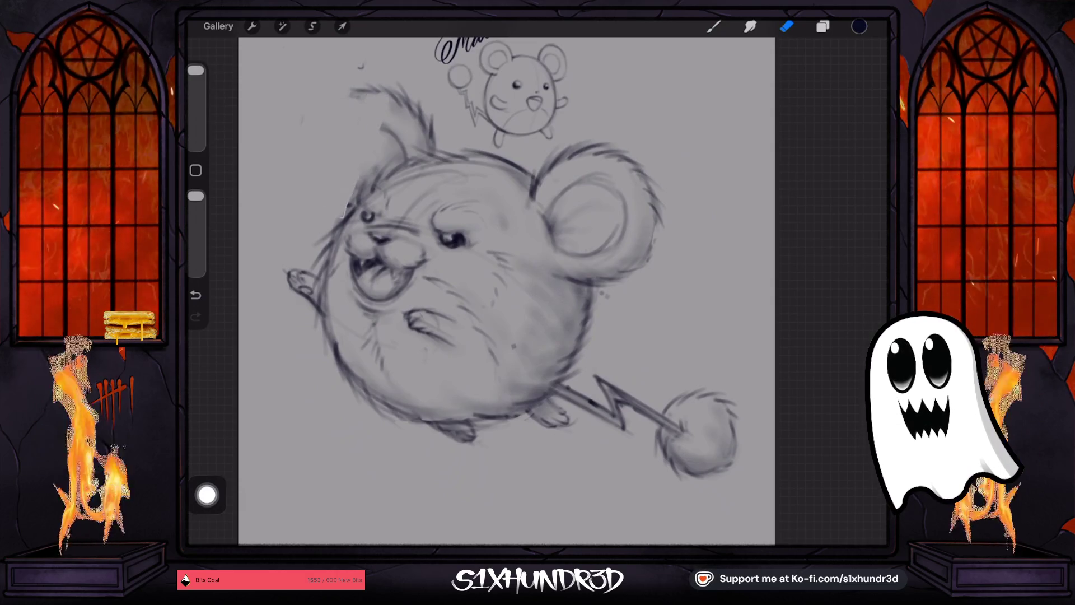
drag(392, 123, 387, 145)
drag(400, 90, 432, 148)
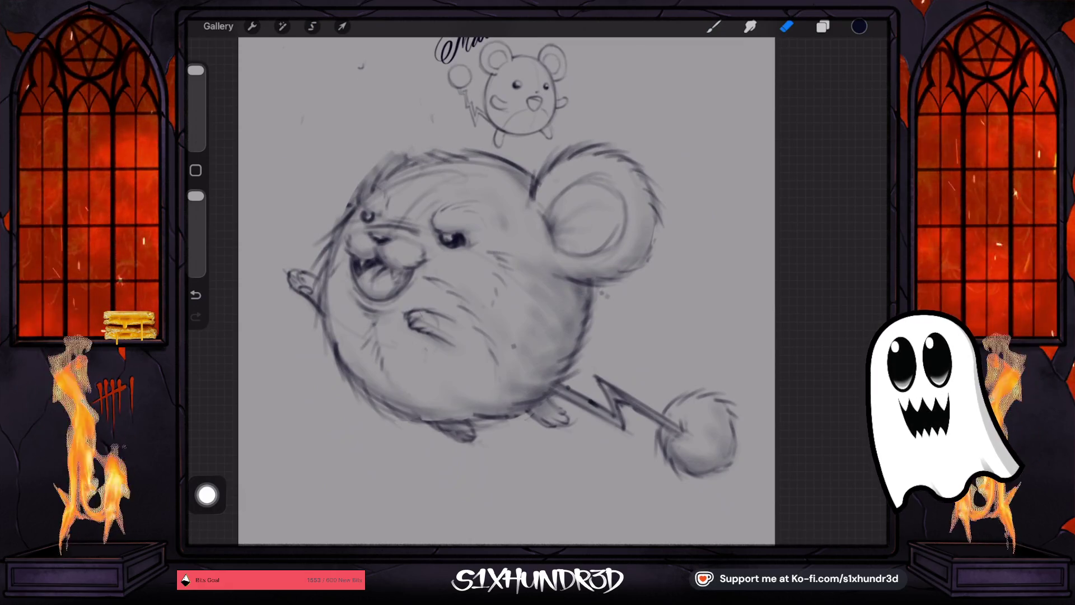
- With a smaller brush, sketch a new round upper-left ear and fur tufts above the head
click(713, 26)
drag(196, 94, 196, 76)
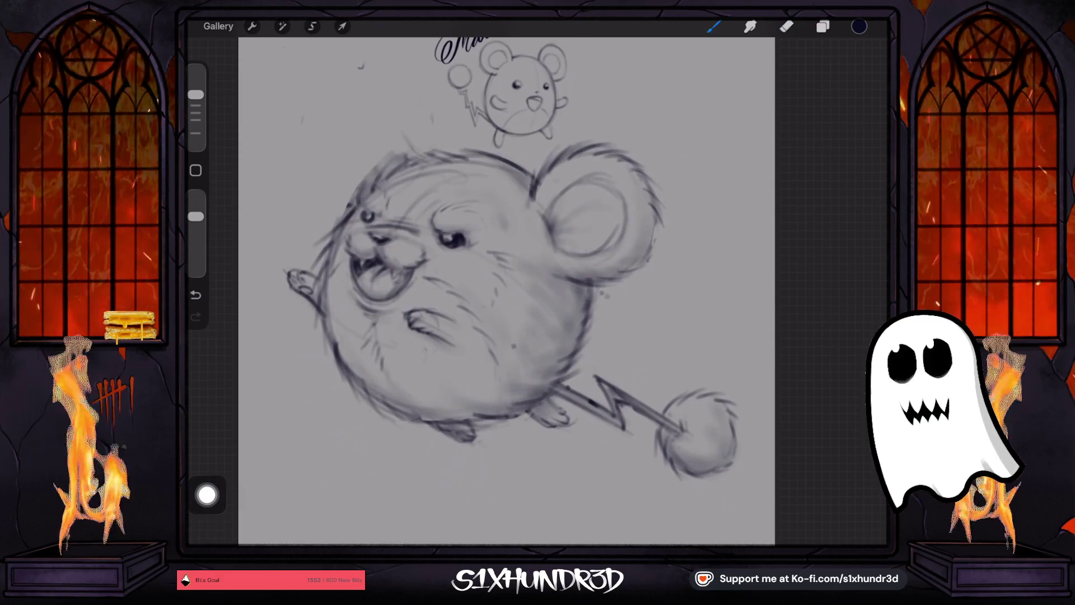
drag(378, 101, 417, 153)
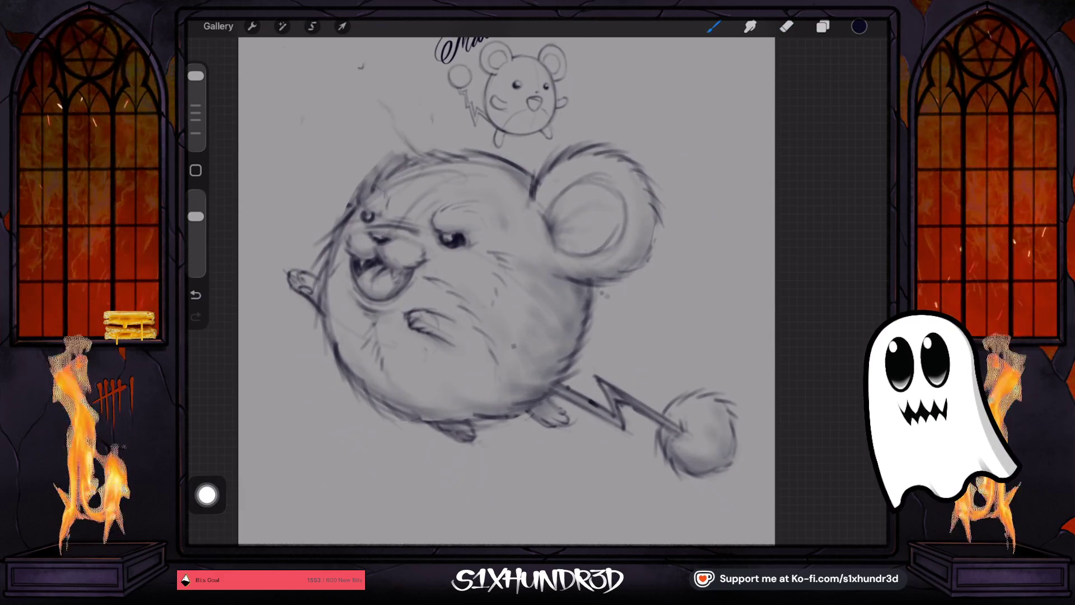
drag(310, 143, 316, 184)
drag(392, 112, 342, 198)
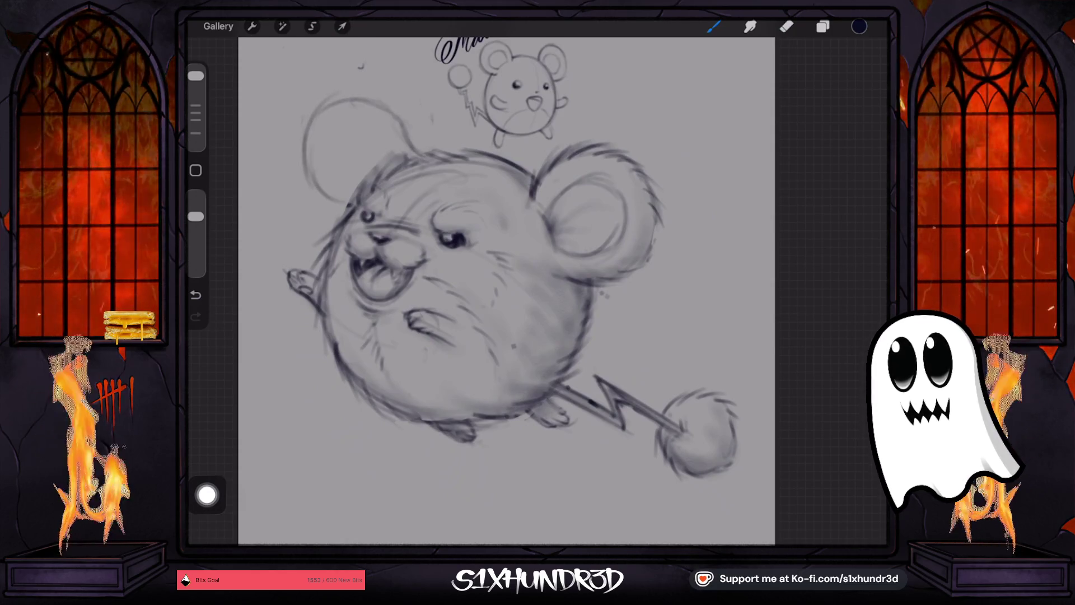
drag(392, 101, 420, 150)
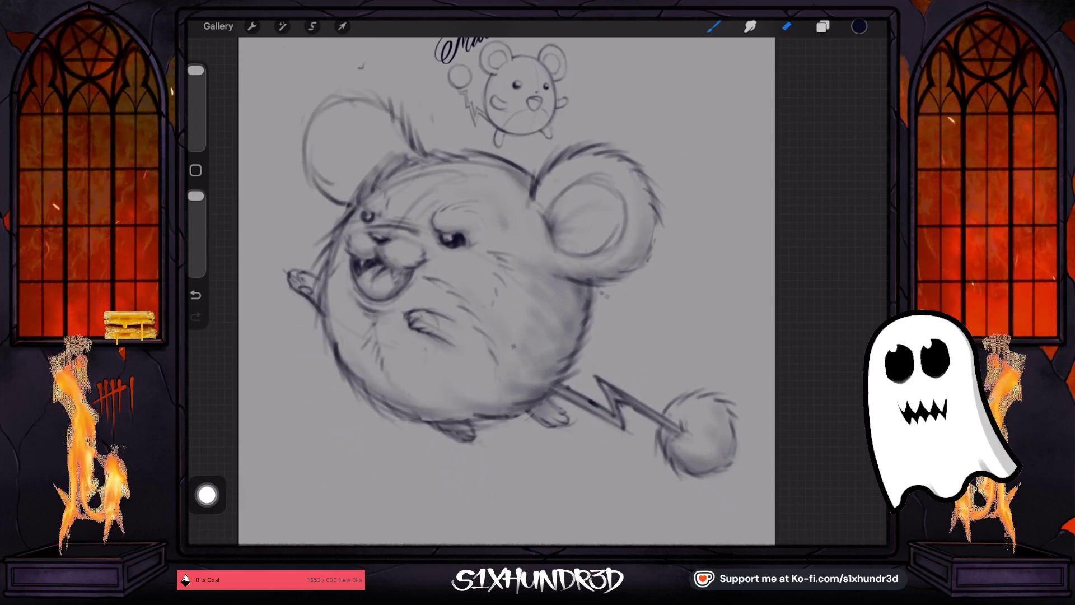
- Erase the sketched ear circle and redraw it as a faint arc
click(787, 26)
mouse_move(358, 98)
mouse_down()
mouse_move(307, 142)
mouse_move(336, 194)
mouse_up()
click(714, 26)
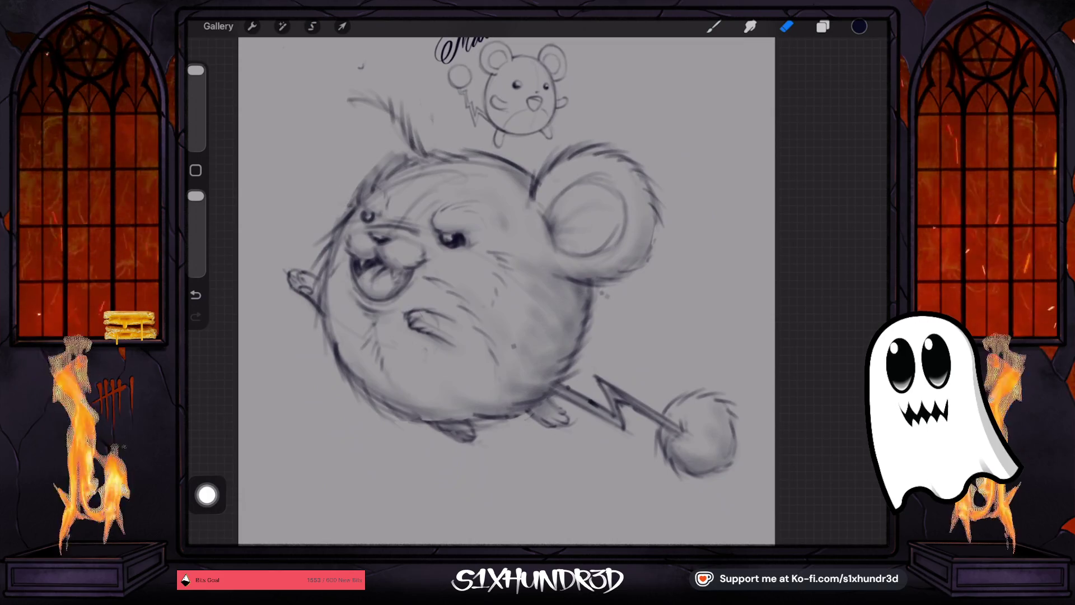
mouse_move(357, 92)
mouse_down()
mouse_move(324, 147)
mouse_move(348, 199)
mouse_up()
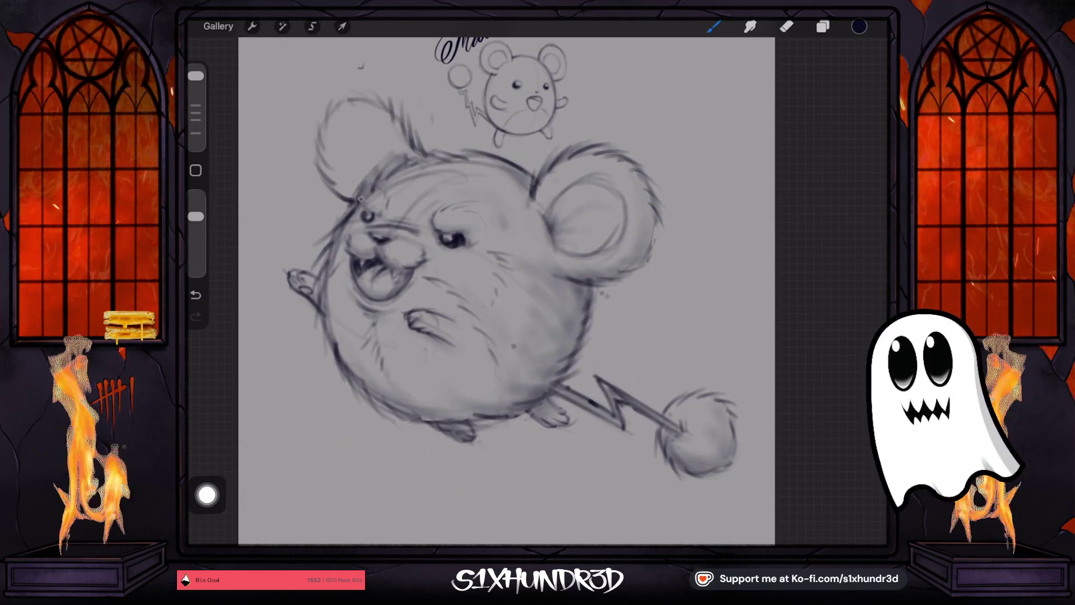
key(b)
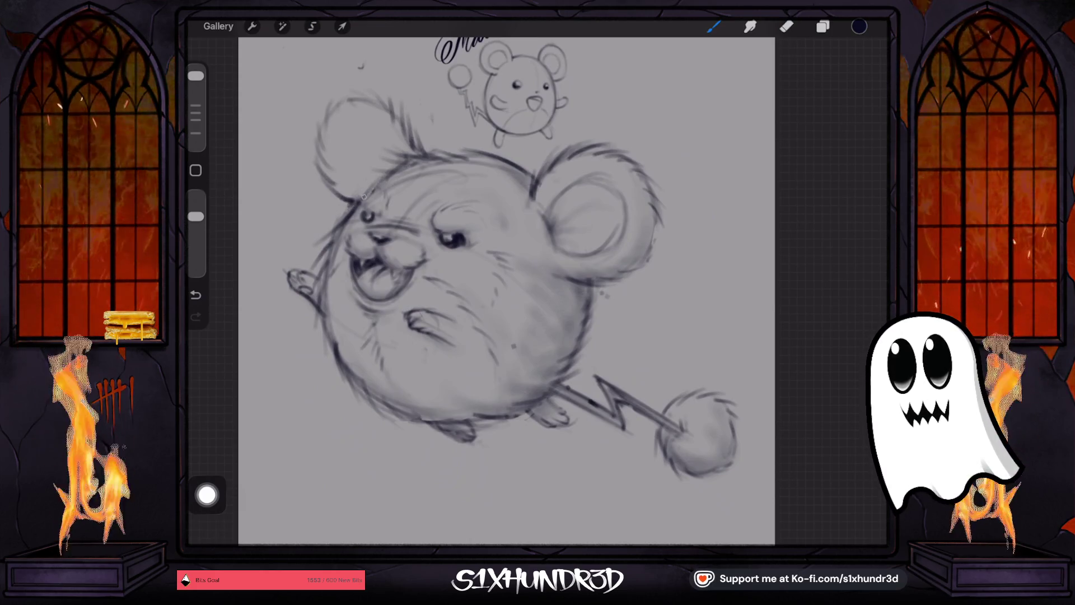
- Erase and redraw the right ear's outline with short fur strokes, undoing one bad stroke
key(e)
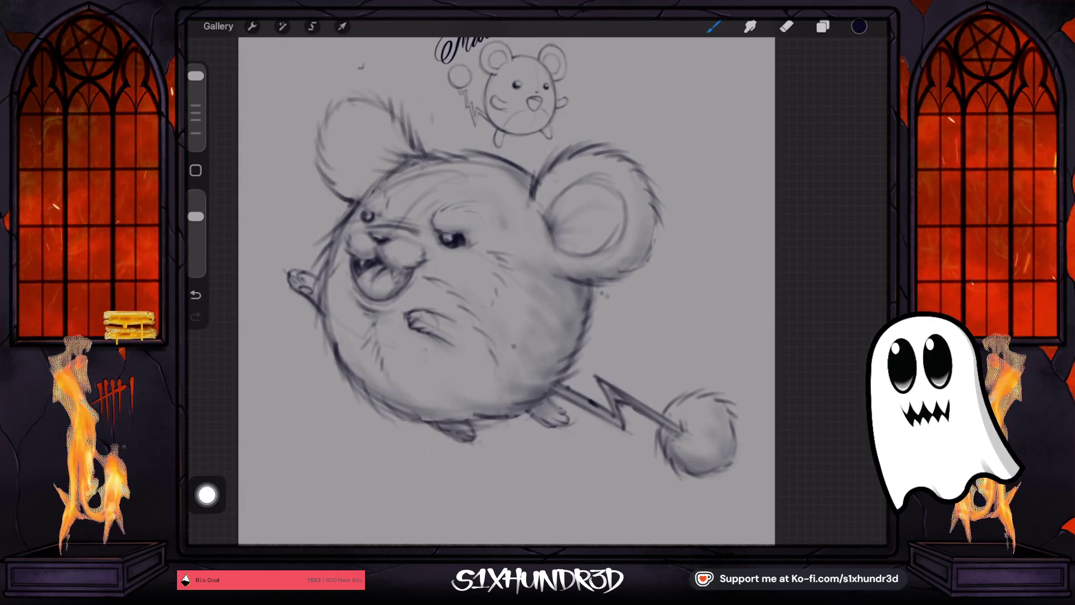
mouse_move(531, 199)
mouse_down()
mouse_move(568, 153)
mouse_move(609, 147)
mouse_up()
key(b)
drag(524, 183, 588, 145)
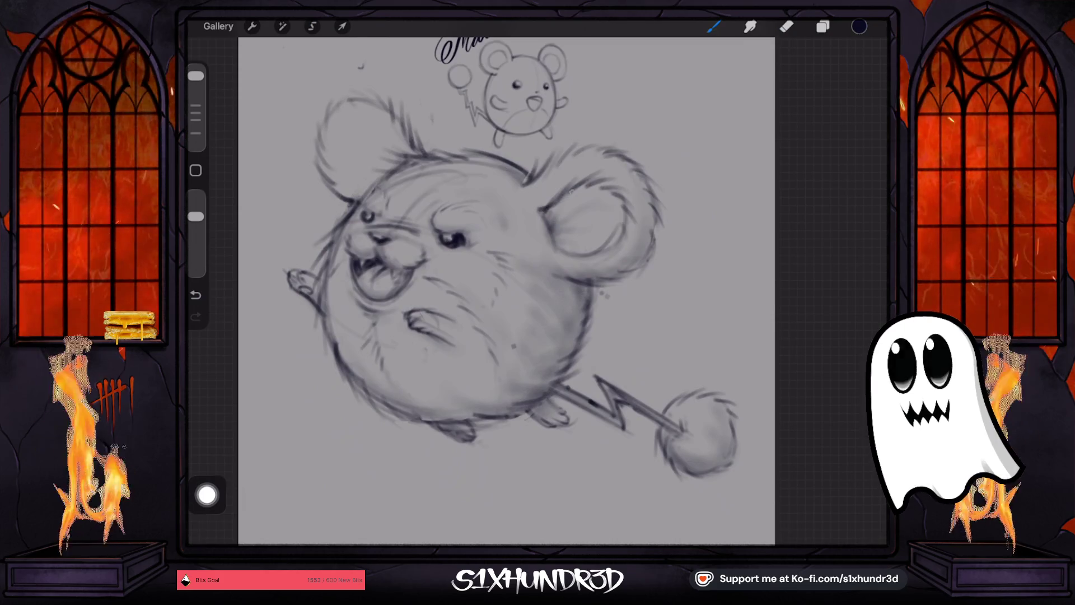
key(e)
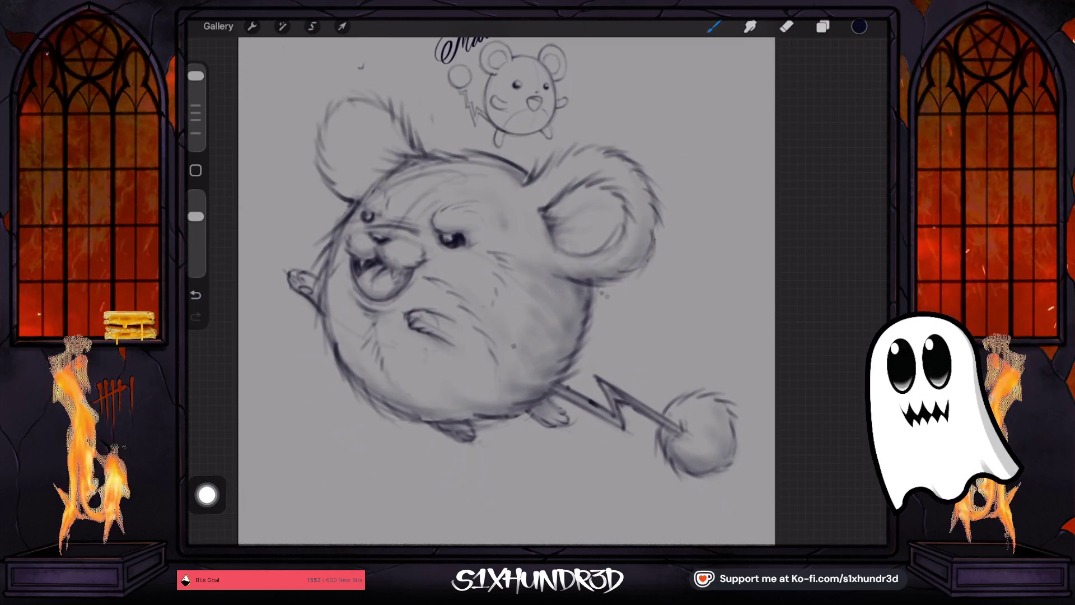
mouse_move(552, 204)
mouse_down()
mouse_move(560, 246)
mouse_move(577, 187)
mouse_up()
key(b)
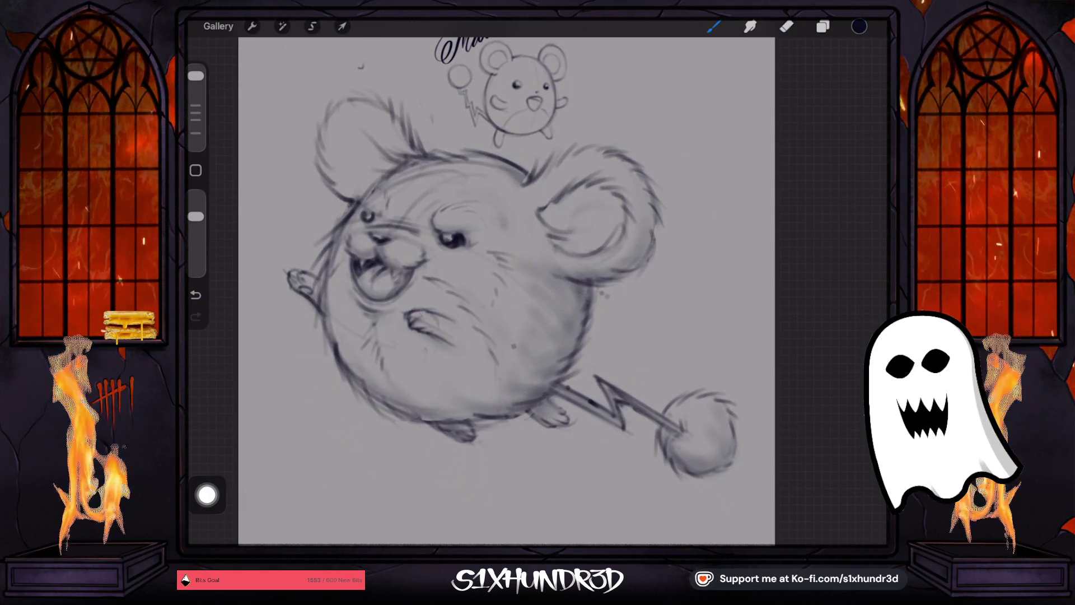
click(196, 294)
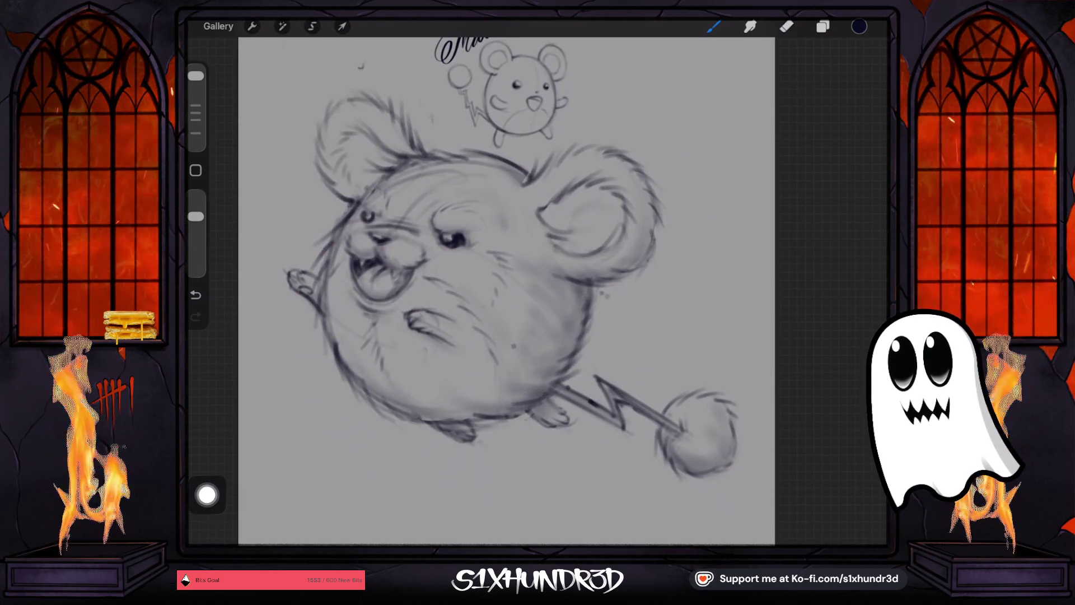
scroll(504, 291, down, 3)
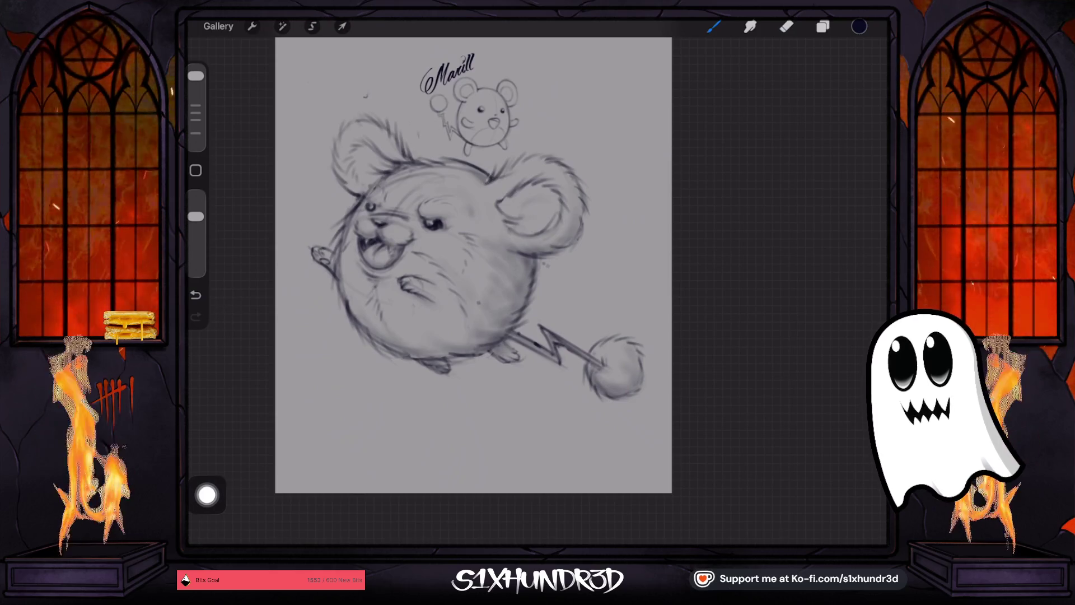
- Undo the recent strokes, zoom in on the mouth, and fine-tune the brush size for the fangs
click(195, 294)
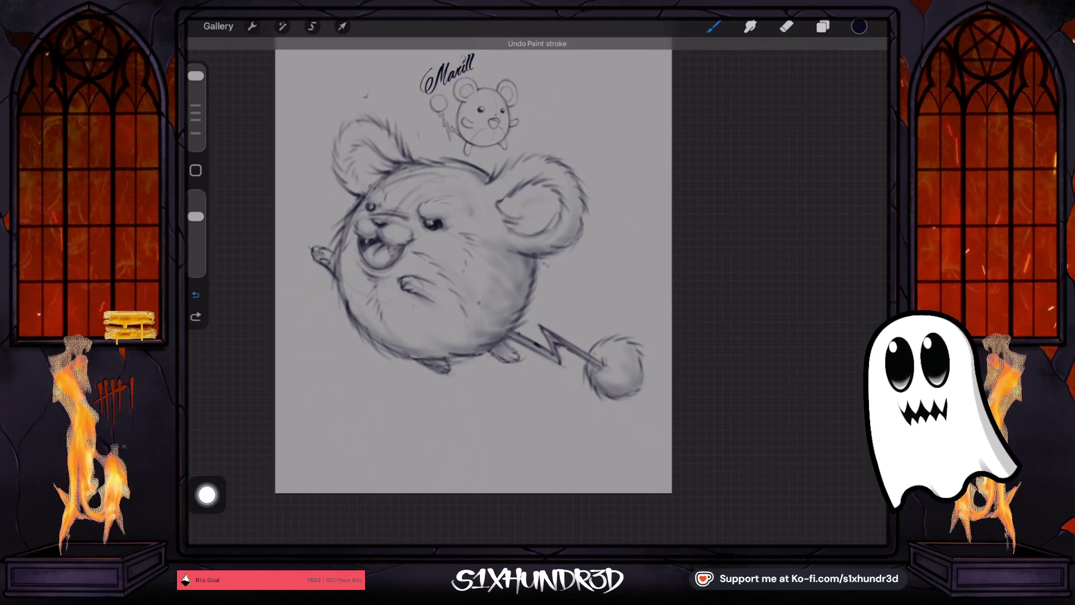
scroll(473, 265, up, 2)
scroll(515, 291, up, 2)
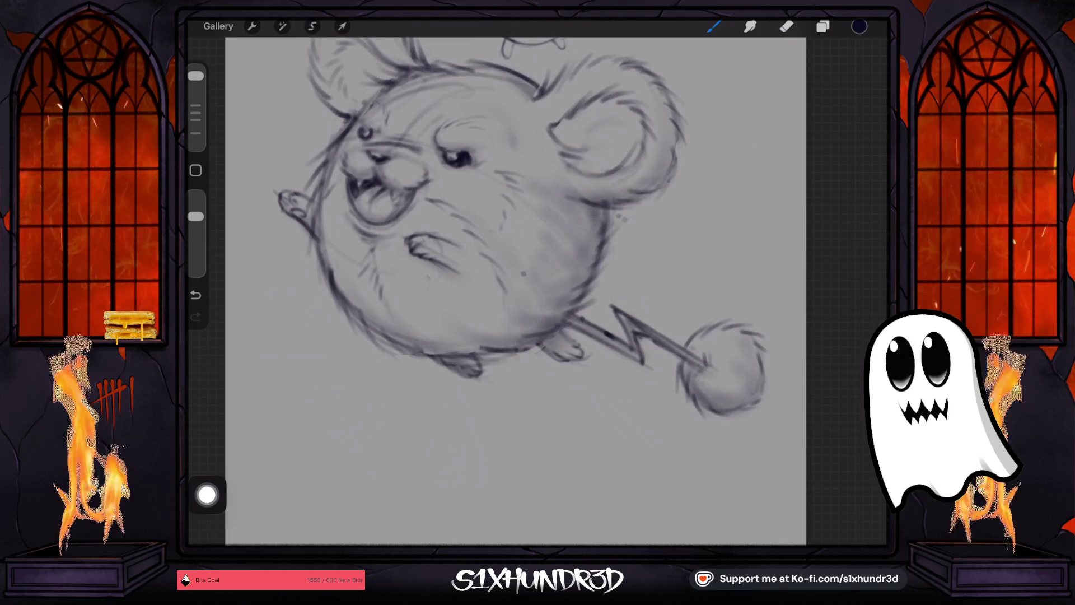
key(ctrl+z)
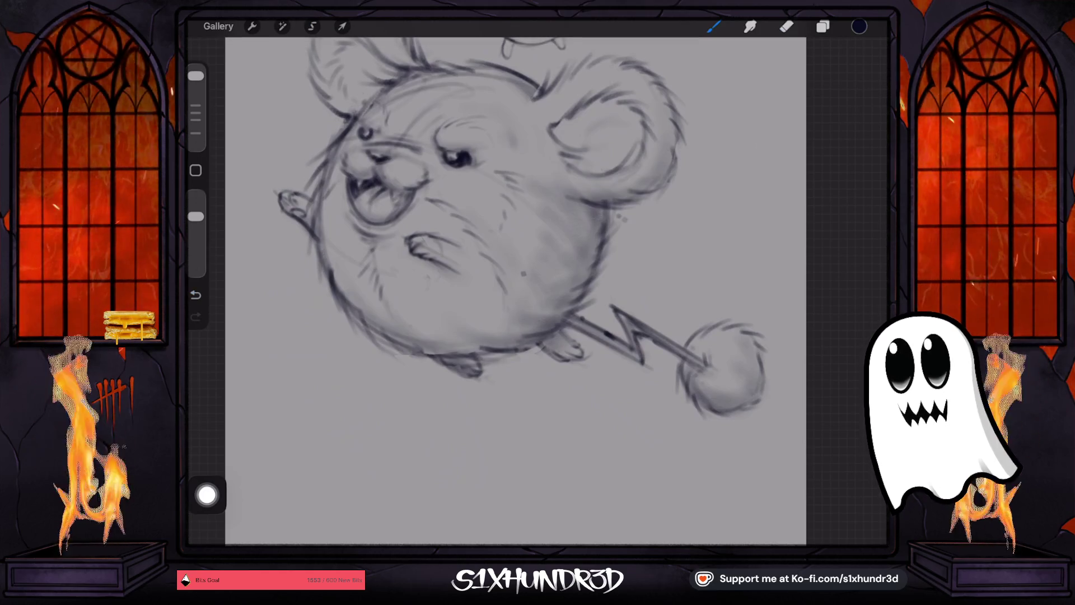
scroll(504, 280, down, 2)
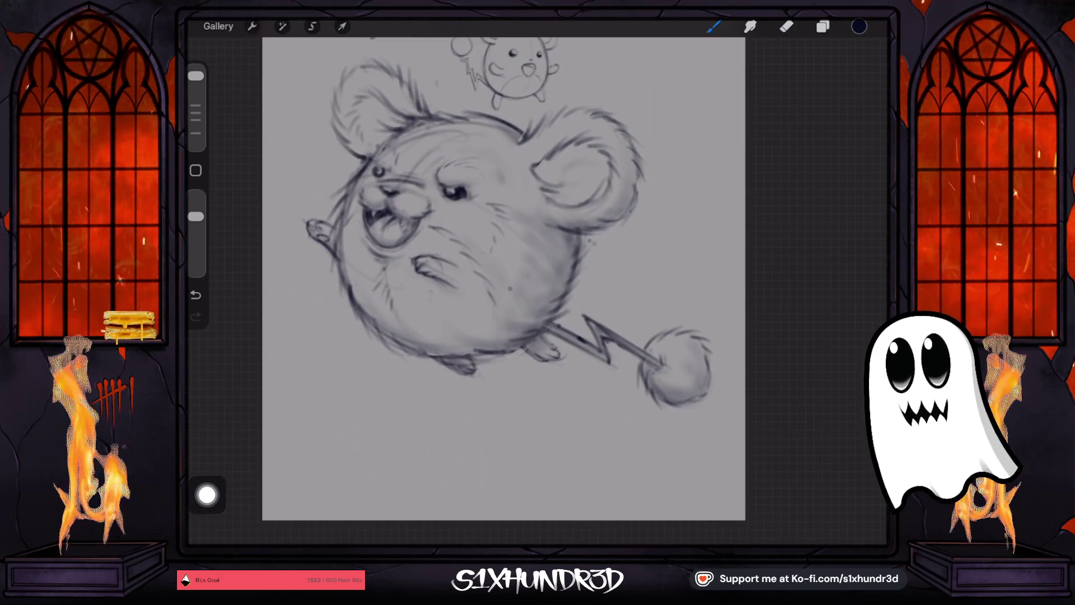
scroll(504, 280, up, 2)
scroll(504, 280, up, 2)
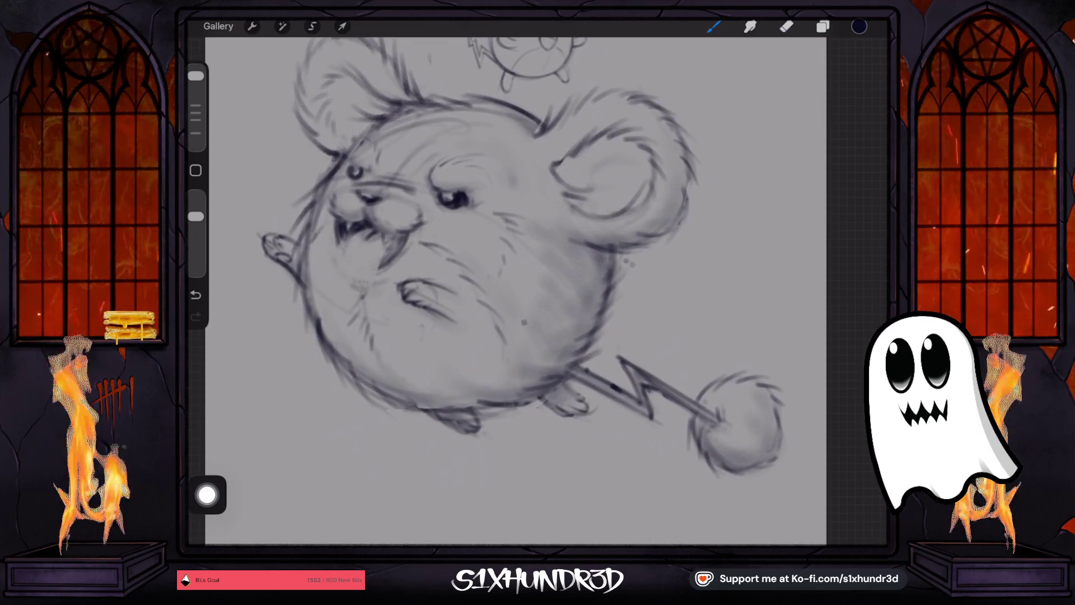
drag(195, 75, 196, 93)
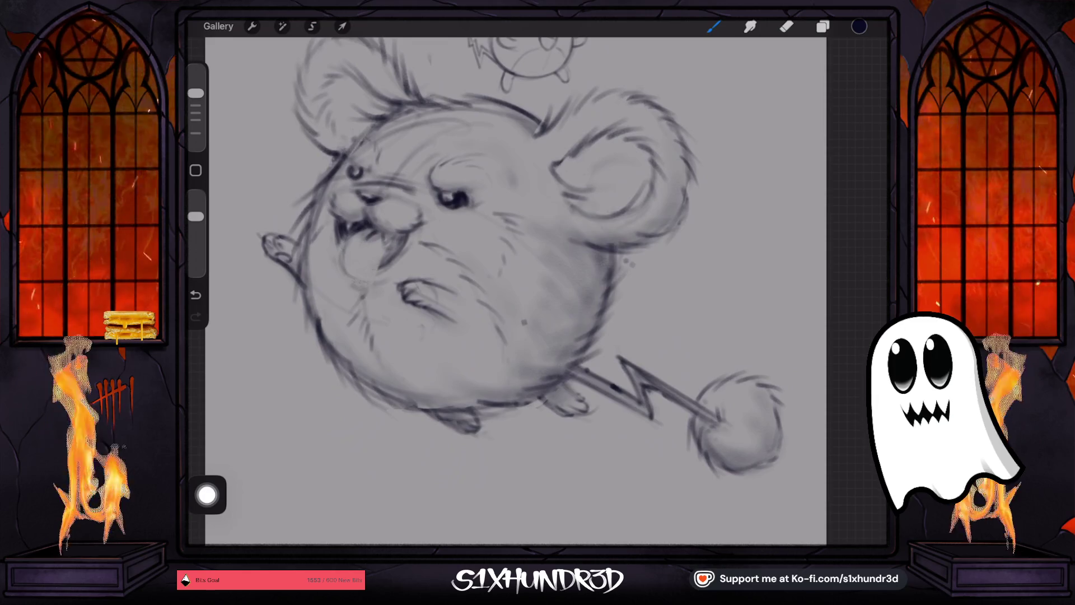
drag(195, 93, 196, 85)
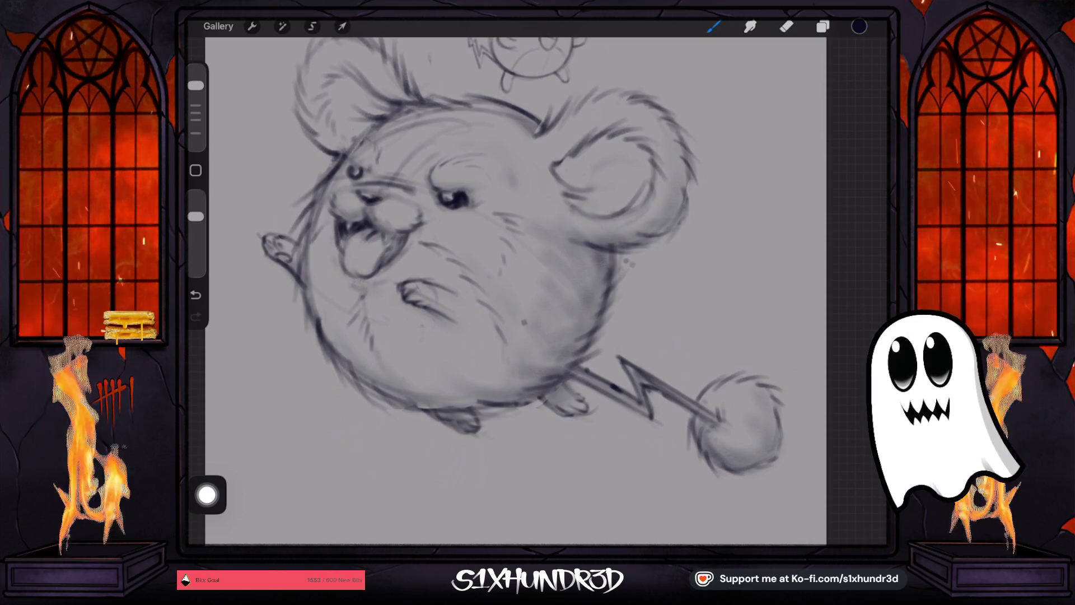
scroll(280, 268, up, 3)
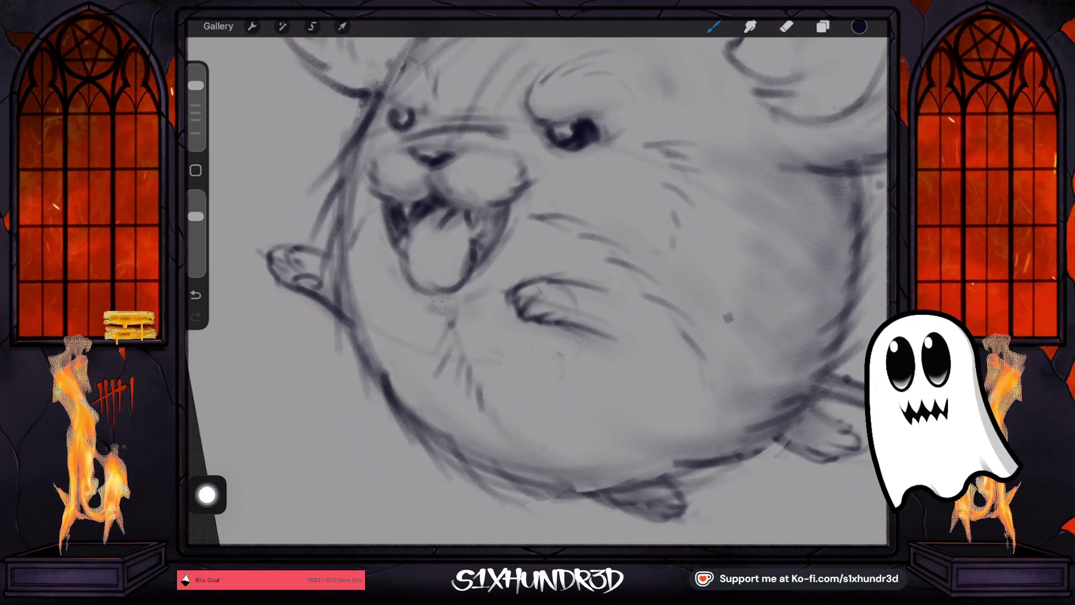
- Shrink the brush to about 30% or smaller and hatch short fur strokes on the belly
drag(195, 70, 196, 114)
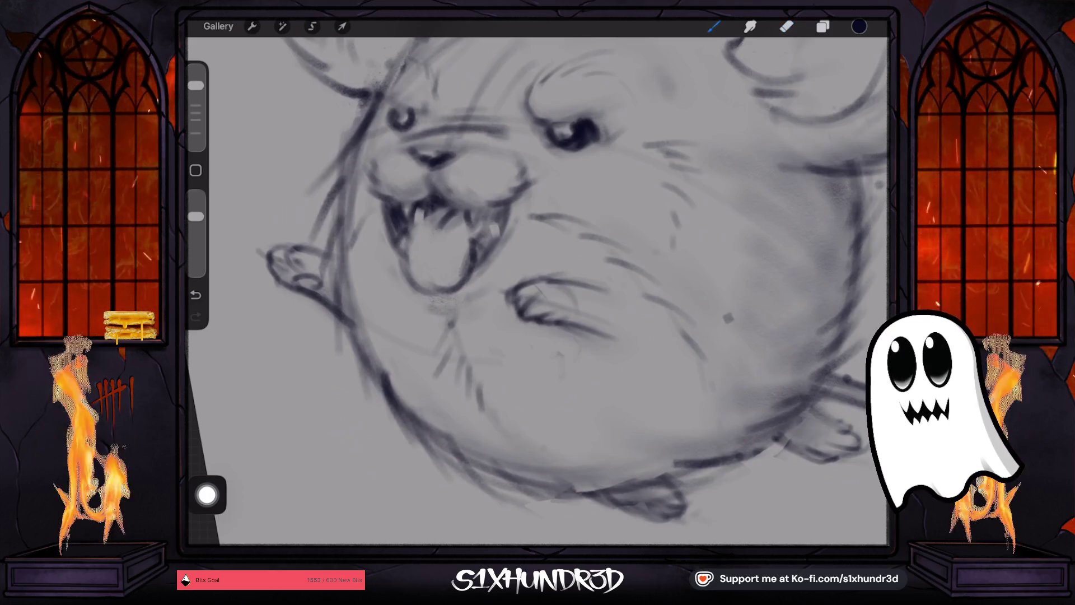
click(714, 27)
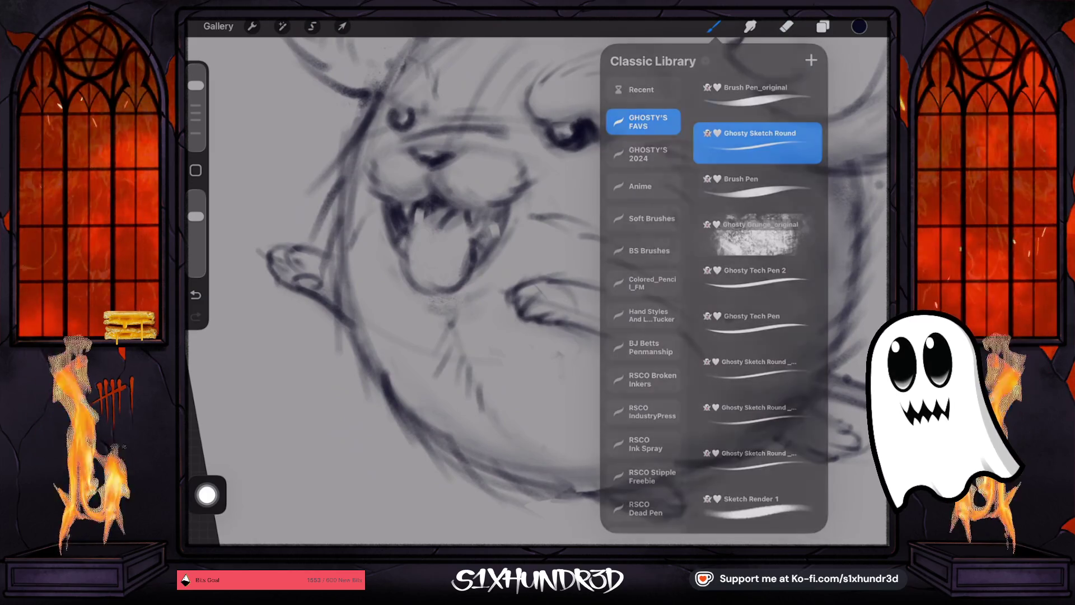
click(407, 225)
click(786, 27)
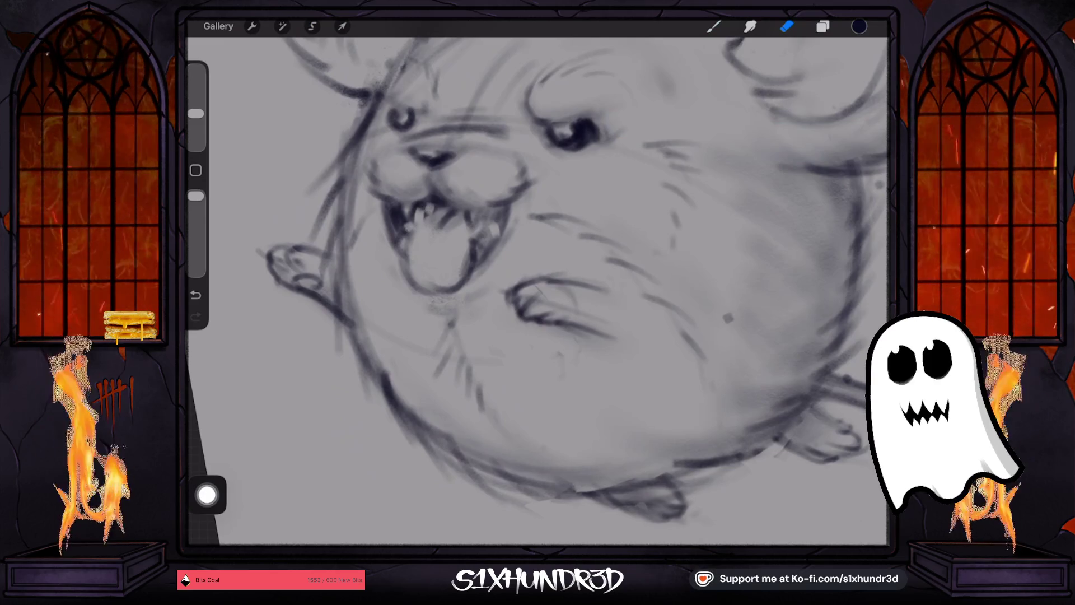
click(713, 26)
key(b)
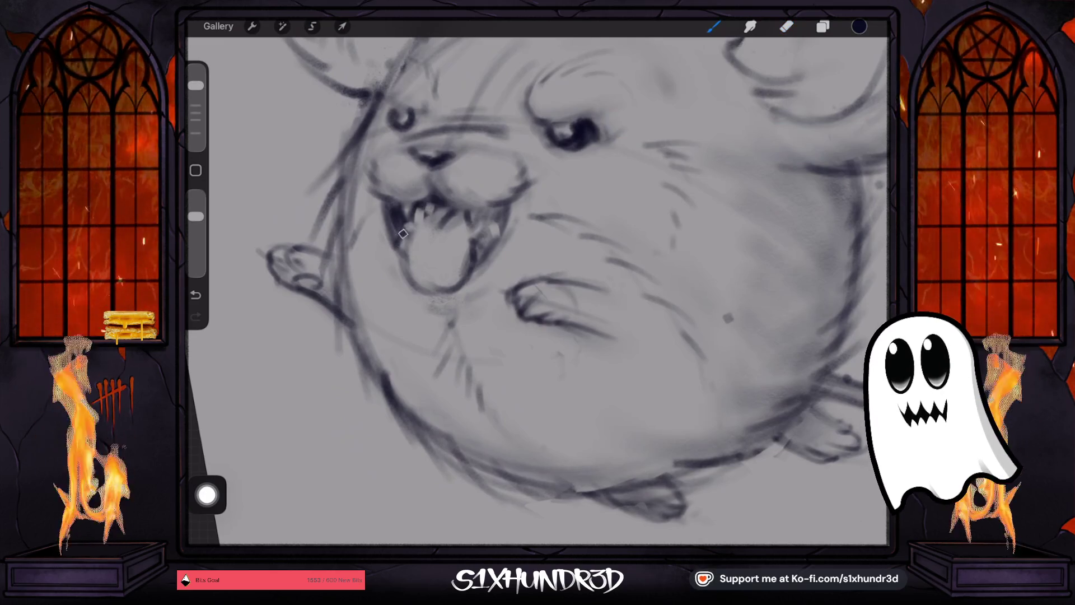
drag(196, 85, 196, 99)
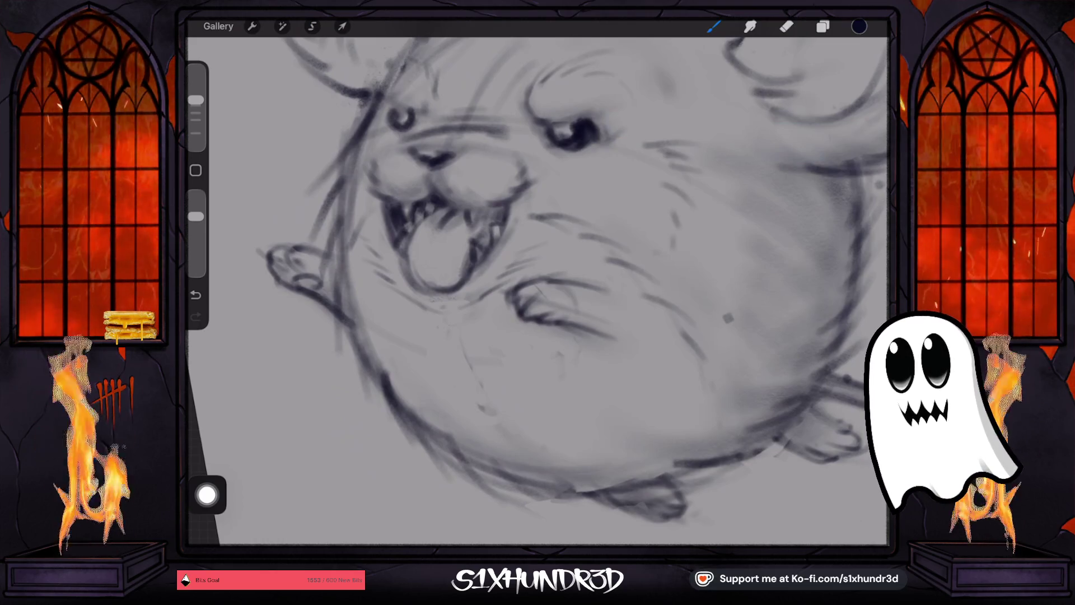
drag(447, 323, 454, 374)
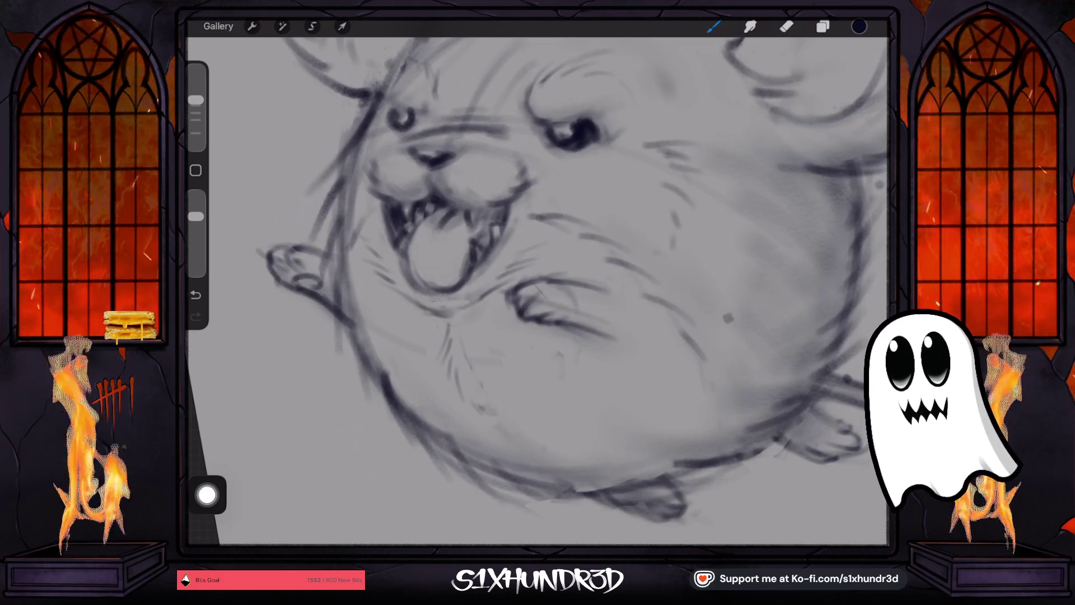
scroll(538, 292, down, 3)
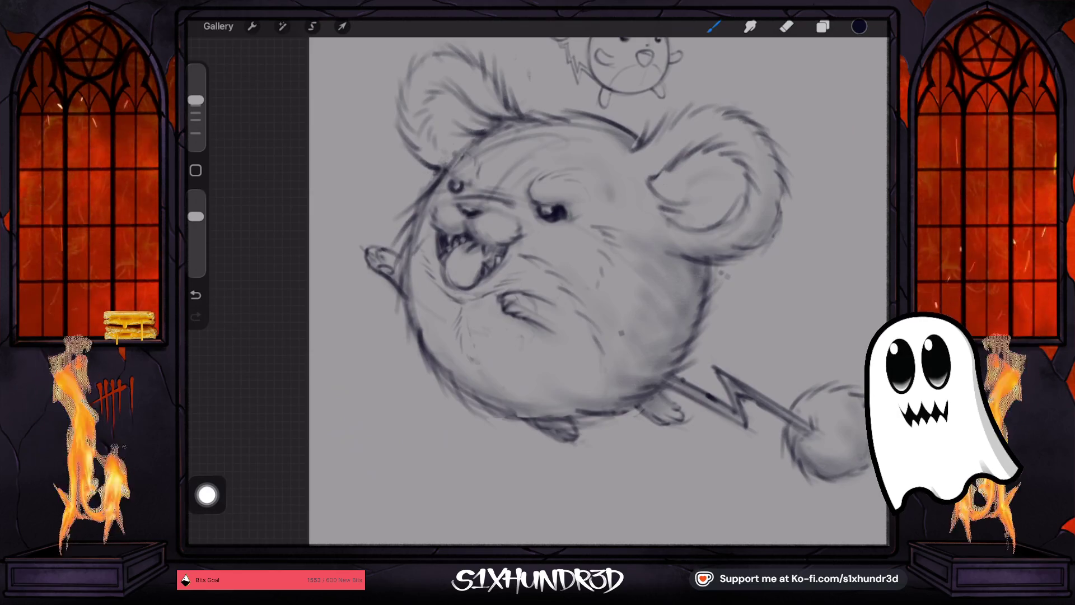
- Erase a brighter highlight into the eye and lighten a small patch beside it
scroll(537, 252, up, 3)
key(e)
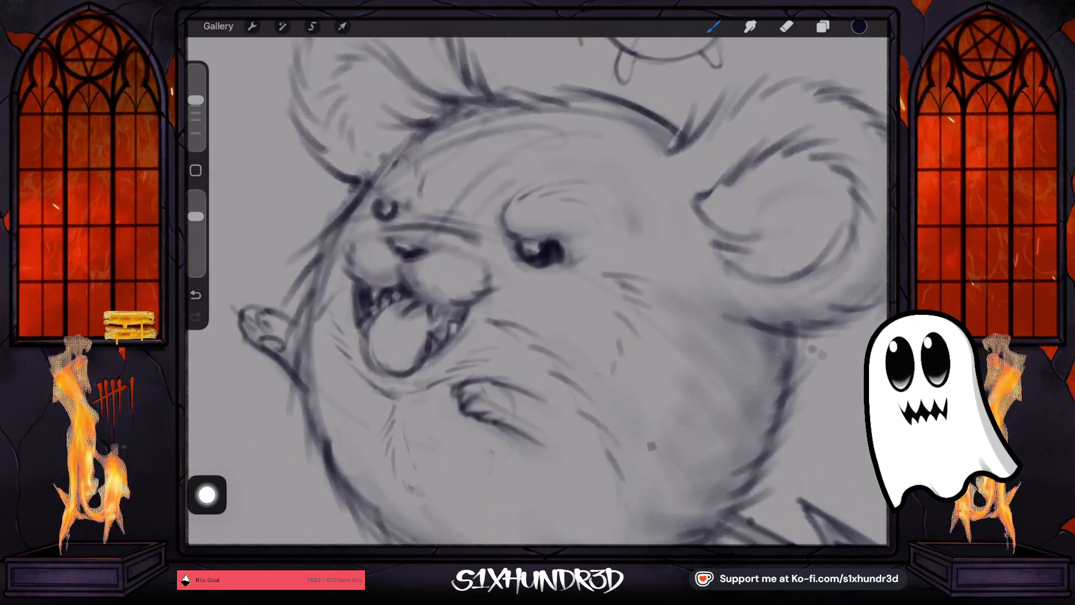
drag(524, 232, 535, 238)
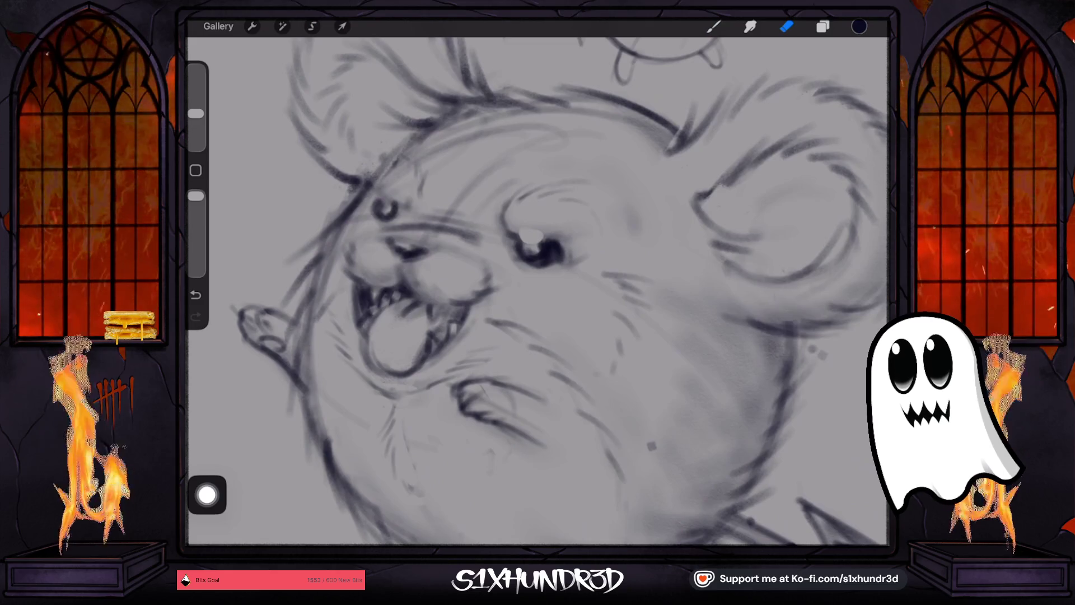
drag(379, 205, 388, 212)
key(b)
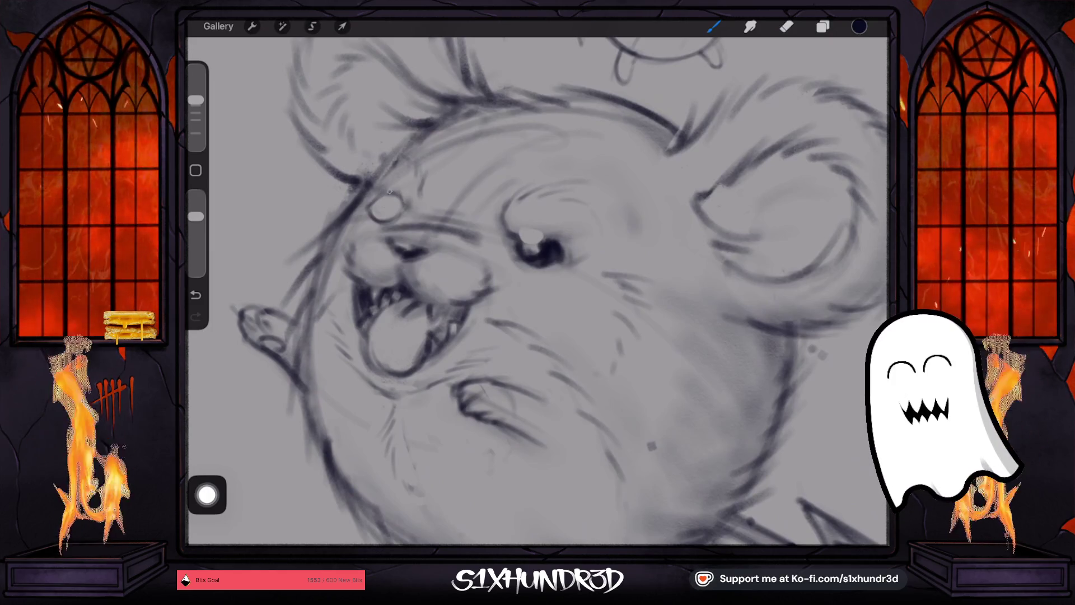
key(e)
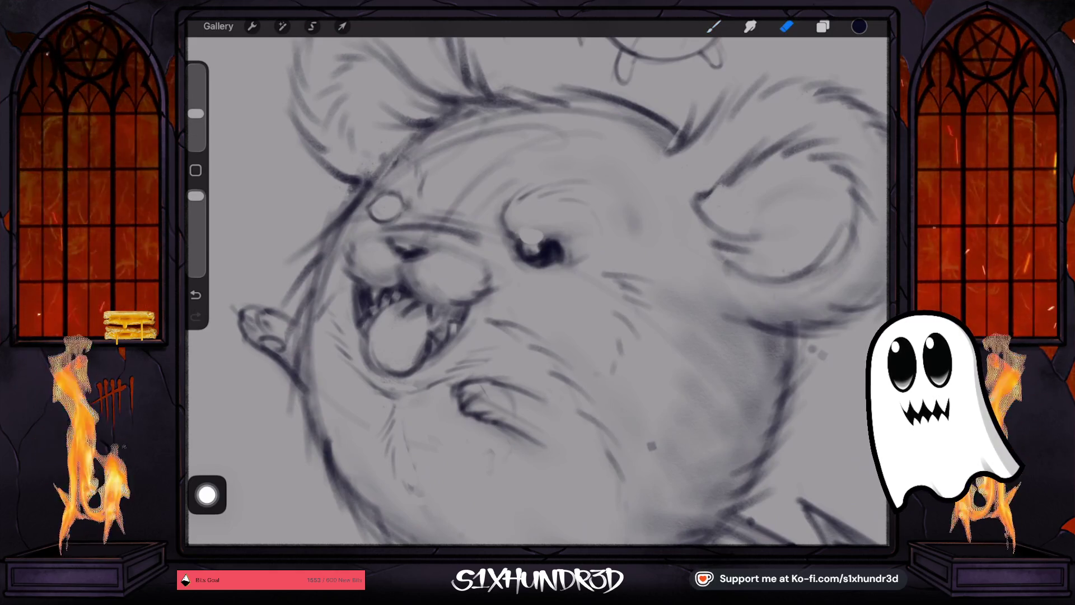
key(l)
key(l)
drag(500, 224, 503, 235)
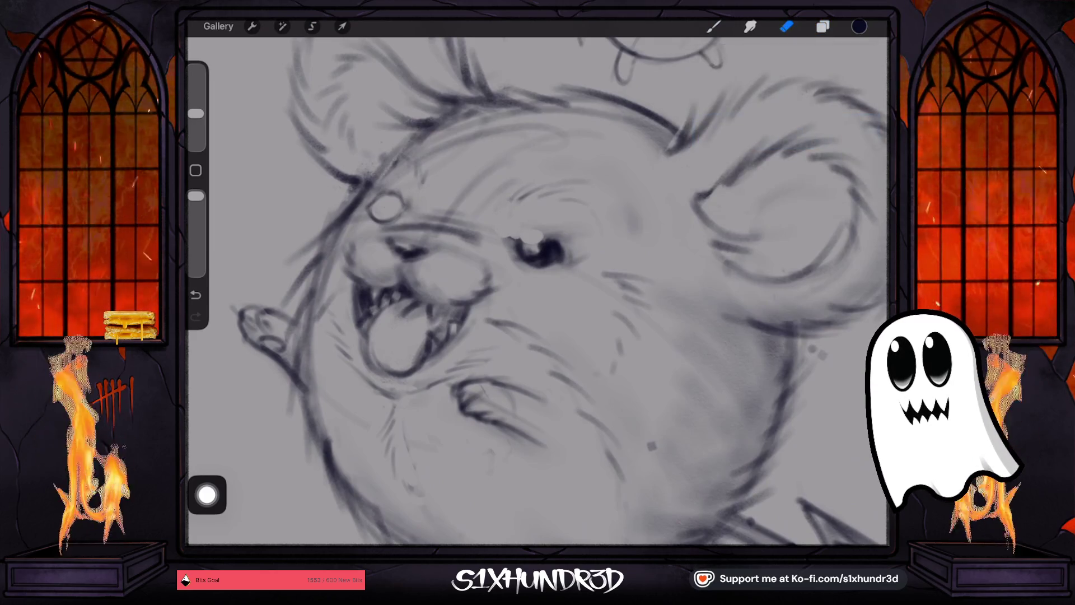
key(b)
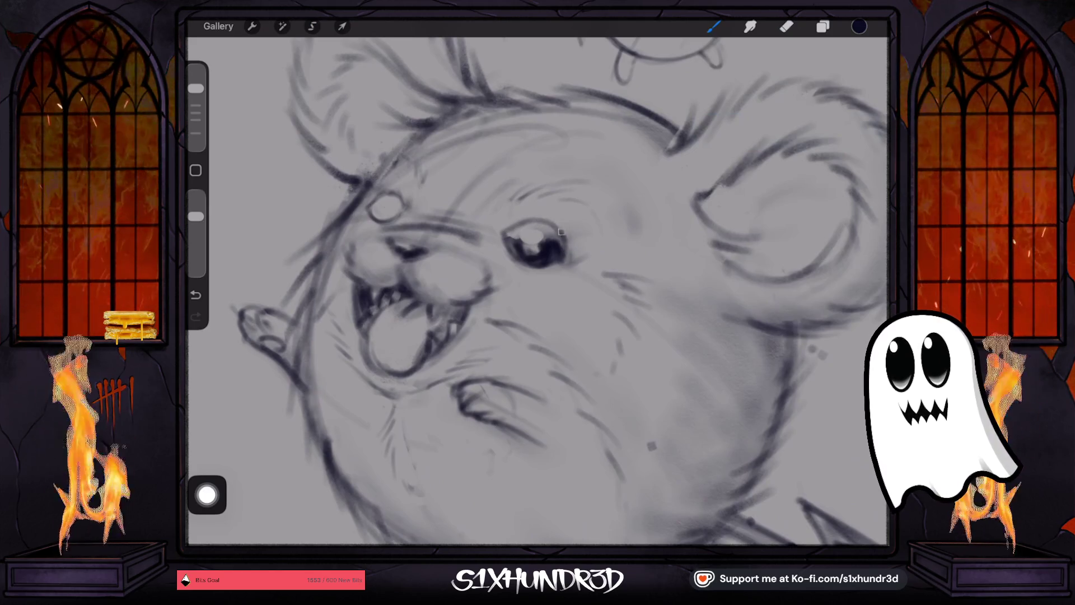
- Darken the right eye's pupil with pencil strokes
drag(506, 233, 527, 252)
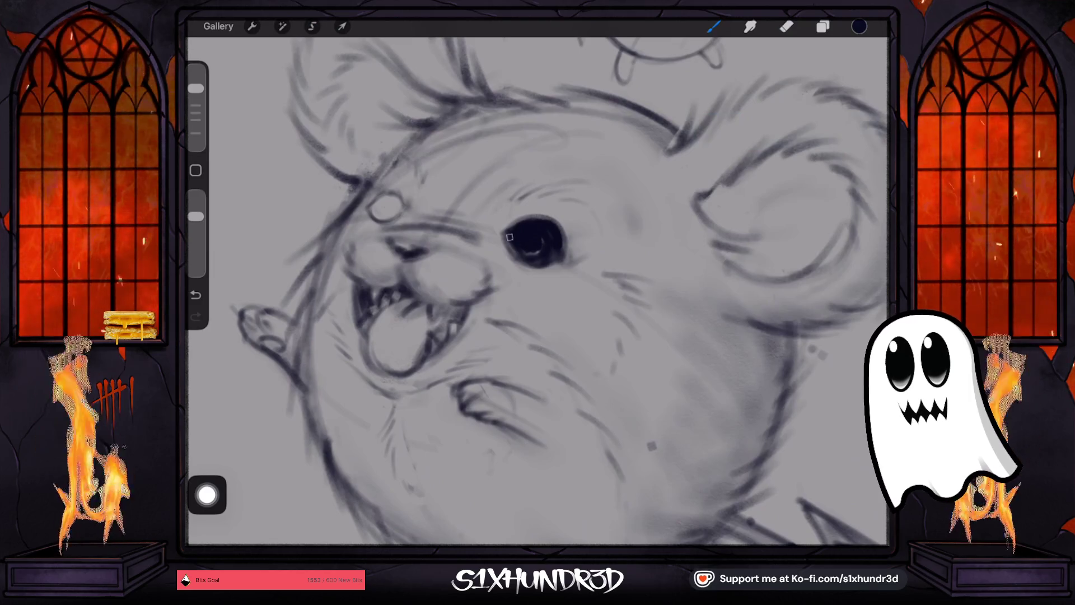
drag(509, 243, 532, 252)
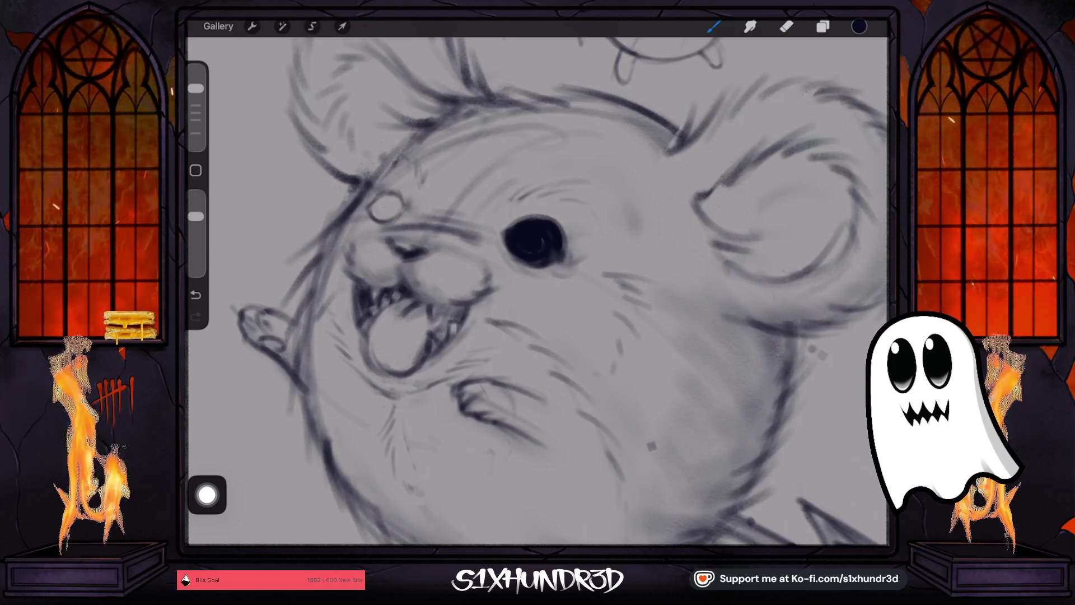
click(786, 26)
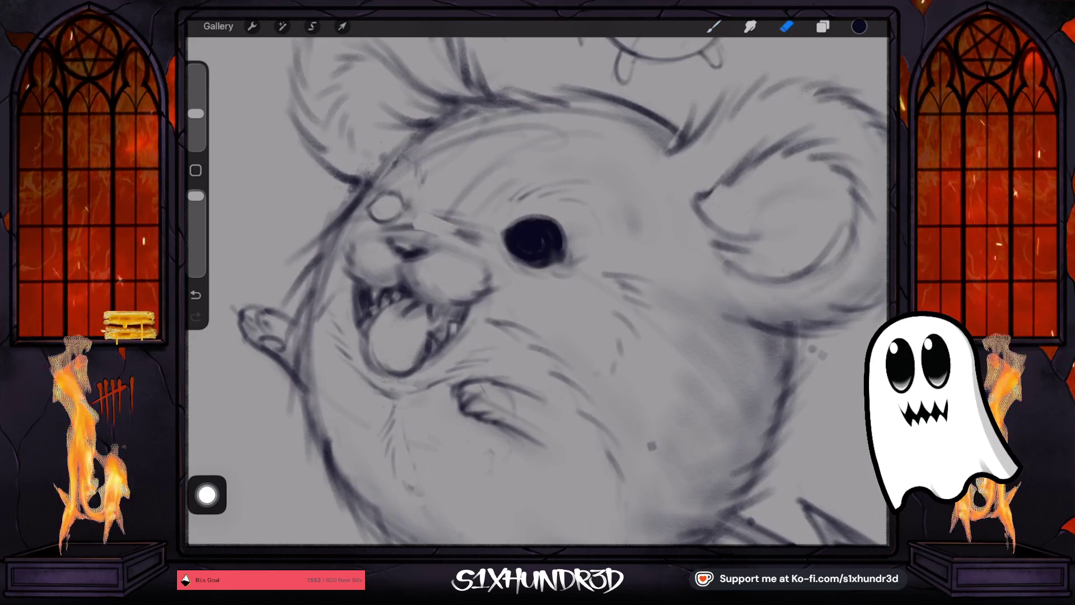
click(713, 27)
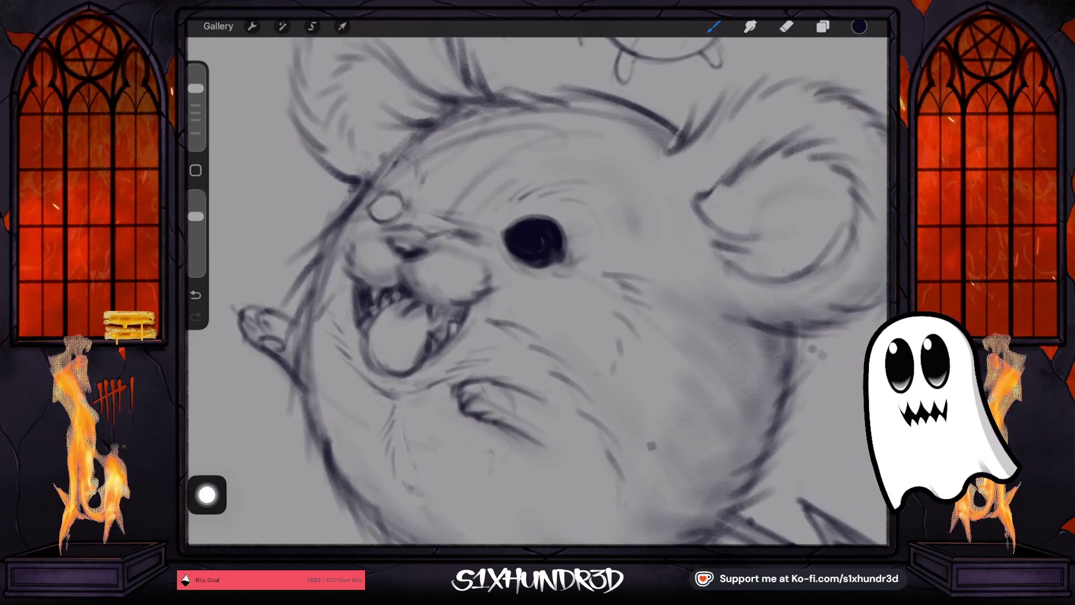
scroll(538, 291, down, 5)
click(786, 26)
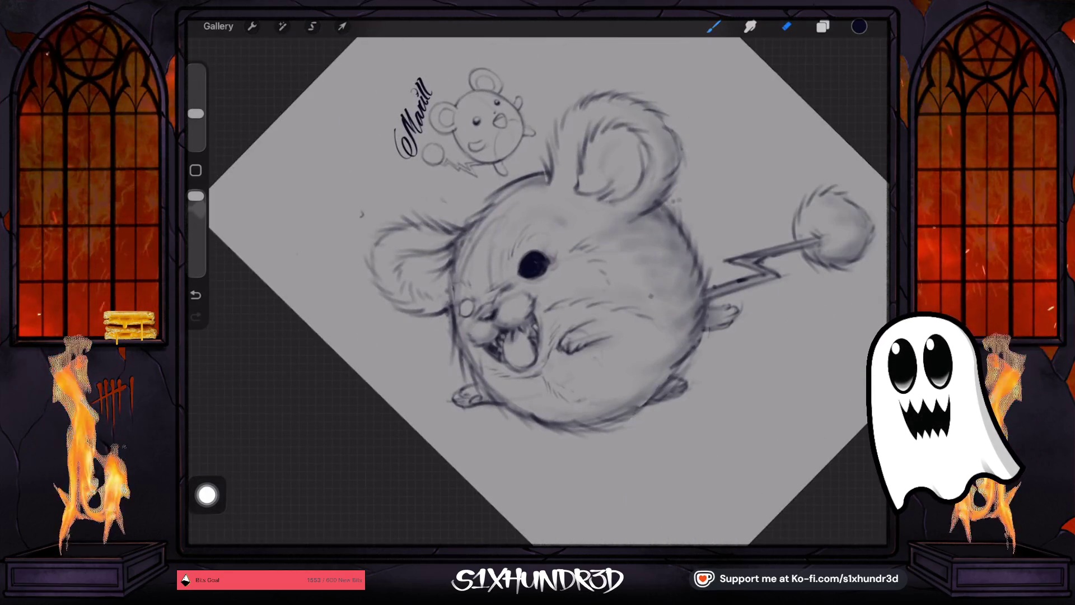
scroll(537, 292, up, 5)
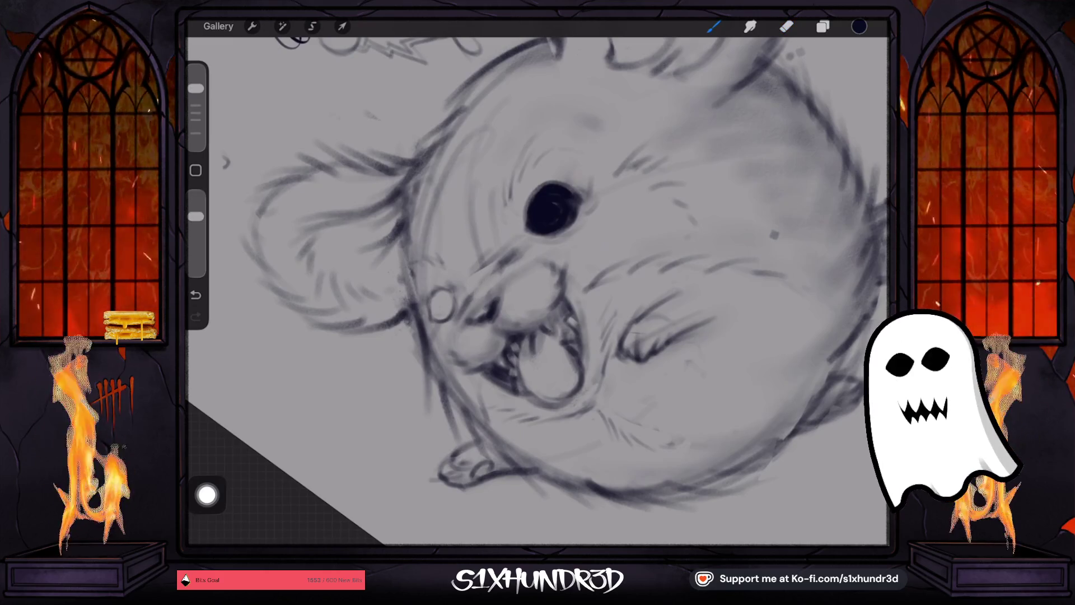
scroll(538, 292, up, 3)
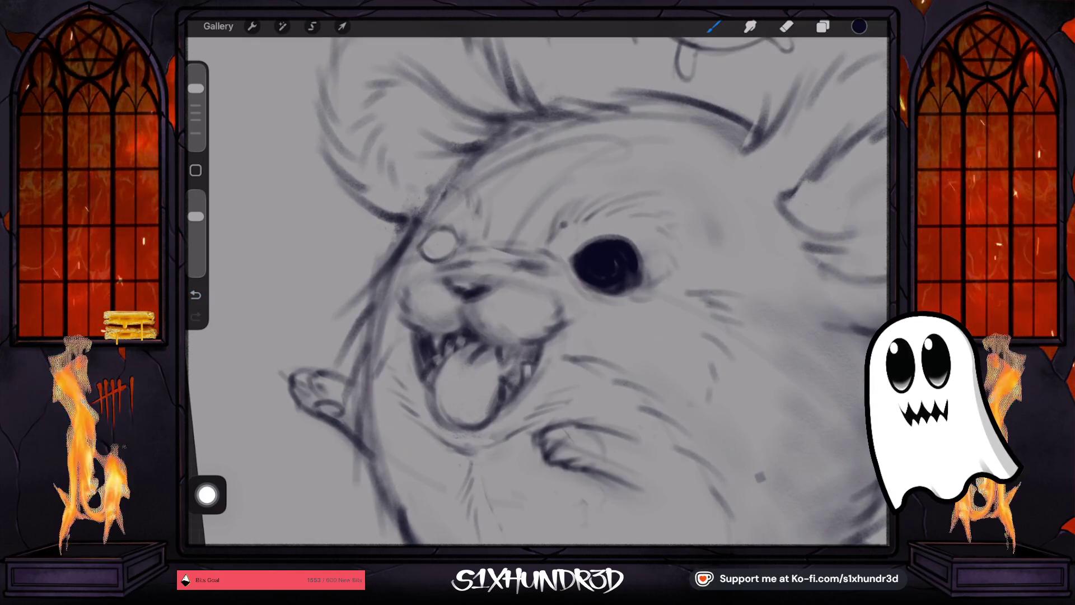
- Shade the small left eye solid dark, including its lower edge, and enlarge the pencil slightly
mouse_move(425, 246)
mouse_down()
mouse_move(440, 258)
mouse_move(451, 246)
mouse_move(438, 238)
mouse_move(447, 252)
mouse_move(455, 245)
mouse_up()
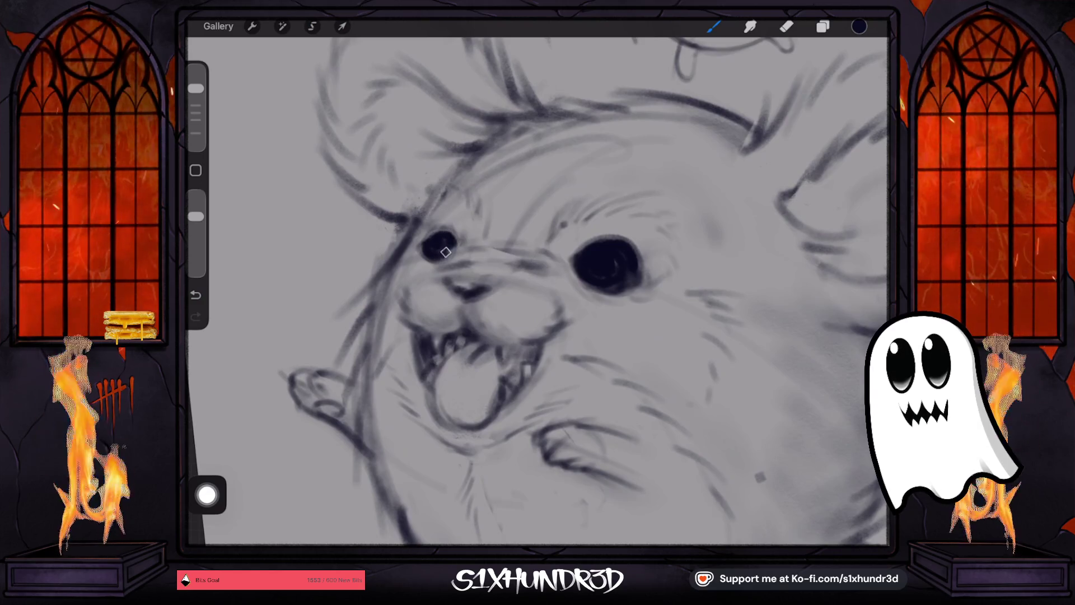
drag(457, 249, 444, 257)
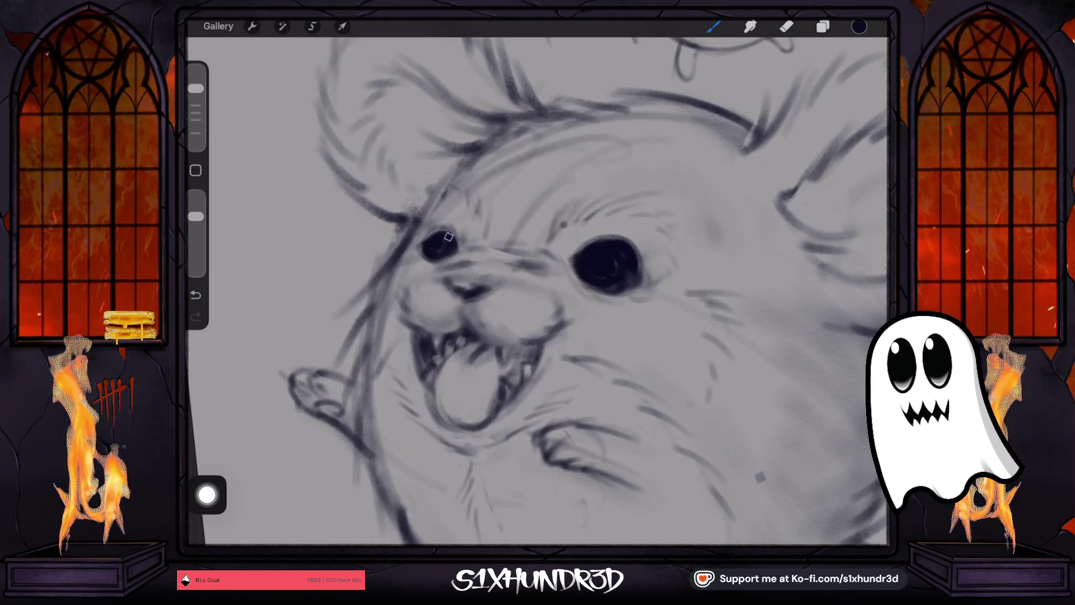
scroll(537, 291, down, 5)
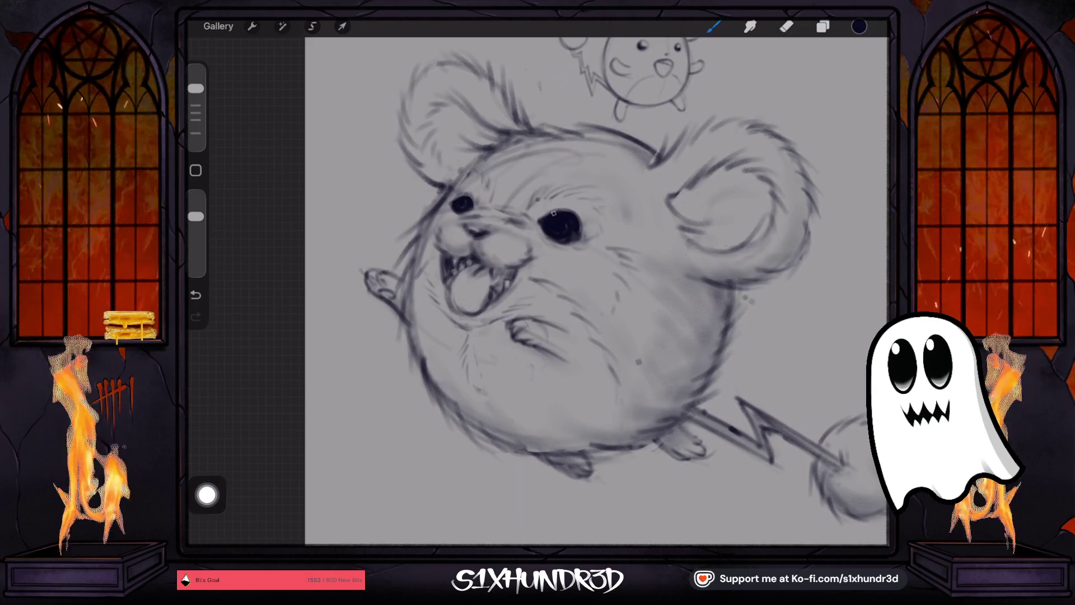
drag(195, 88, 195, 83)
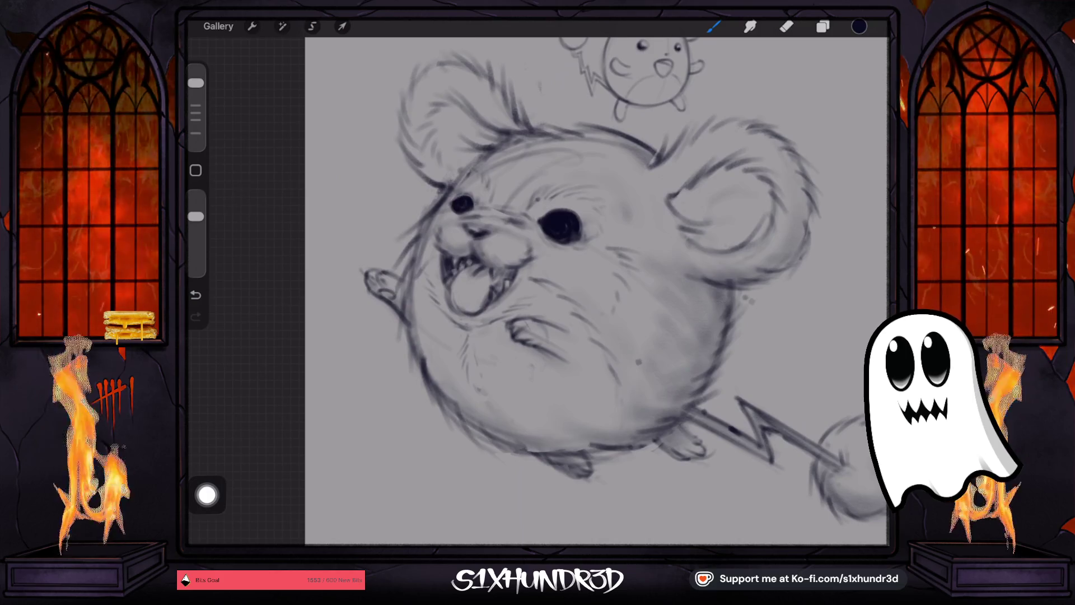
scroll(560, 224, up, 5)
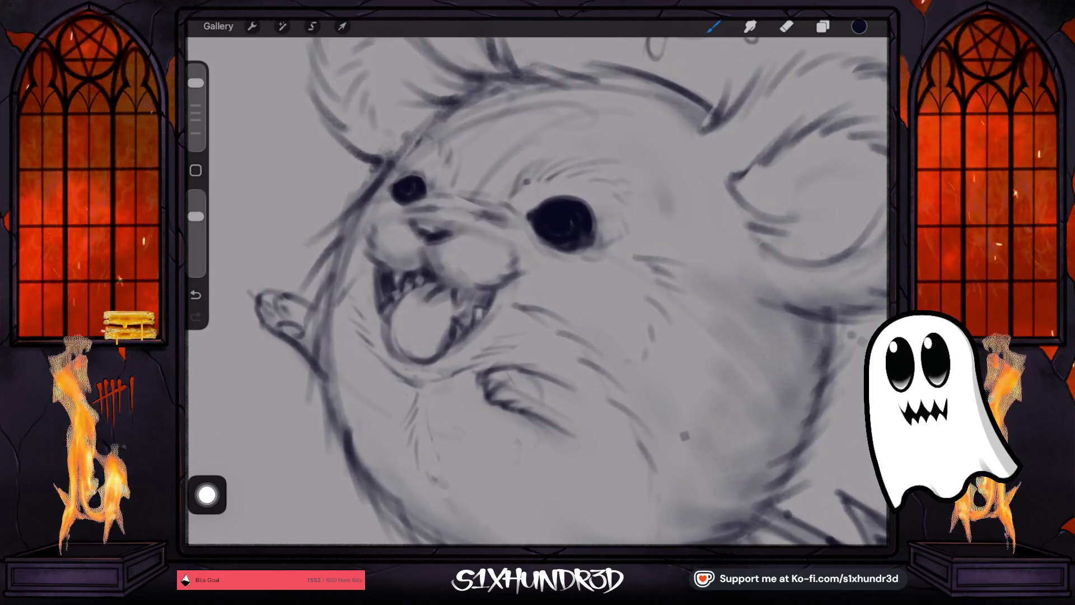
- Erase white highlights into the right and small left eyes, shrinking the eraser to 10%
click(787, 26)
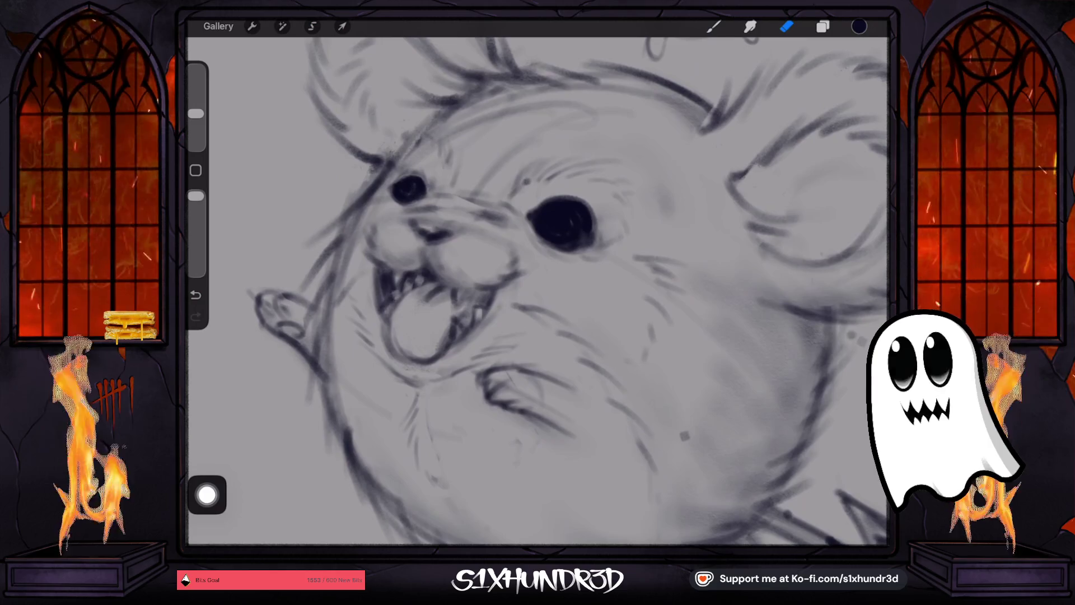
drag(195, 113, 195, 108)
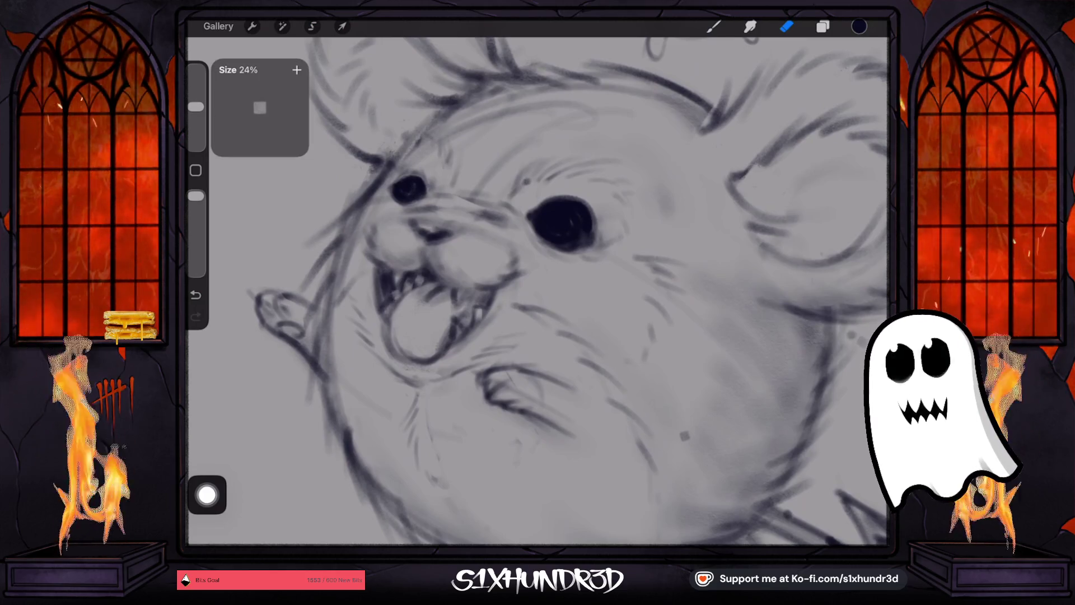
click(554, 211)
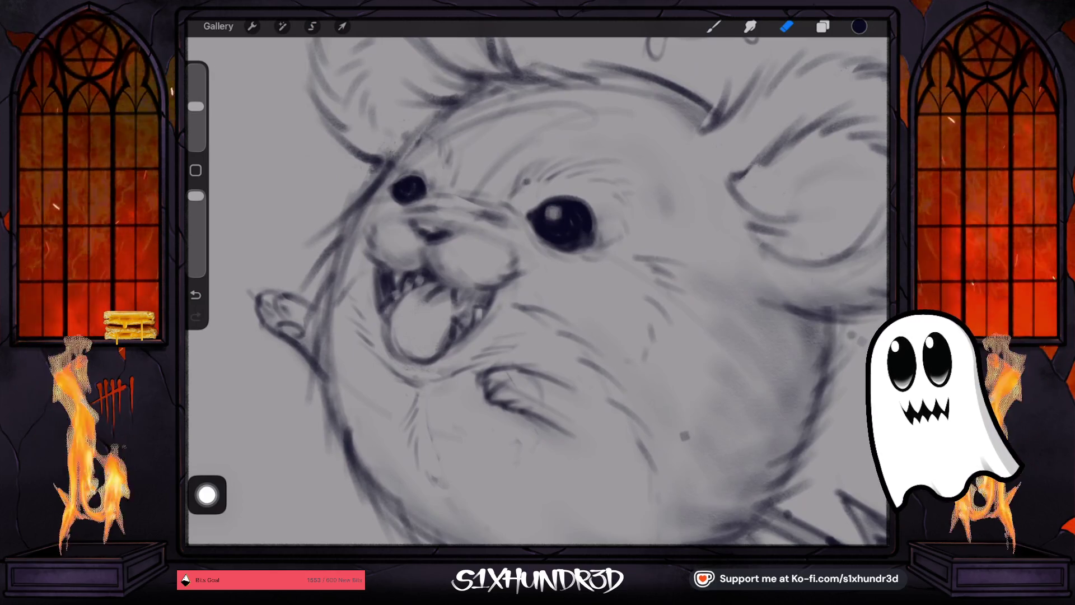
drag(195, 196, 196, 239)
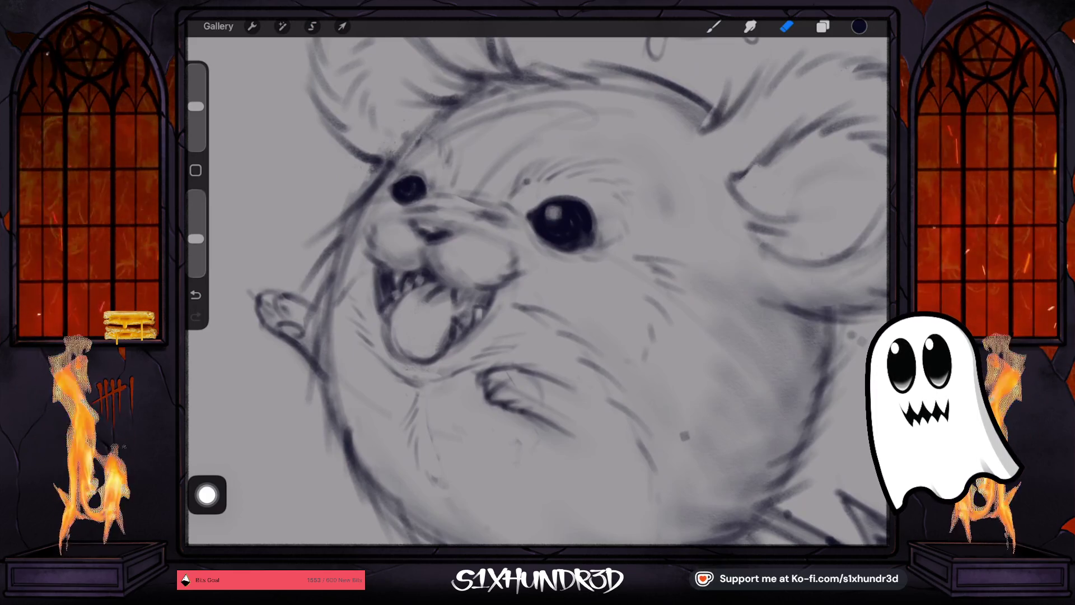
click(556, 215)
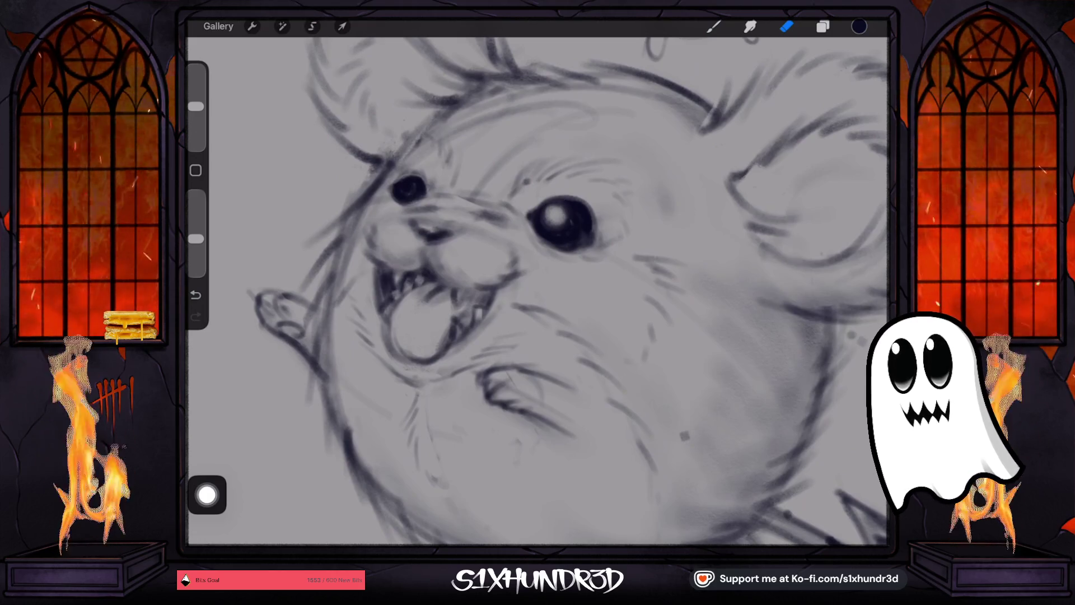
click(407, 184)
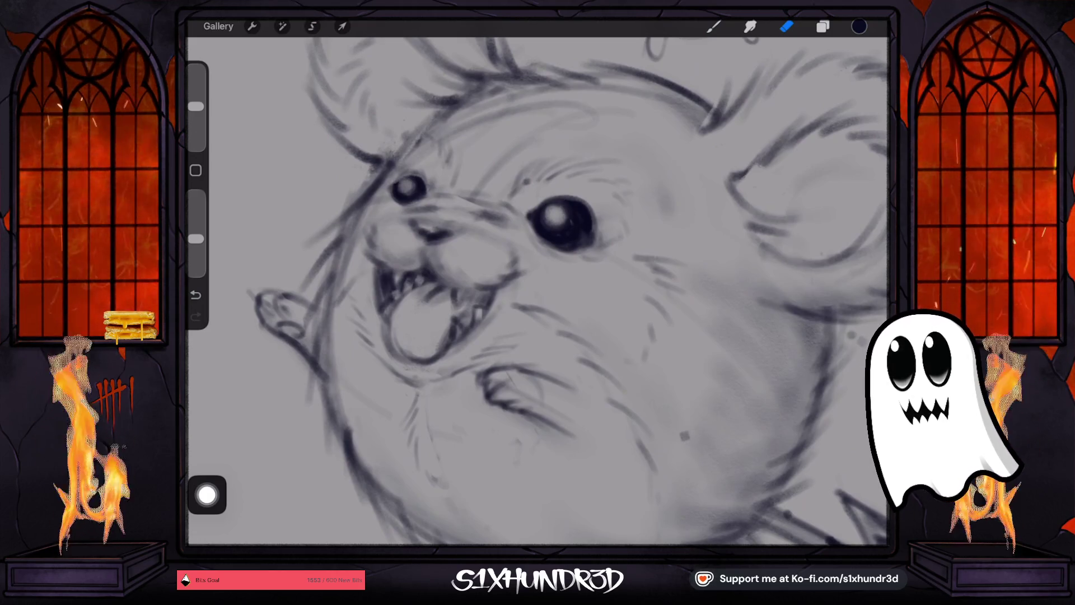
drag(196, 107, 196, 115)
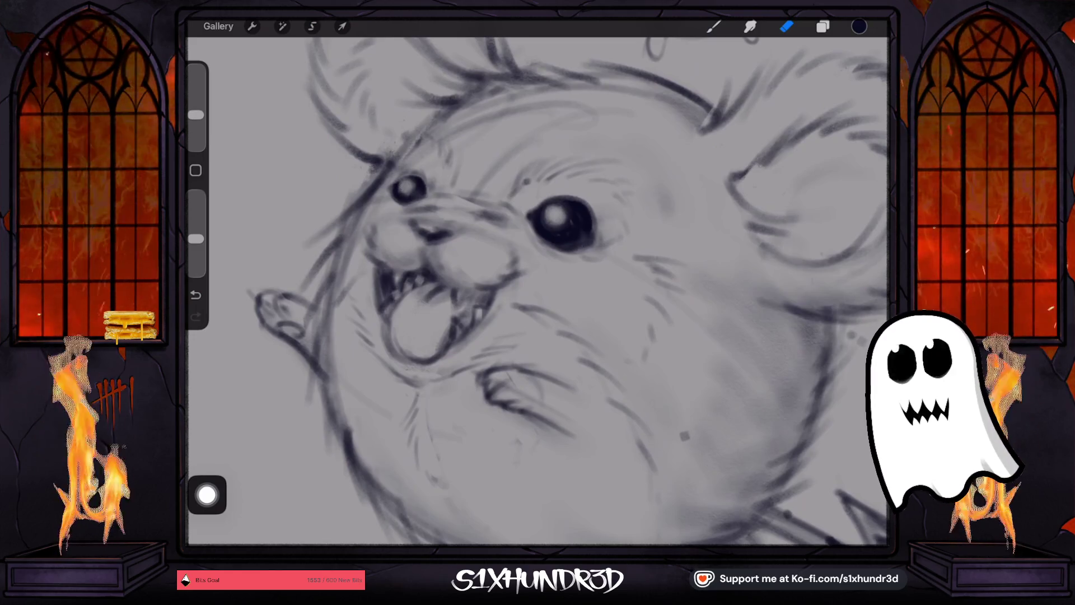
drag(583, 229, 585, 218)
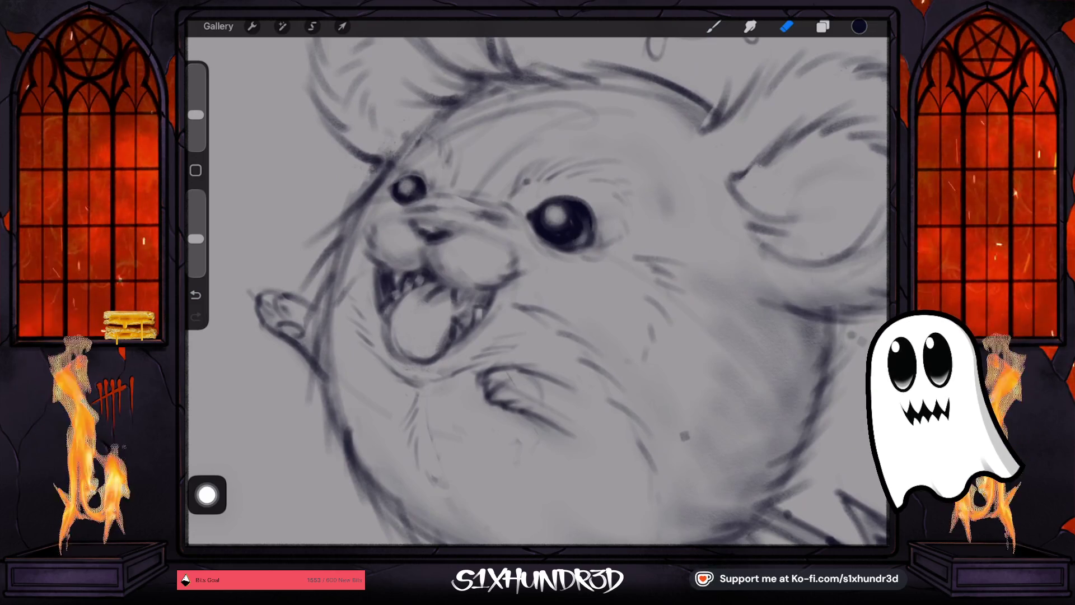
drag(196, 115, 196, 120)
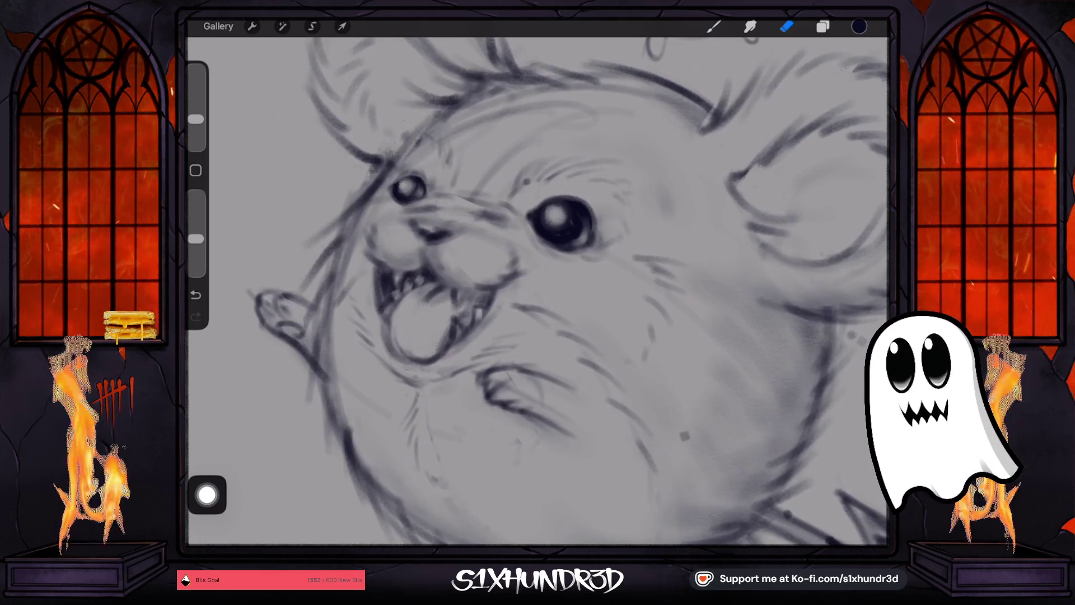
- Switch to the brush at 41% size and deepen the top edge of Marill's right eye
click(714, 27)
drag(196, 82, 196, 106)
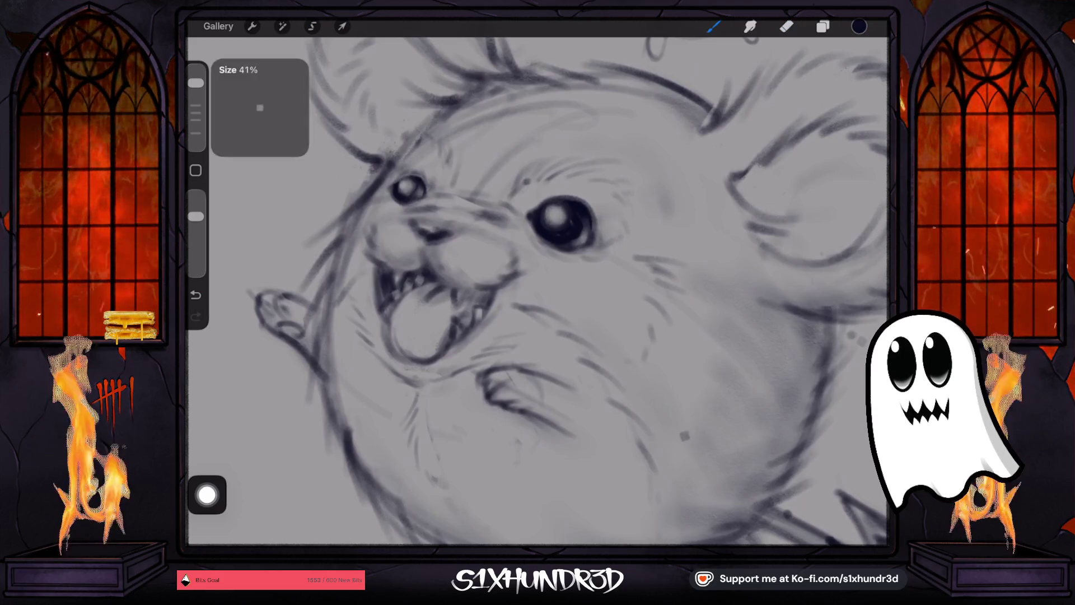
scroll(574, 185, up, 3)
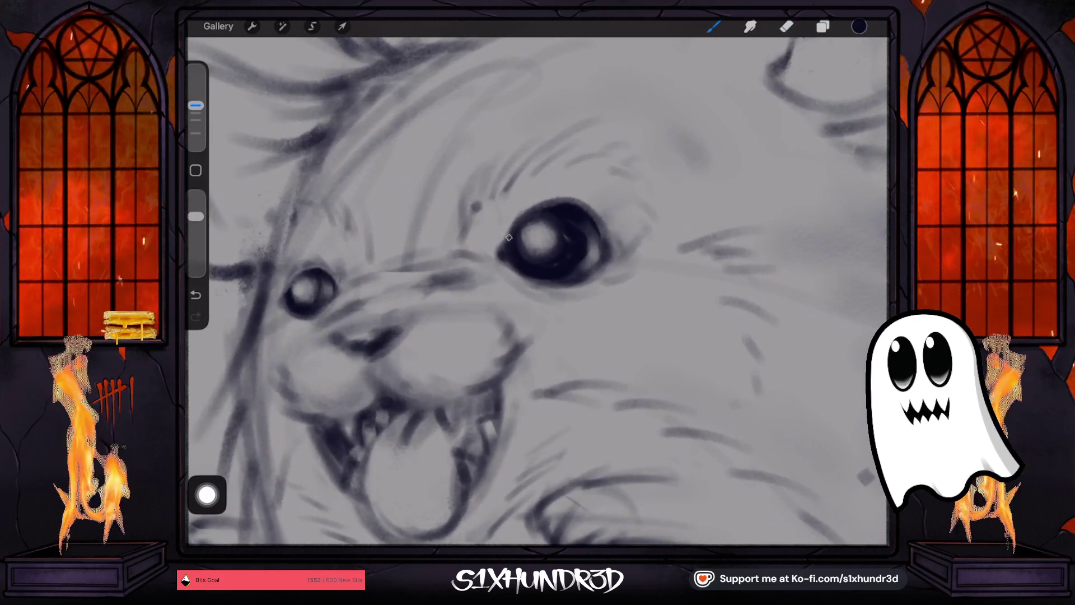
drag(524, 217, 560, 197)
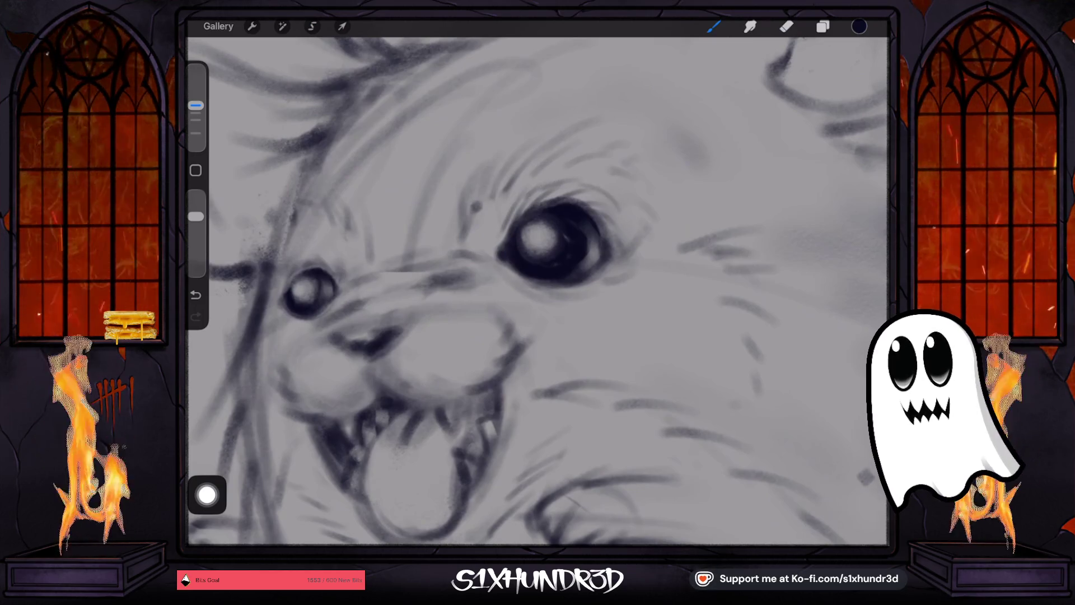
- Draw a dark line along the lower edge of Marill's nose
scroll(538, 291, down, 5)
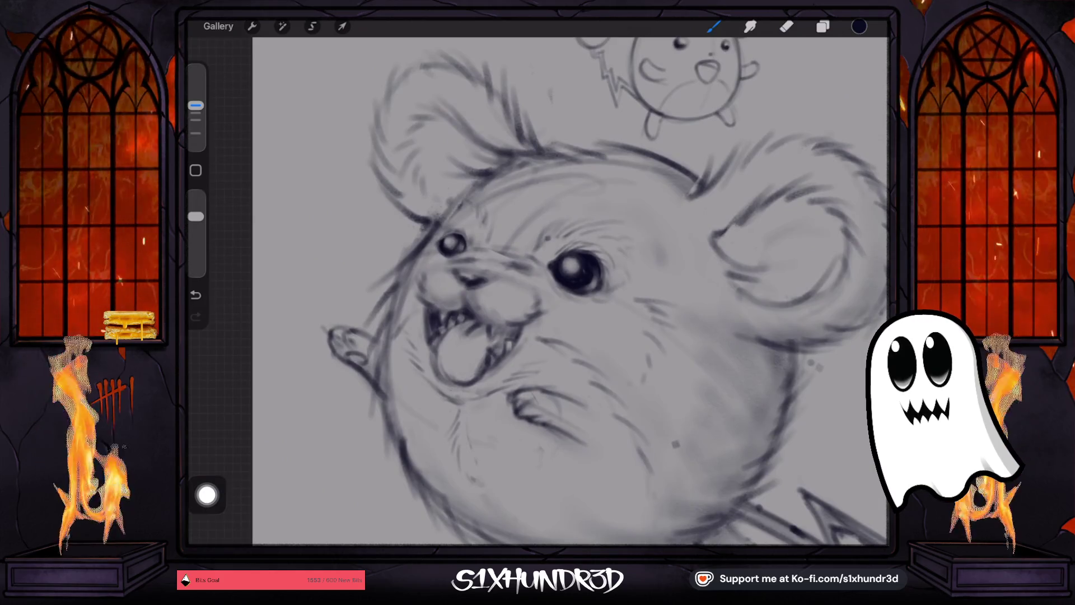
scroll(538, 269, up, 5)
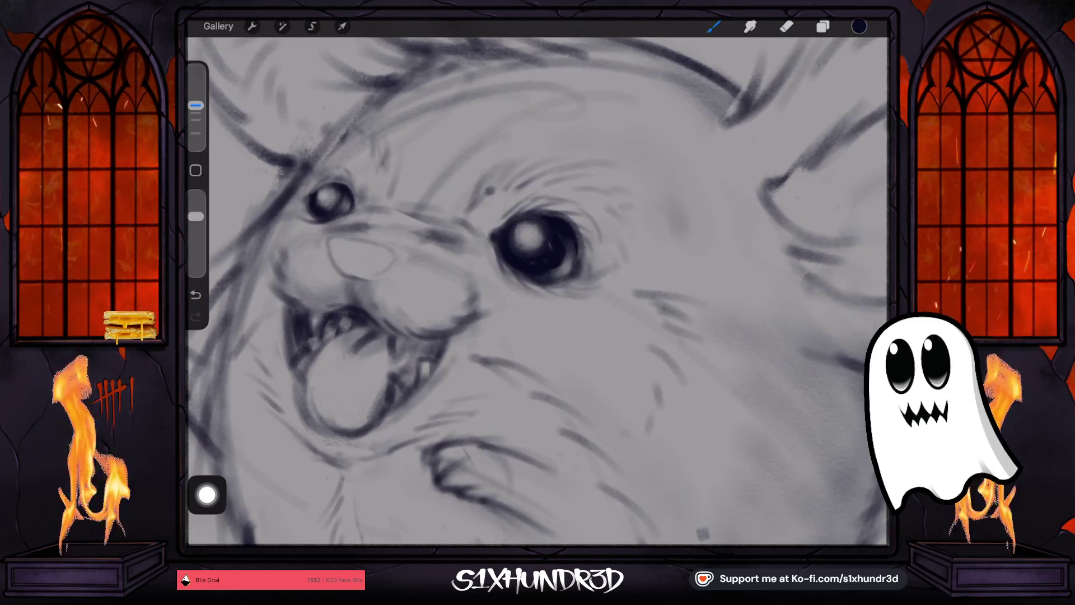
drag(392, 268, 371, 279)
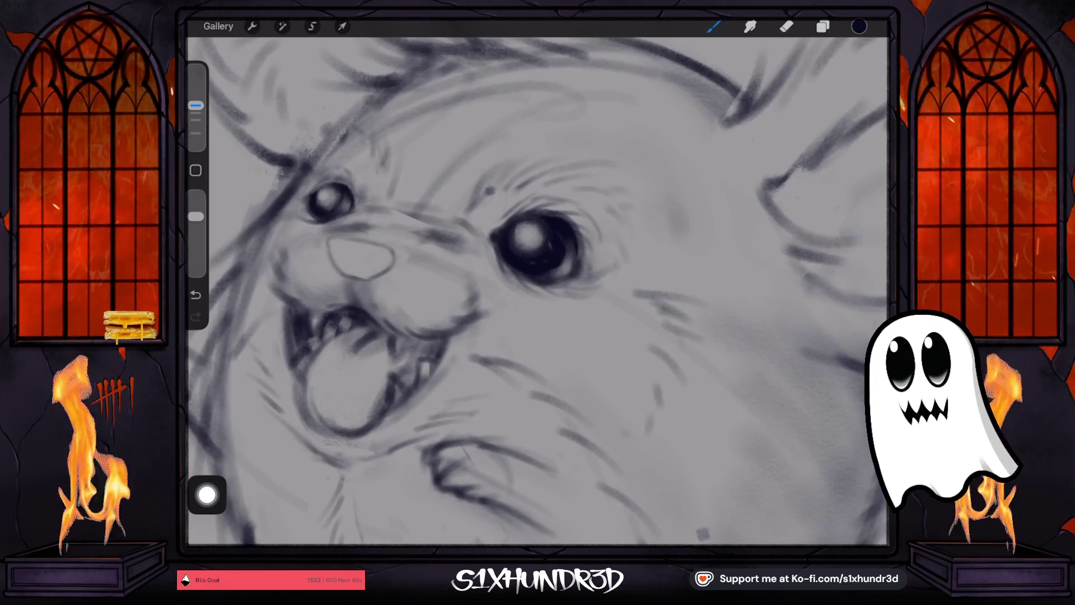
scroll(538, 291, down, 3)
scroll(537, 291, up, 3)
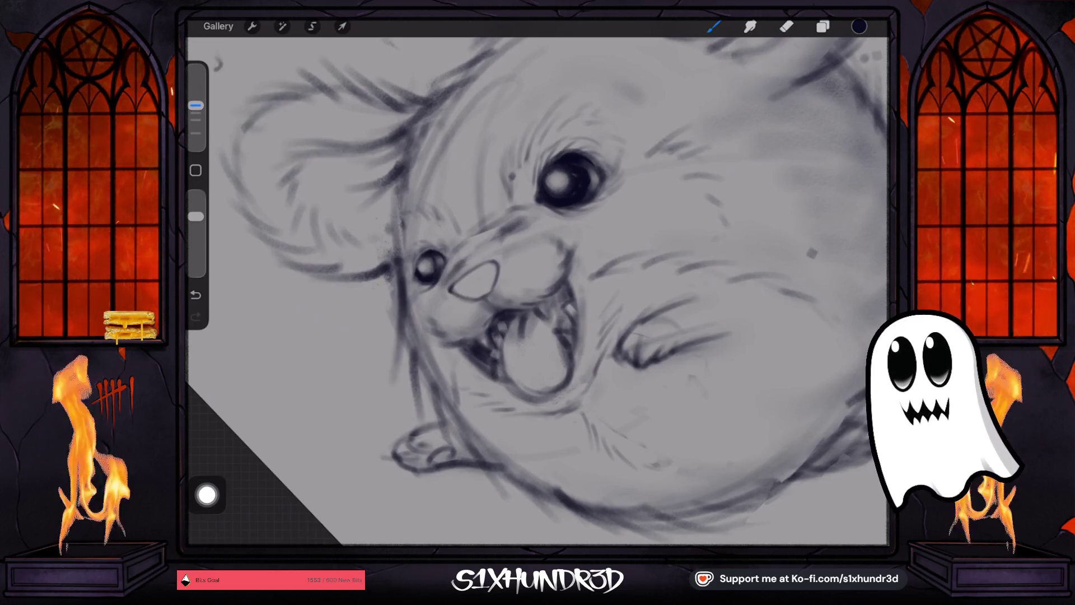
- Enlarge the pencil and shade the nose darker, strengthening its top edge
drag(196, 106, 196, 91)
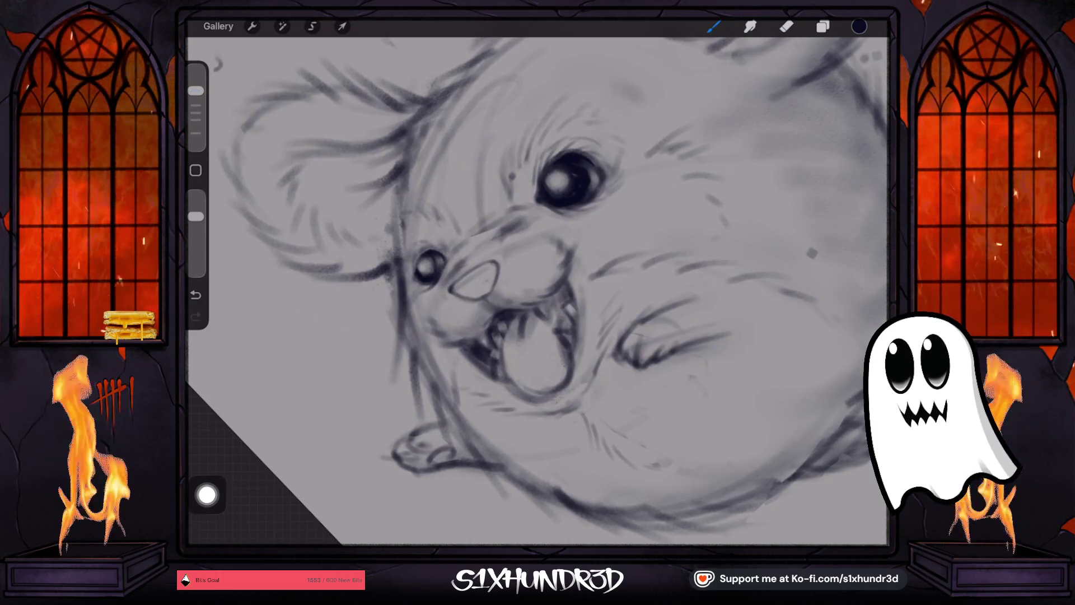
drag(196, 90, 195, 79)
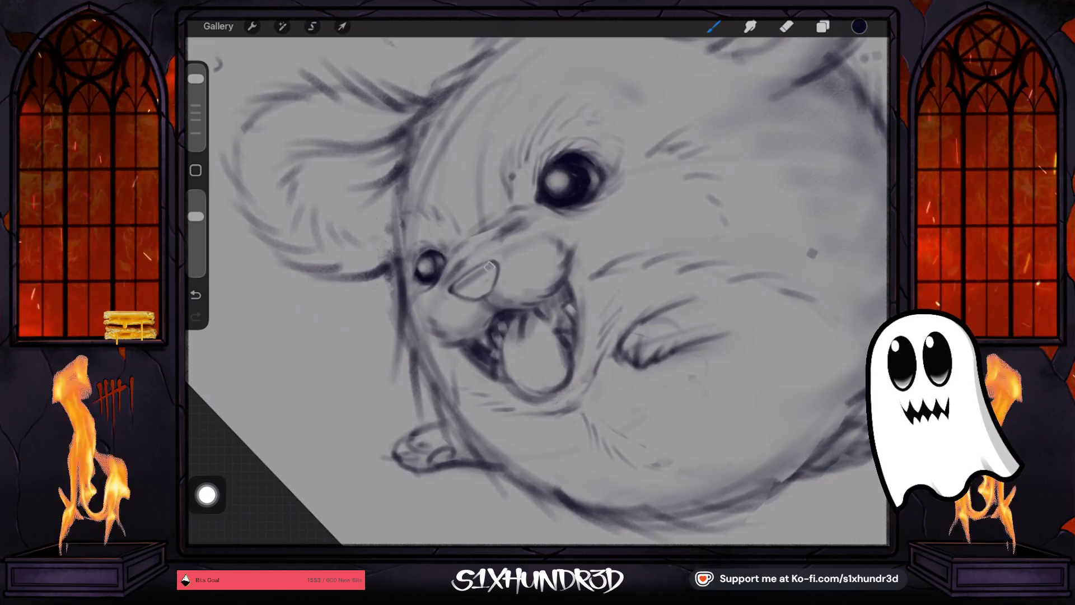
mouse_move(493, 268)
mouse_down()
mouse_move(468, 289)
mouse_move(476, 294)
mouse_up()
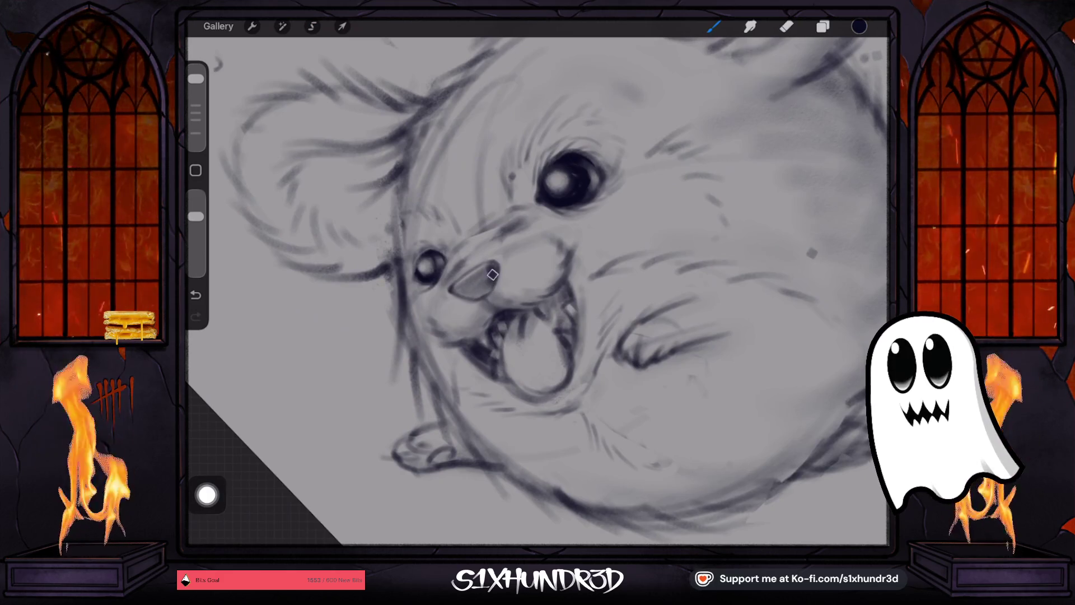
drag(495, 266, 457, 288)
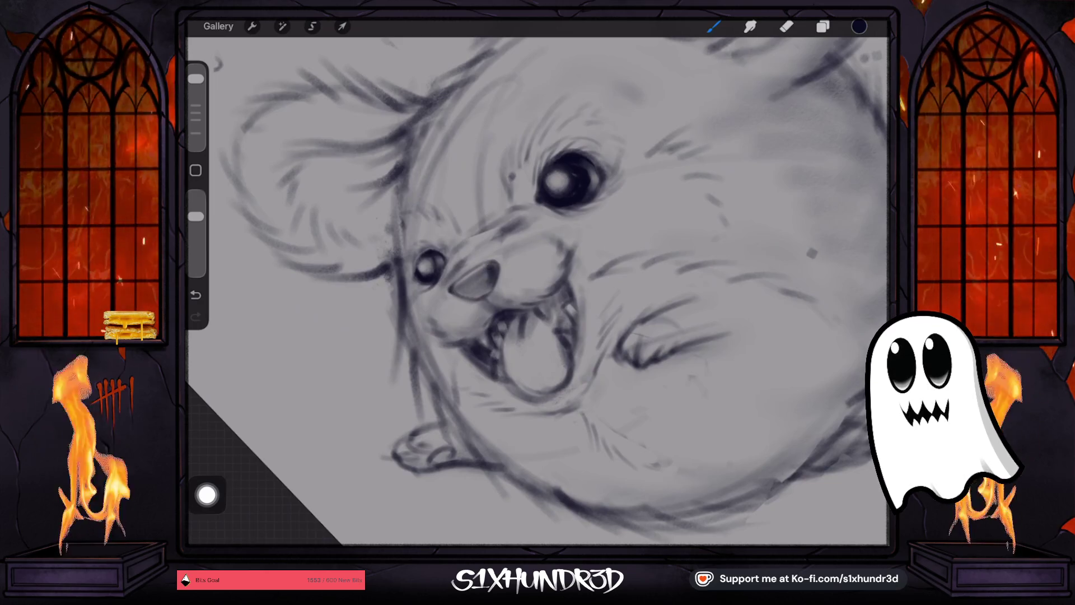
- With a smaller brush, dot two whisker marks on each side of the muzzle
drag(196, 79, 196, 87)
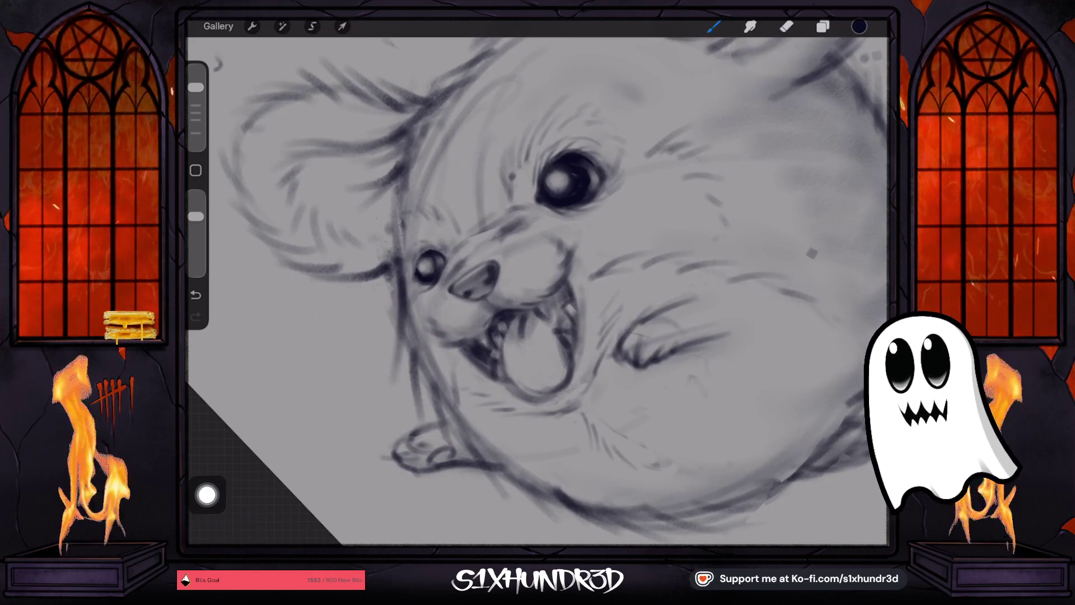
scroll(490, 290, down, 3)
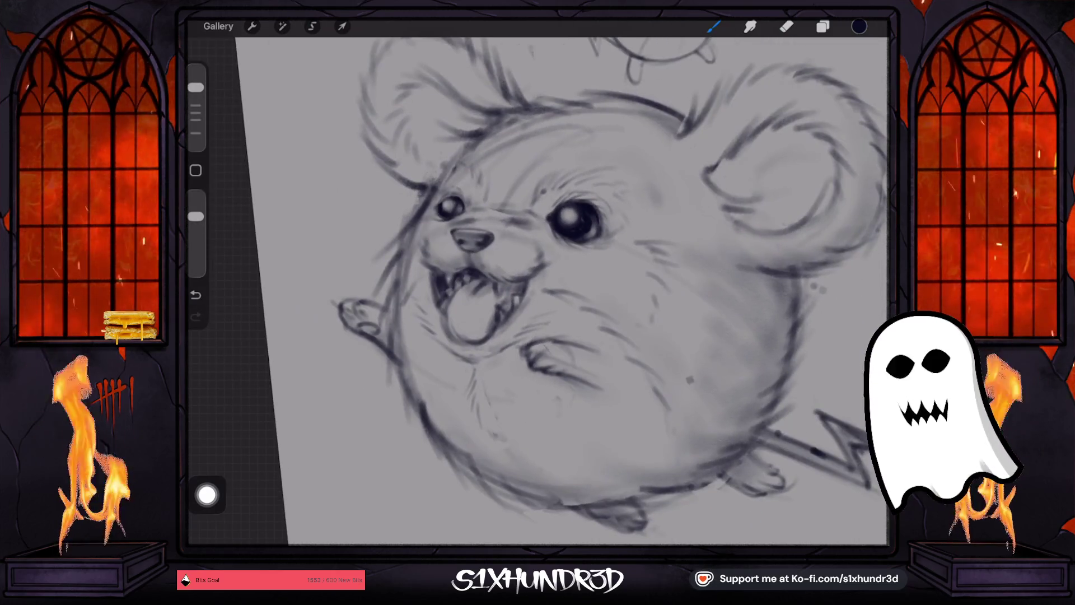
drag(196, 87, 196, 94)
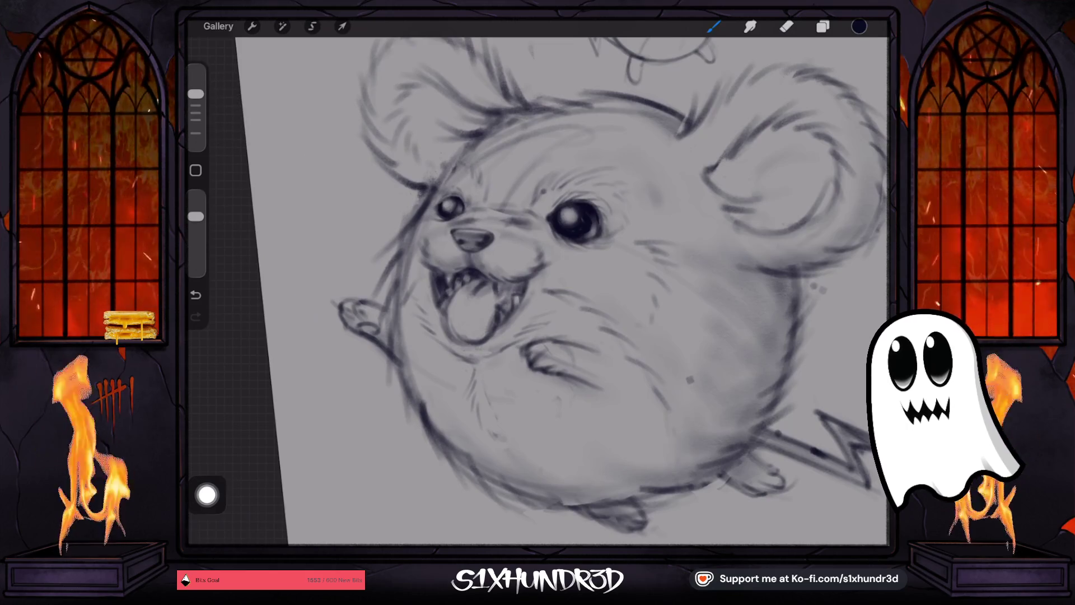
scroll(538, 291, up, 3)
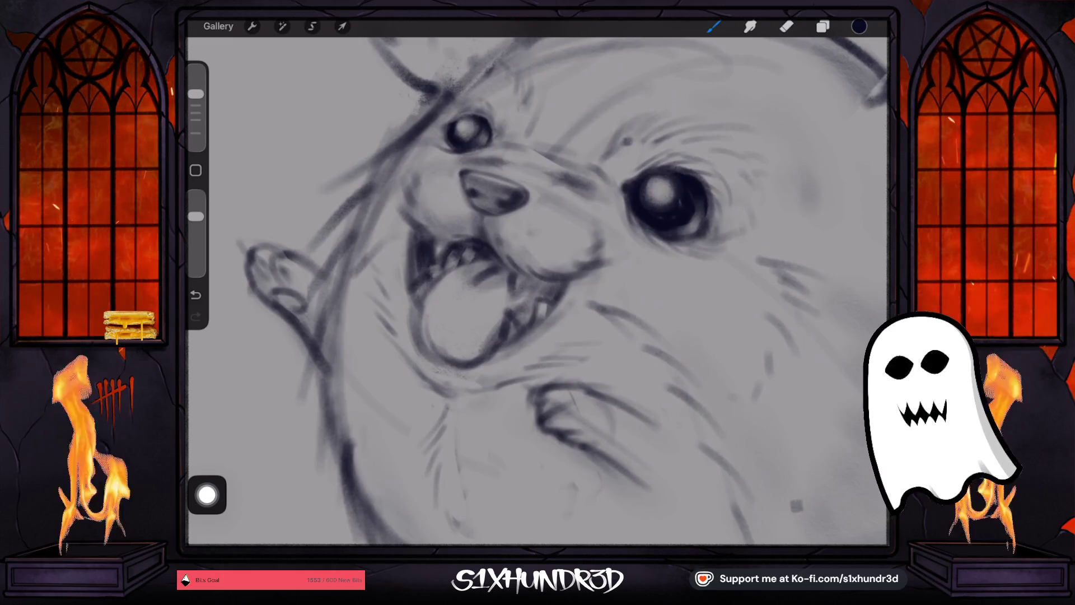
click(444, 199)
click(457, 208)
click(525, 230)
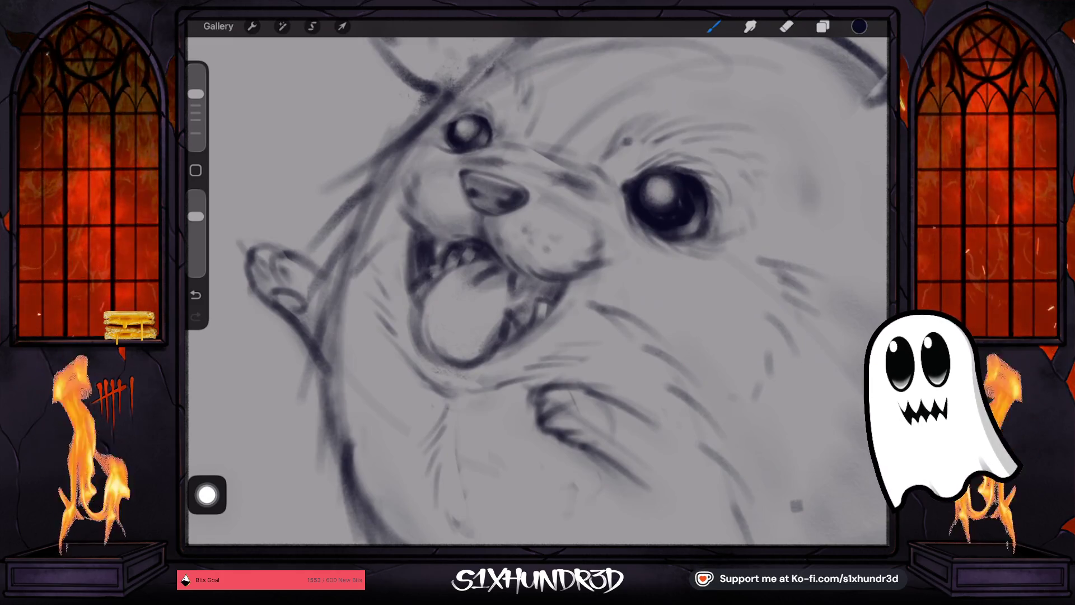
click(545, 246)
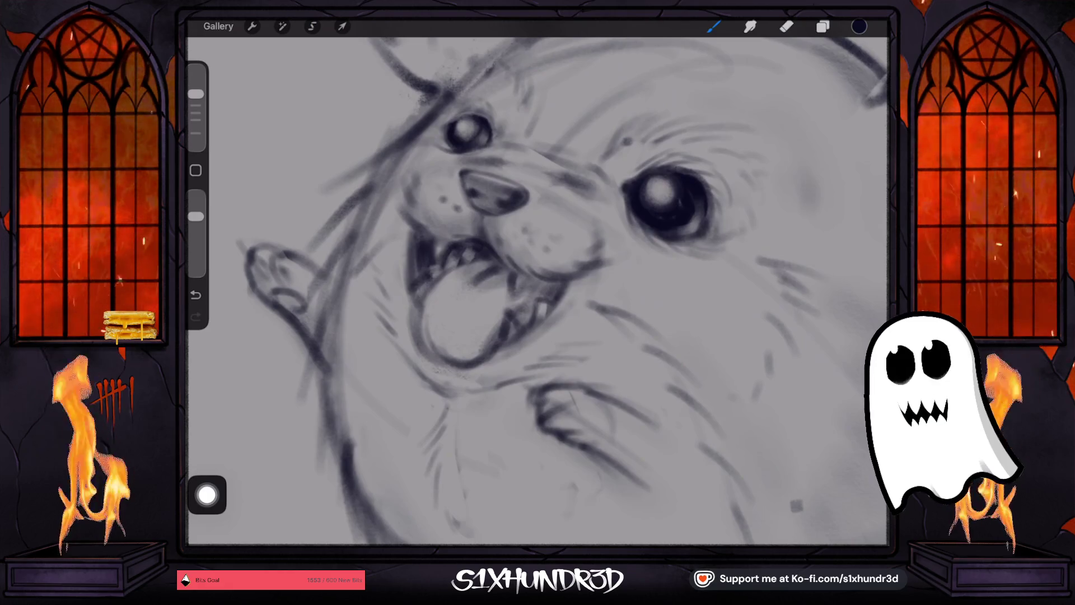
- Zoom out and rotate the canvas back to level
scroll(538, 291, down, 3)
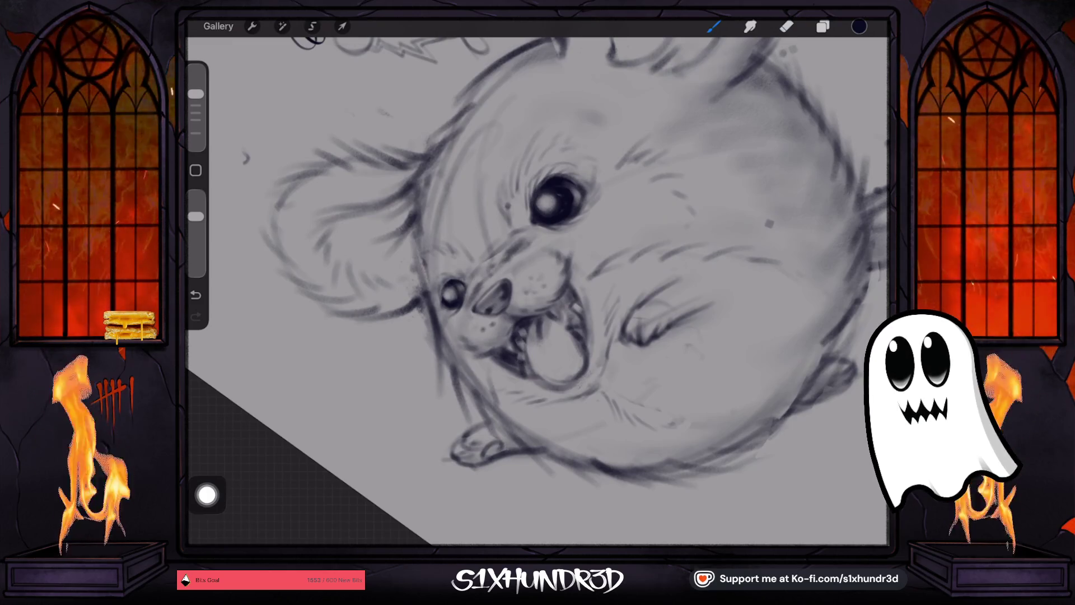
scroll(538, 291, down, 2)
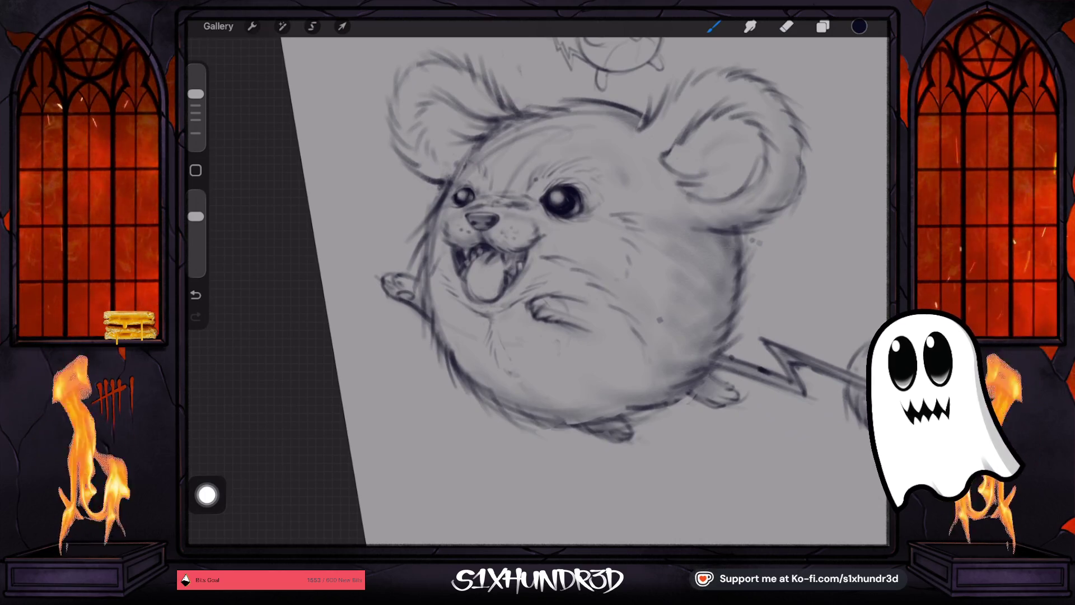
drag(560, 280, 538, 285)
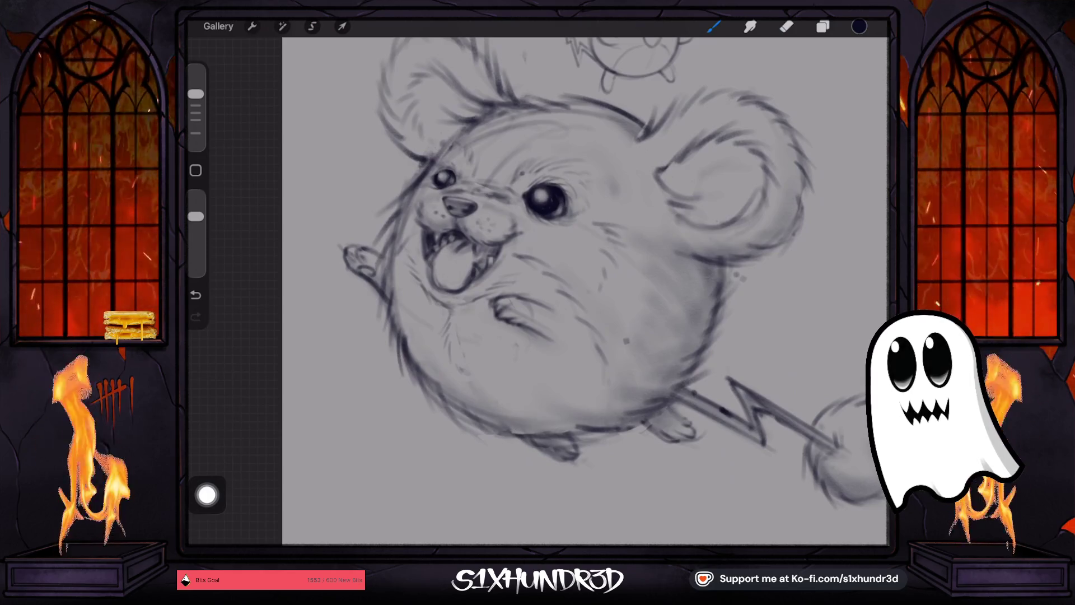
- Freehand-lasso the snout and open mouth area
click(312, 27)
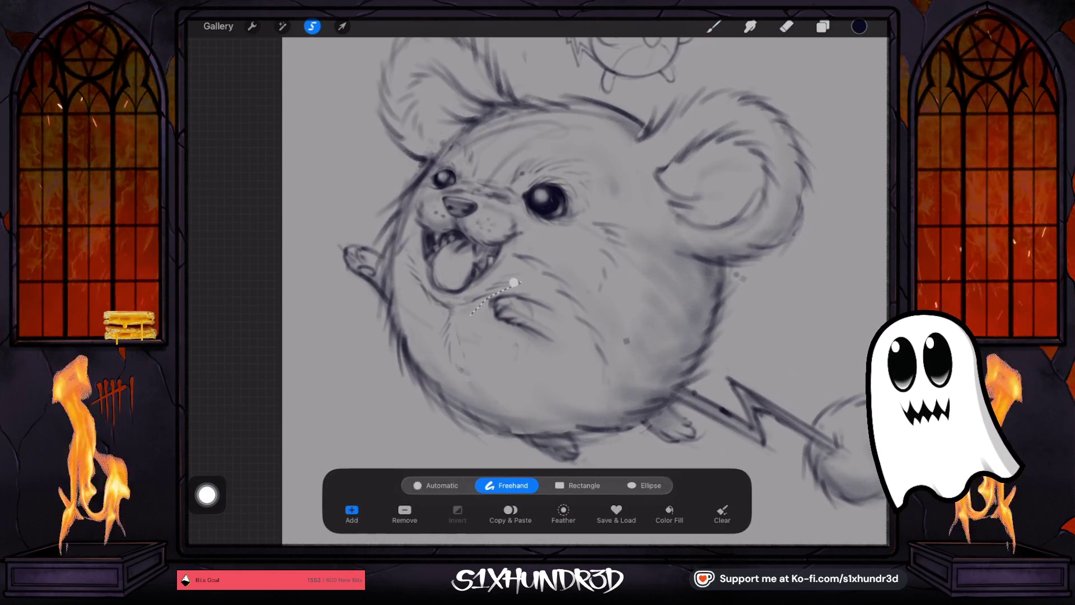
drag(423, 297, 412, 235)
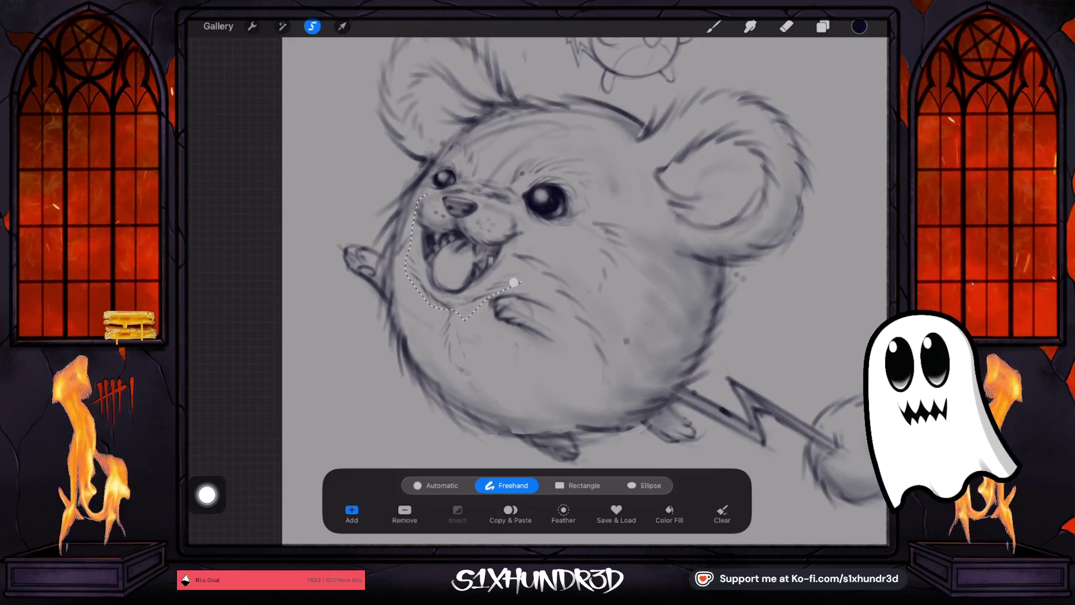
drag(456, 189, 487, 199)
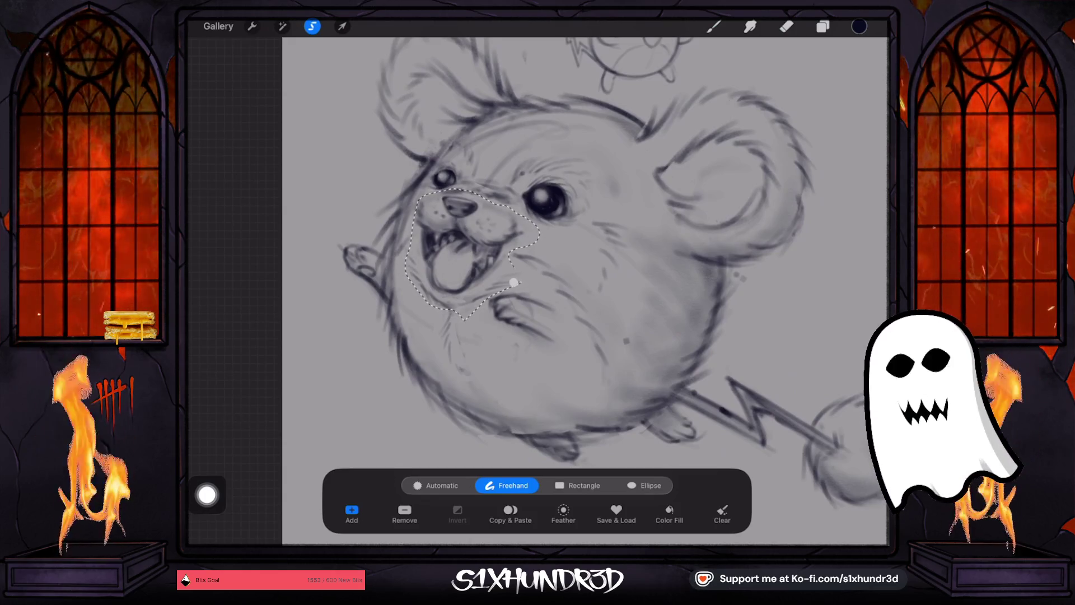
- Transform the selected snout, nudging it slightly and tilting it a few degrees clockwise
click(342, 27)
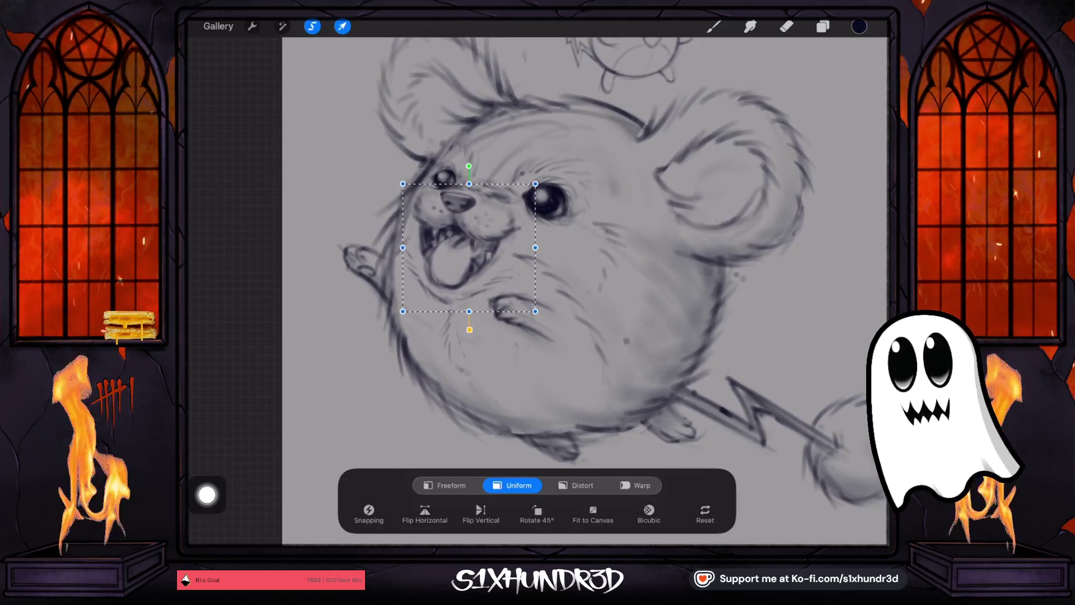
drag(462, 245, 470, 247)
drag(469, 165, 475, 163)
drag(468, 248, 464, 251)
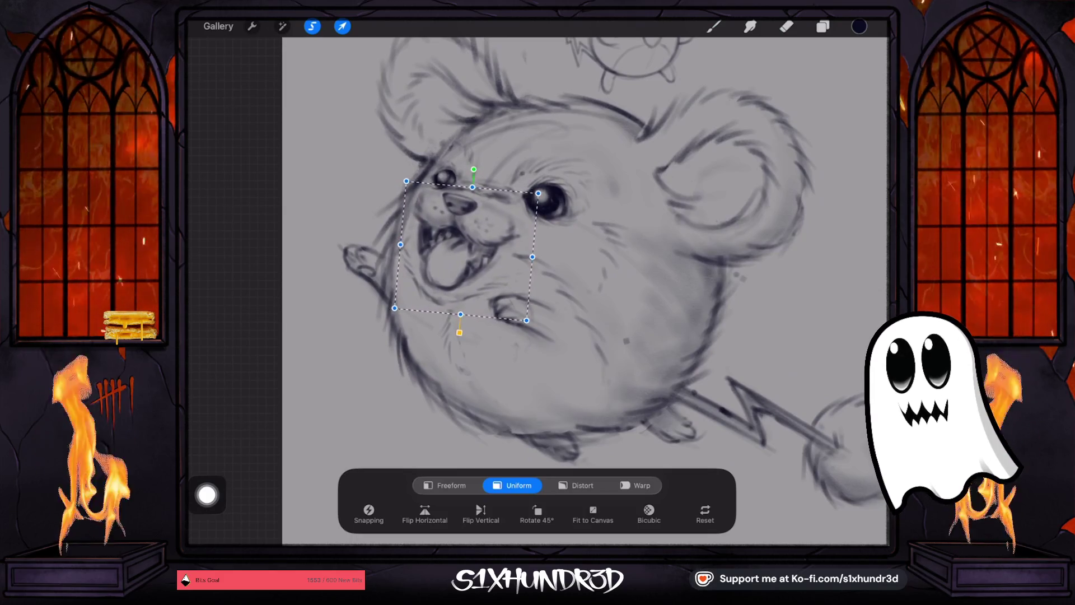
click(786, 26)
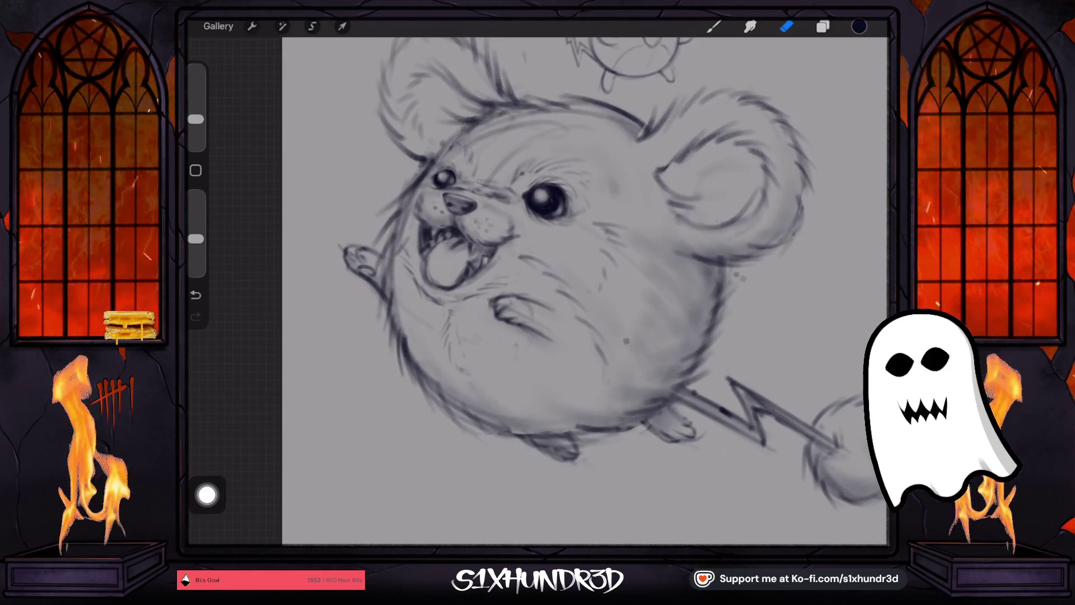
- Undo the snout transform and the freehand selection
scroll(585, 291, down, 5)
key(ctrl+z)
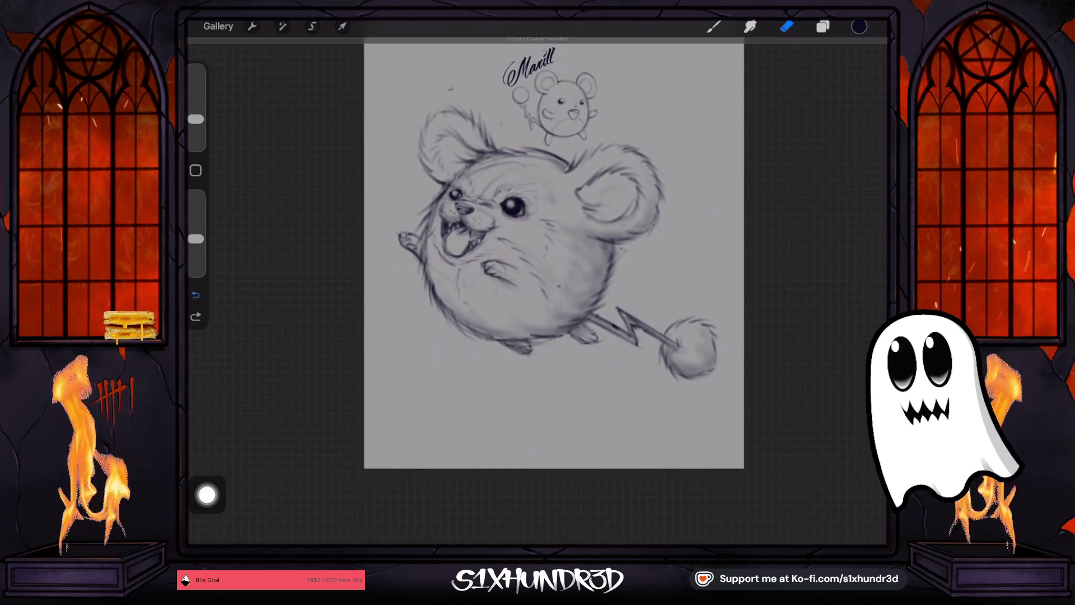
scroll(554, 257, up, 5)
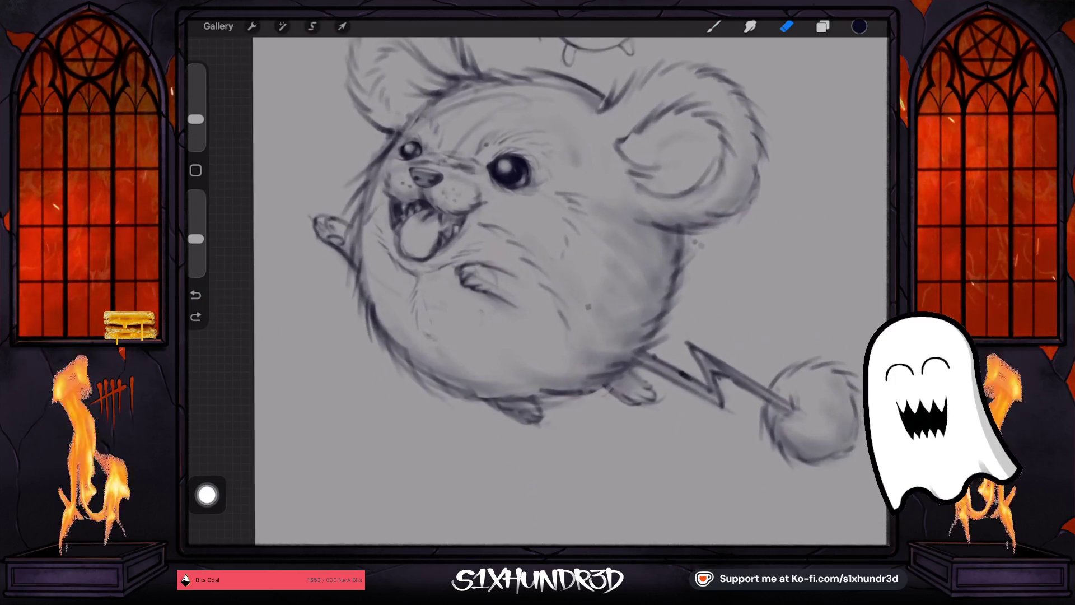
key(b)
- Return to the brush and zoom around to review the restored face
scroll(555, 258, up, 3)
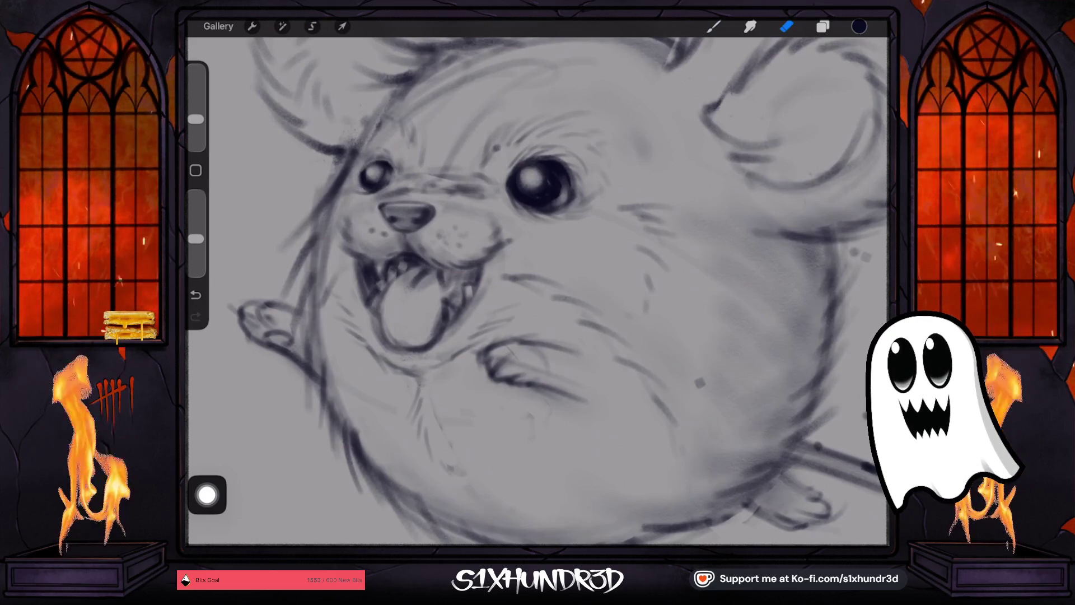
key(b)
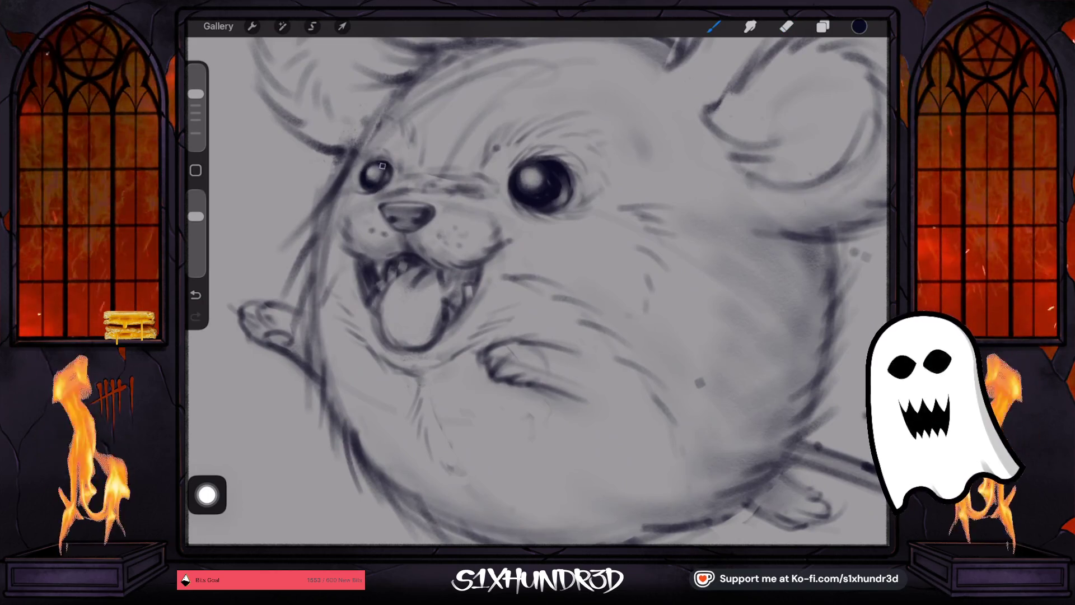
scroll(538, 280, down, 3)
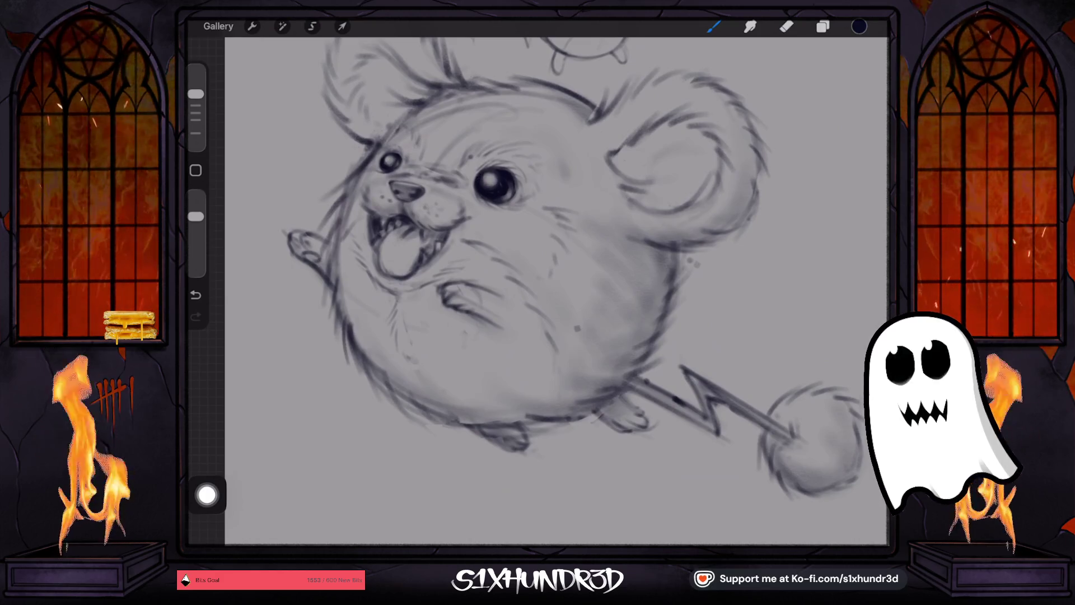
scroll(537, 280, down, 2)
scroll(538, 280, up, 5)
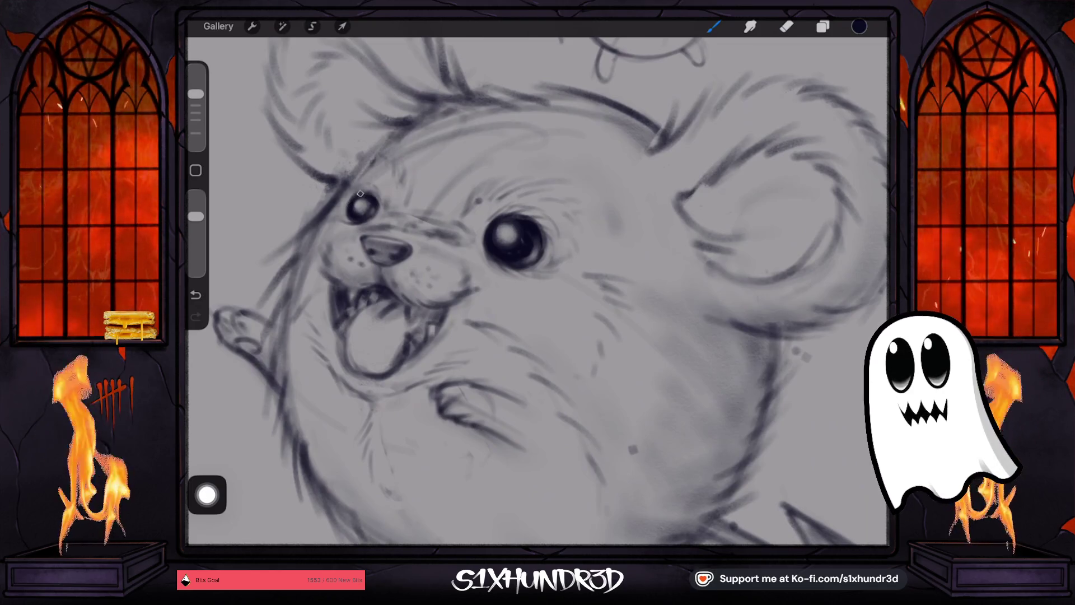
scroll(538, 291, down, 5)
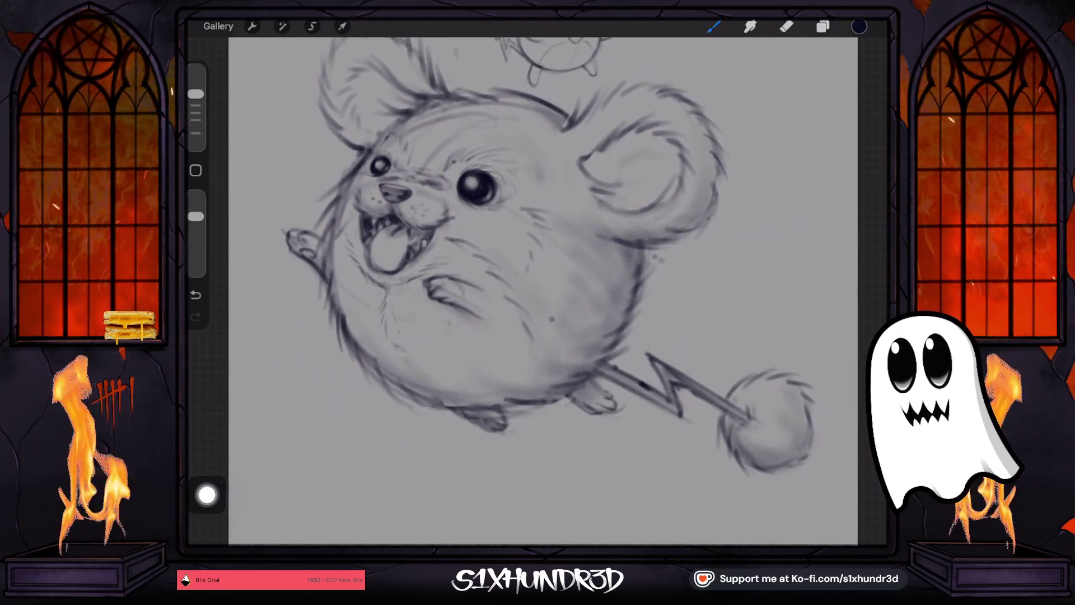
scroll(537, 280, up, 3)
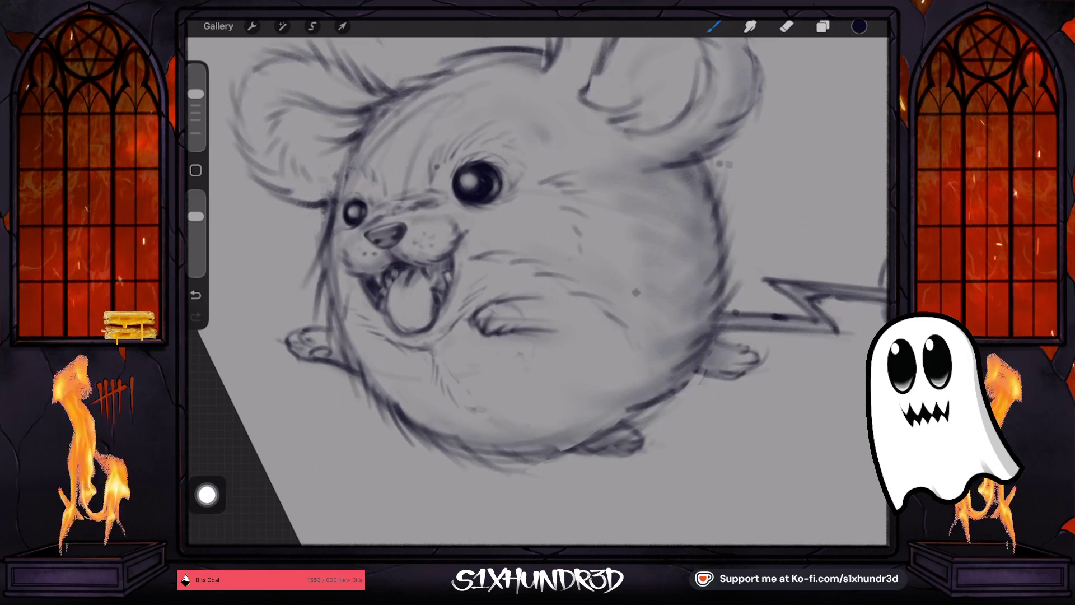
scroll(537, 280, up, 3)
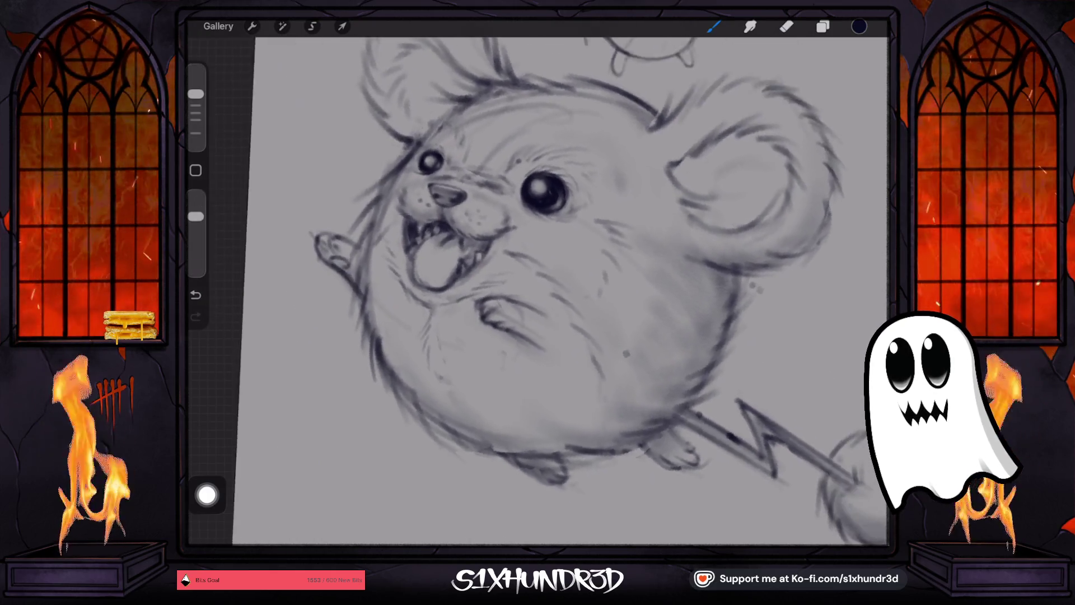
scroll(538, 280, down, 3)
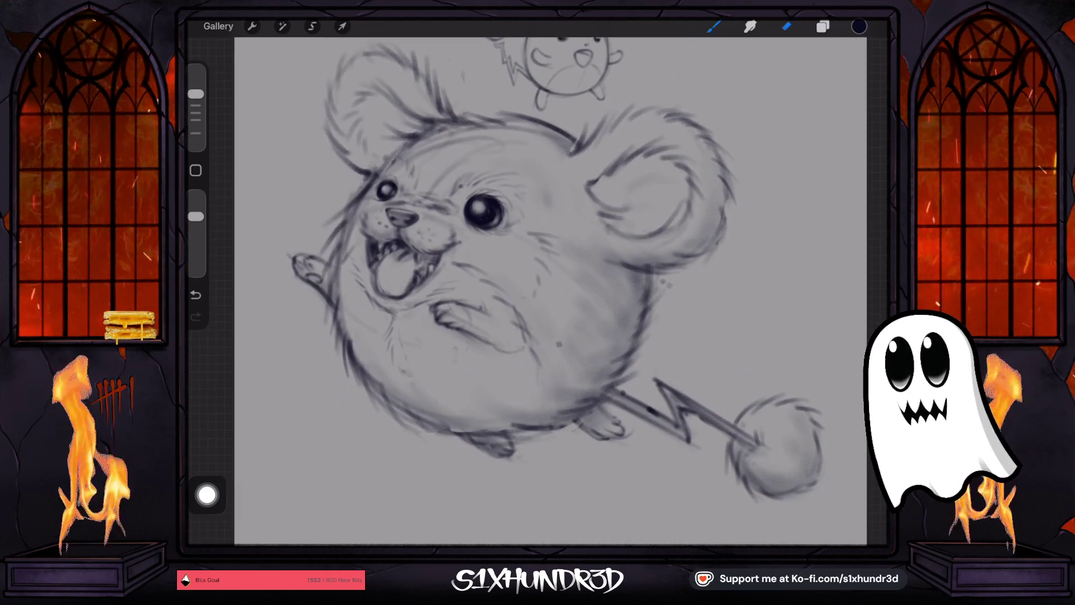
click(786, 26)
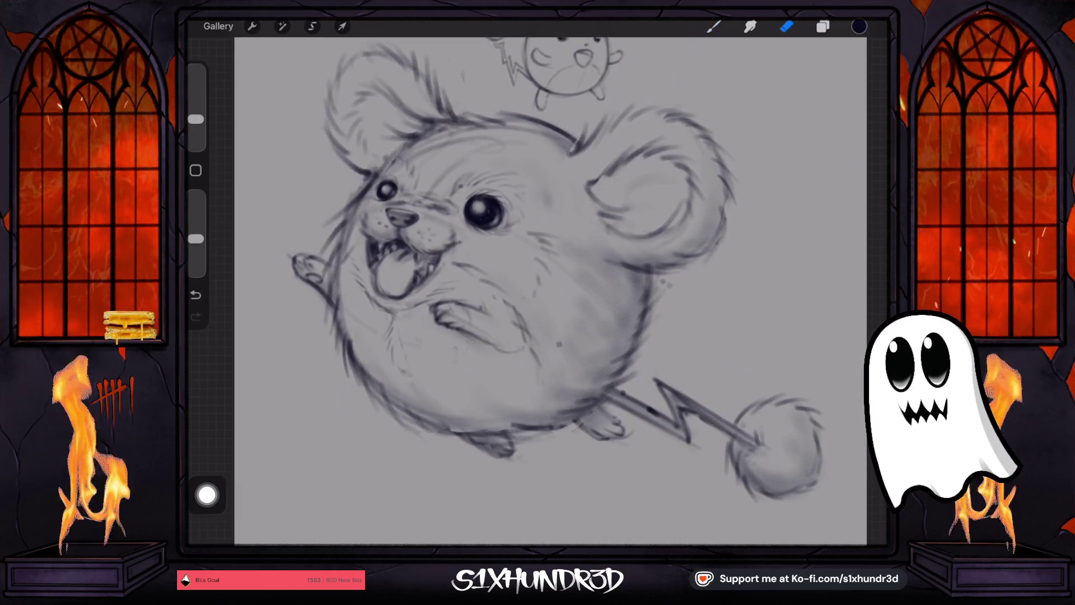
drag(196, 119, 196, 102)
drag(196, 238, 196, 220)
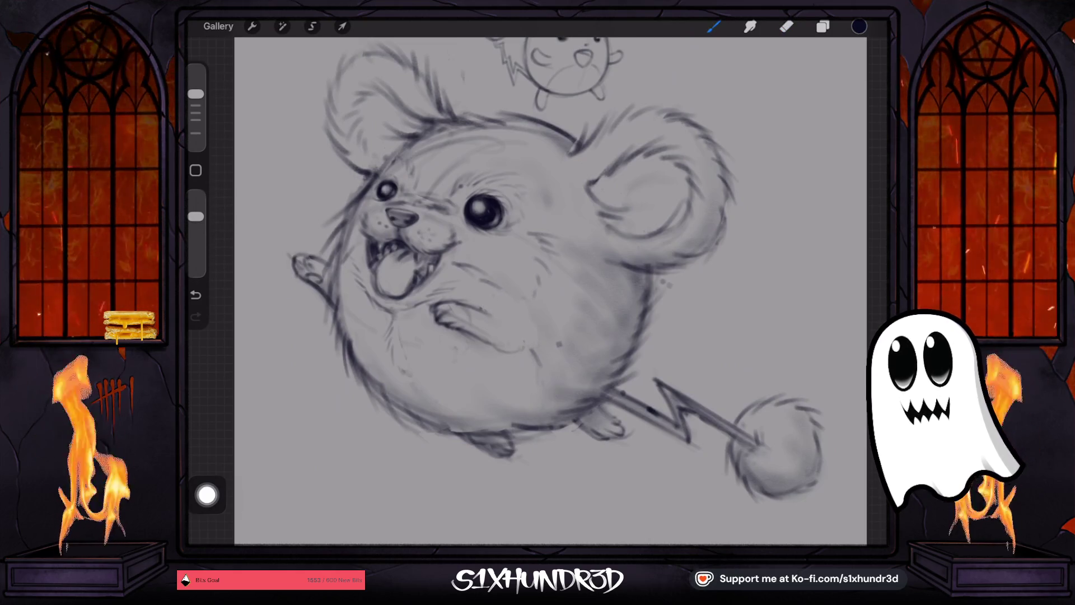
click(713, 27)
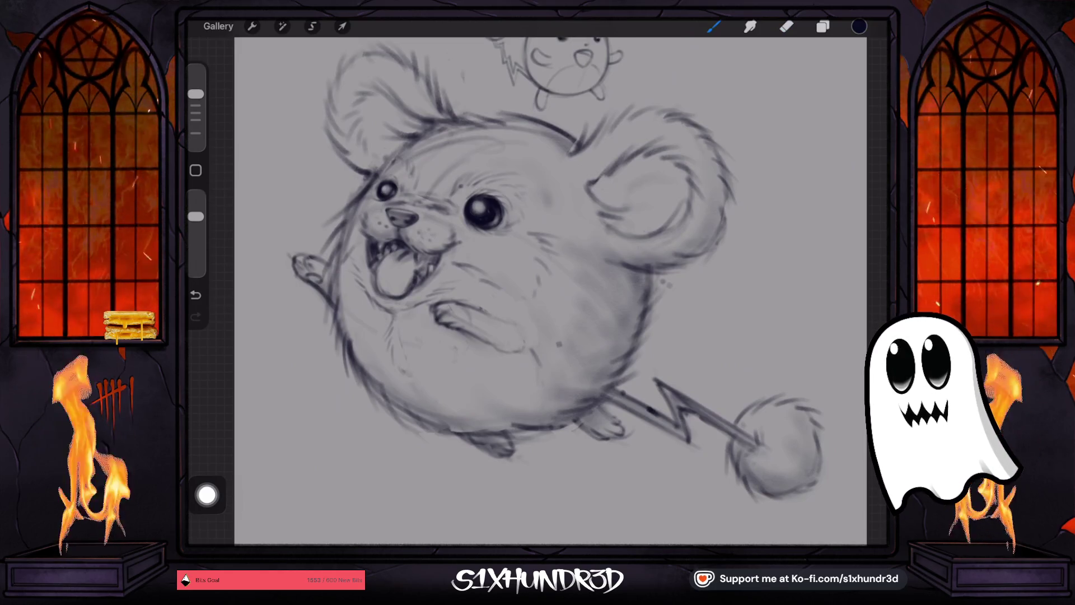
drag(195, 93, 196, 71)
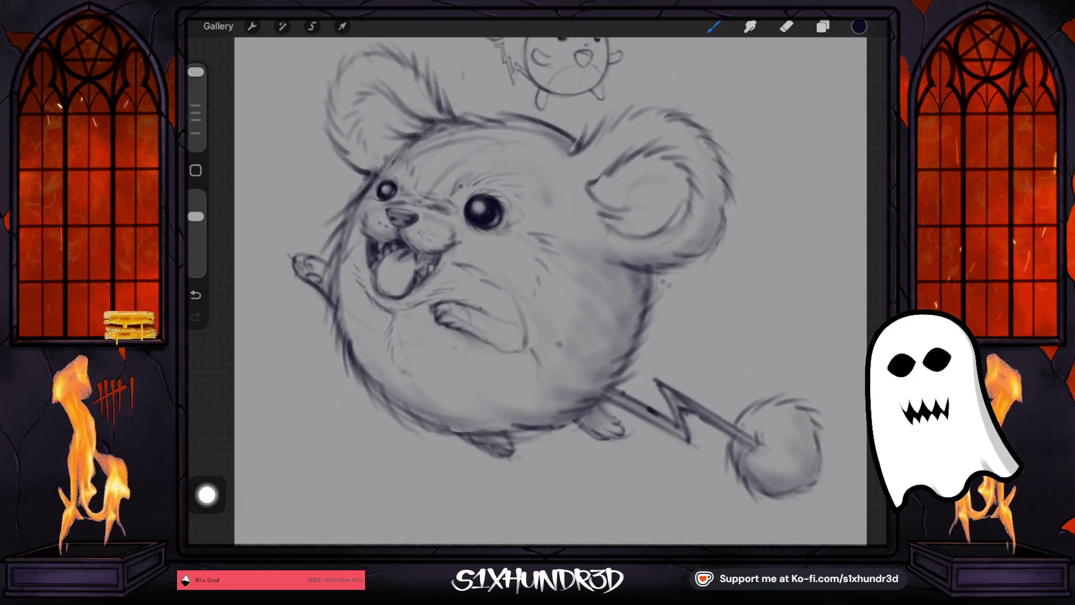
key(ctrl+z)
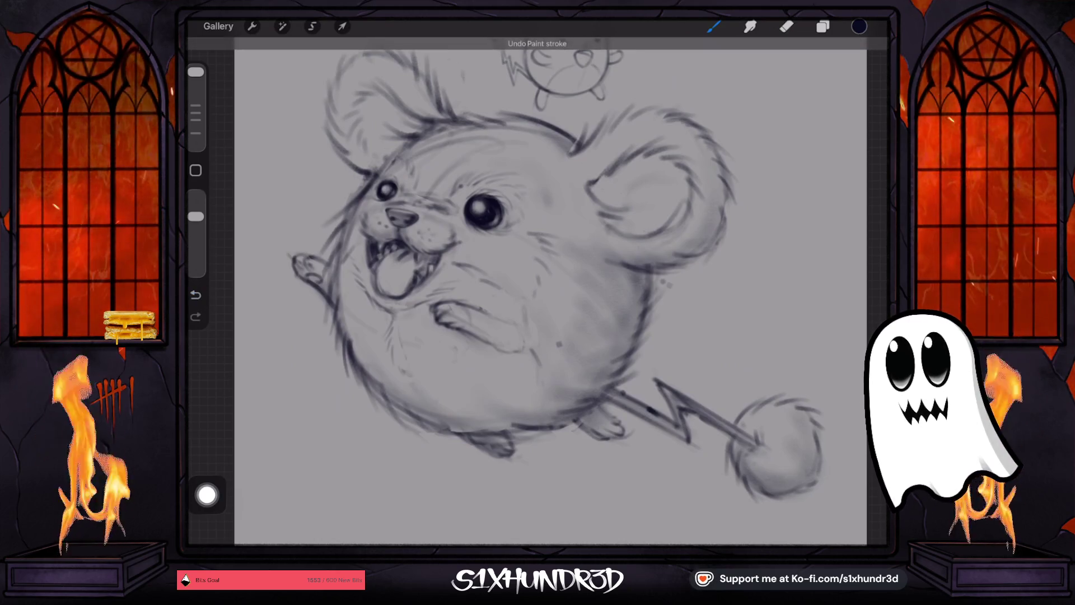
key(ctrl+z)
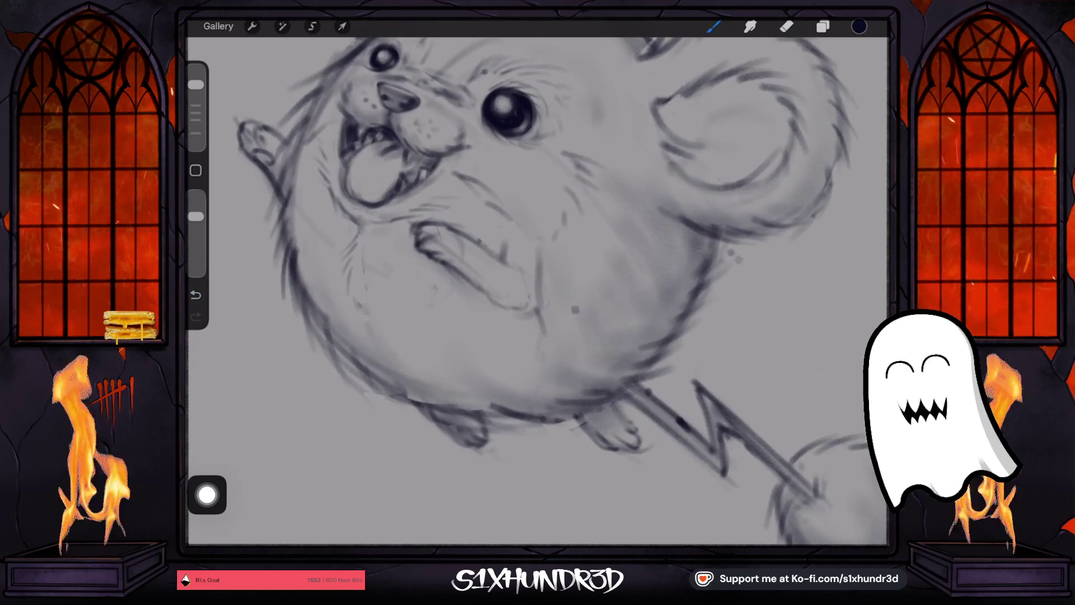
drag(195, 84, 195, 88)
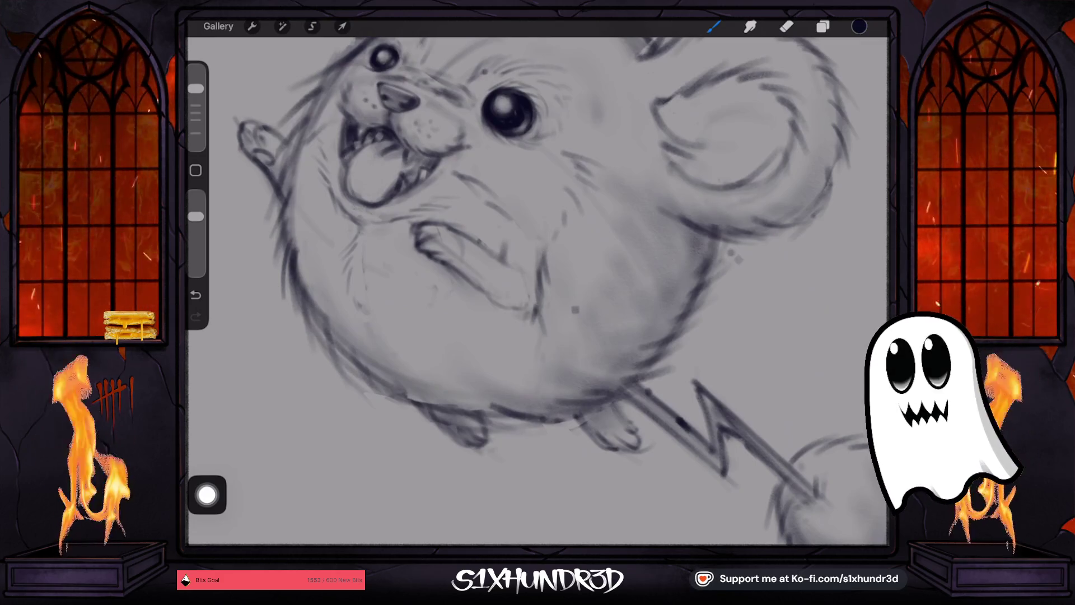
- Toggle between eraser and brush while zooming around the big Marill's face
scroll(537, 291, down, 5)
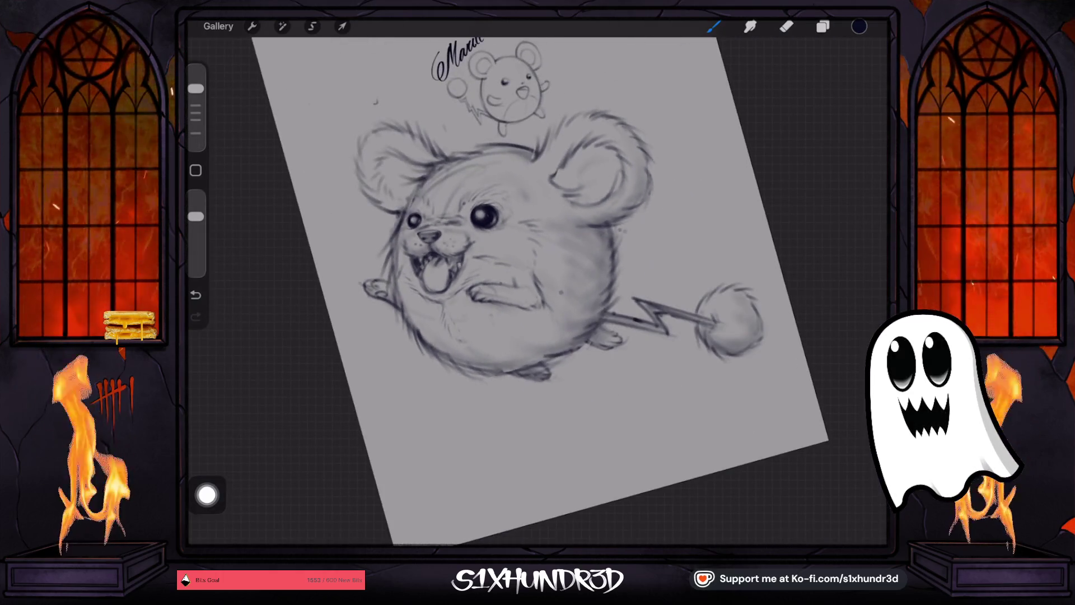
scroll(538, 291, up, 5)
key(e)
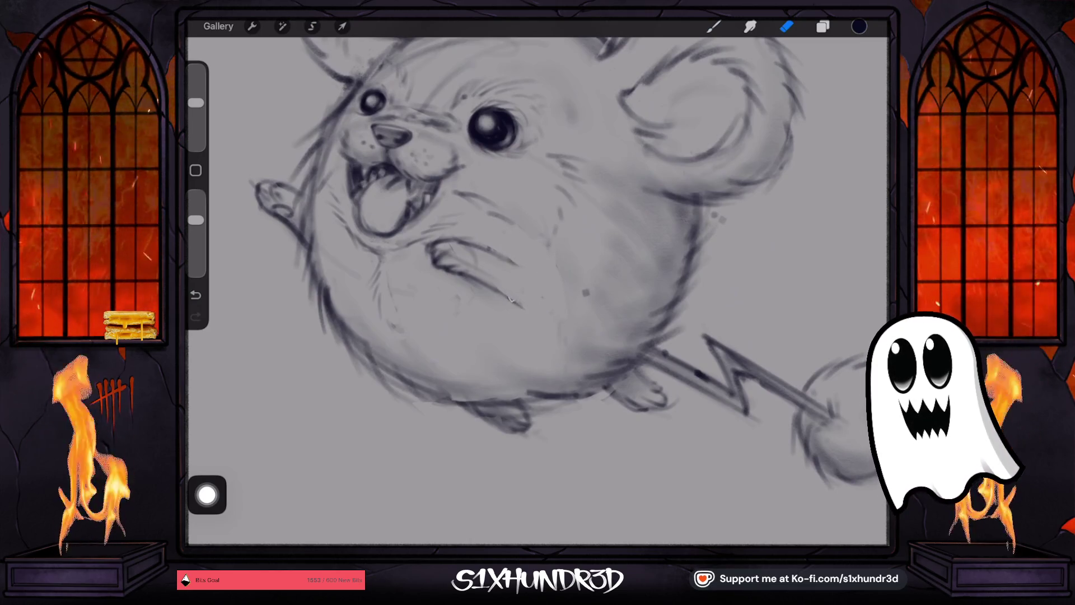
key(b)
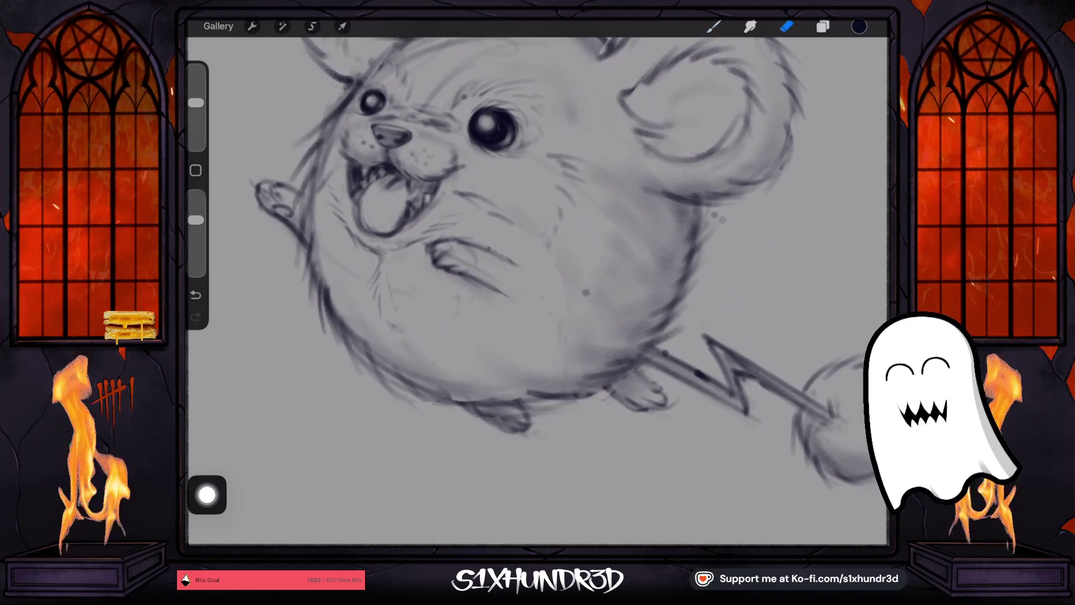
scroll(538, 292, down, 3)
scroll(537, 224, up, 5)
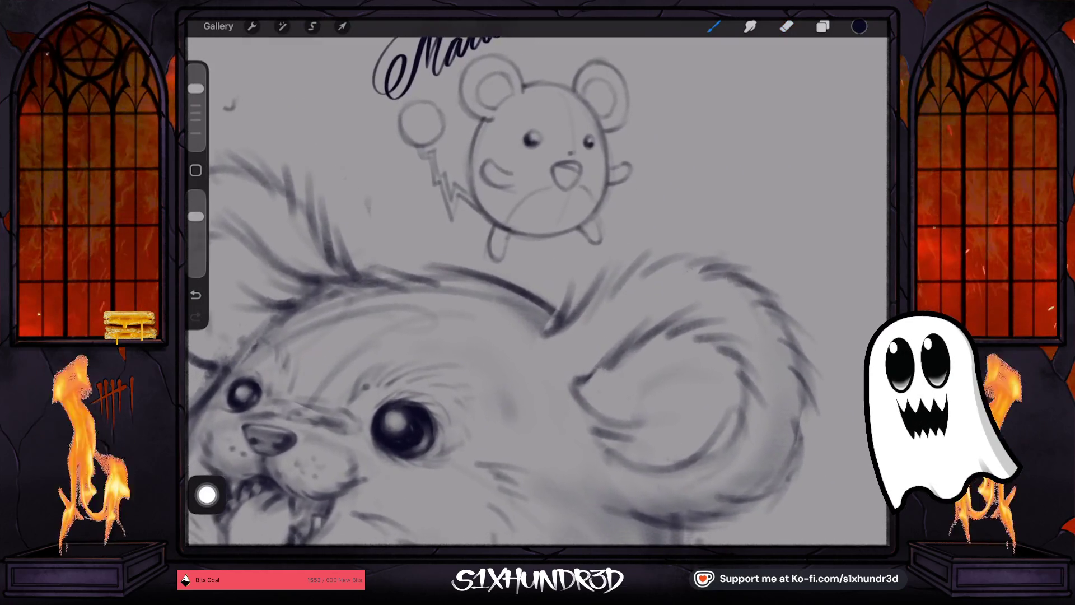
scroll(538, 291, down, 3)
scroll(465, 302, up, 3)
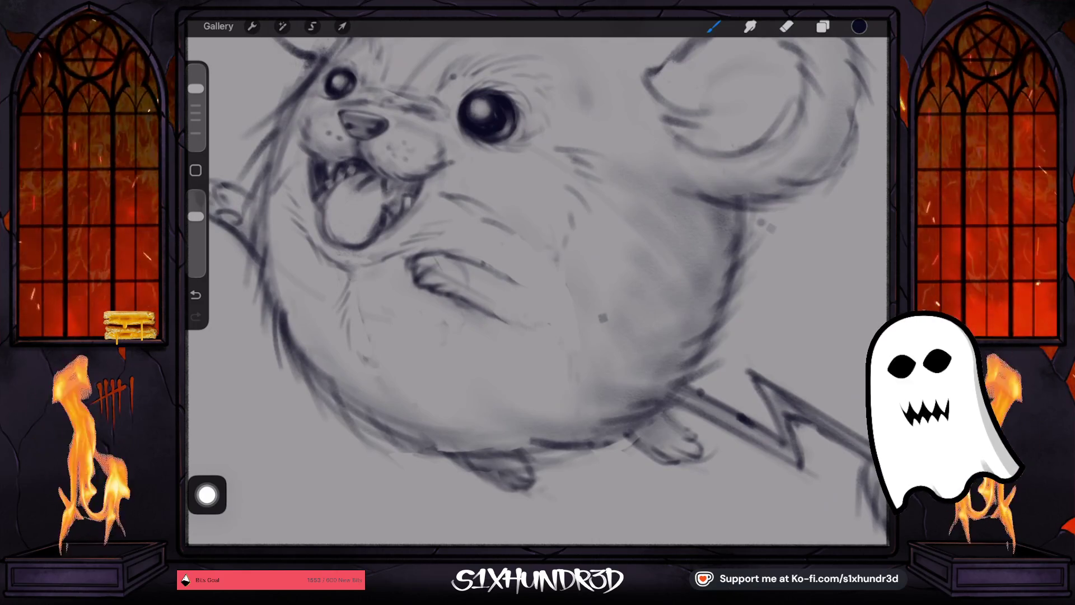
scroll(538, 291, down, 3)
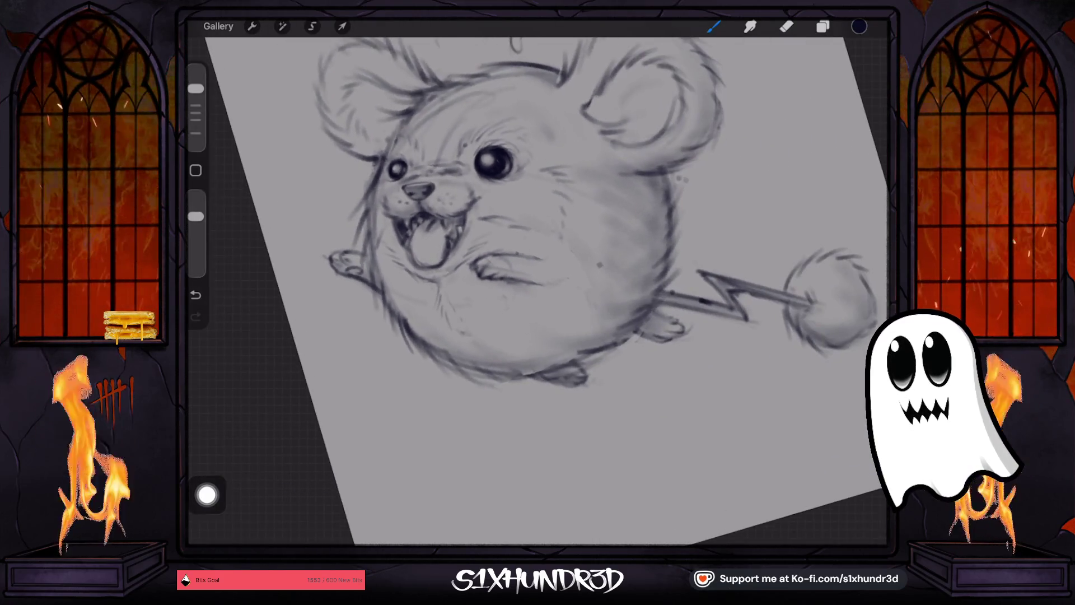
scroll(538, 291, up, 3)
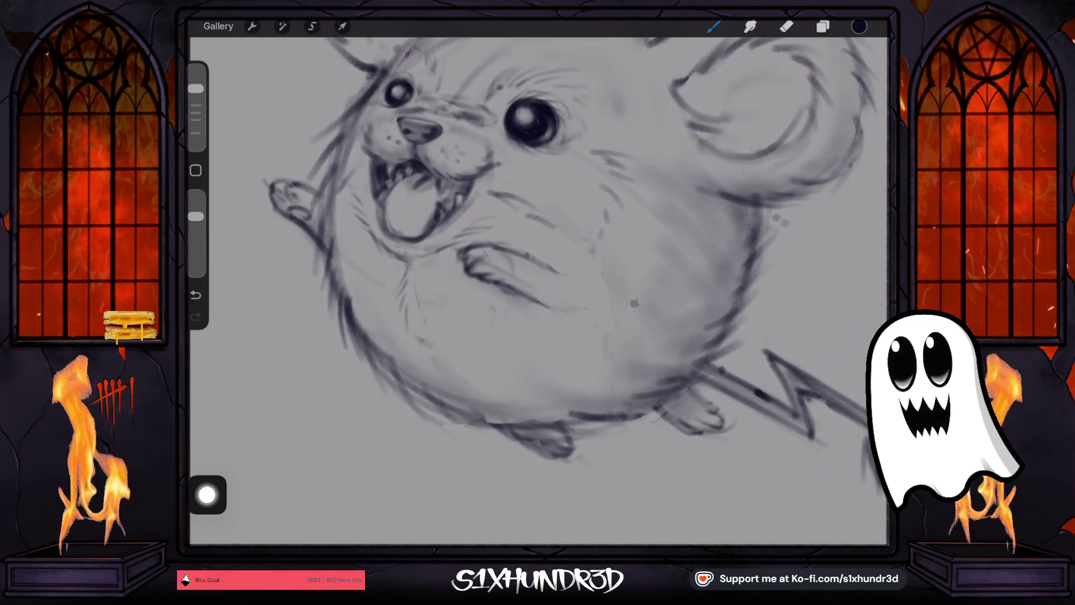
scroll(538, 291, up, 3)
- Erase a stray sketch line, shrink the eraser, and rotate the canvas upright on the face
key(e)
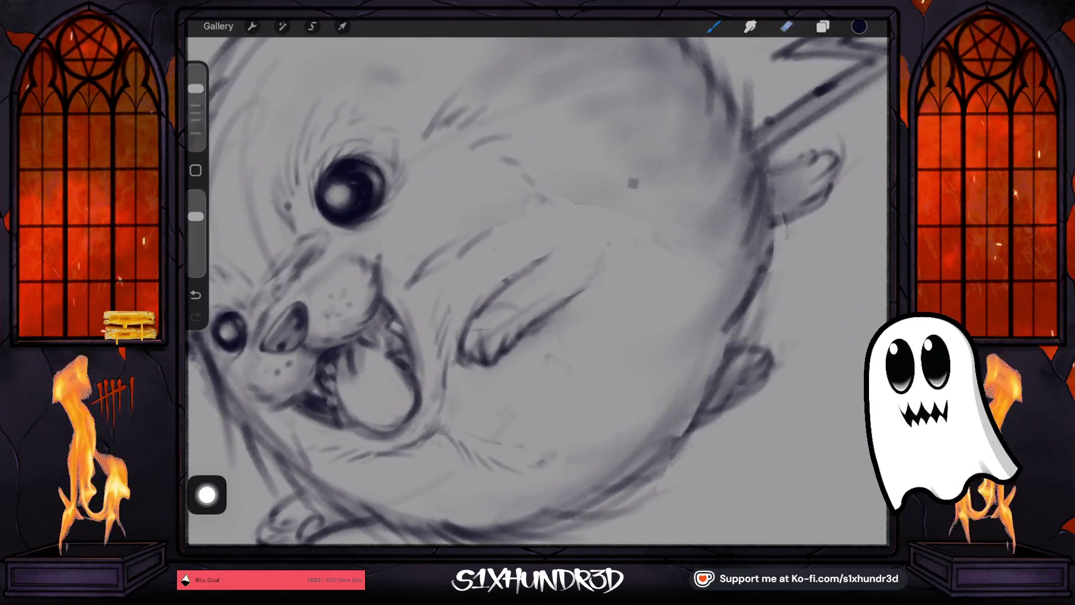
drag(504, 279, 495, 293)
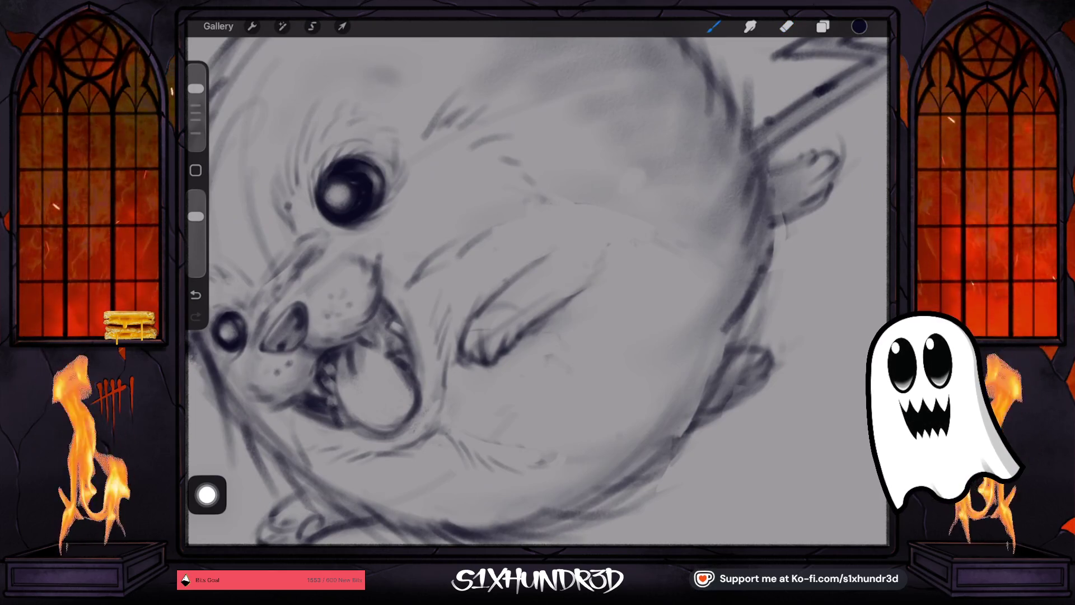
click(787, 27)
click(195, 102)
drag(196, 103, 195, 113)
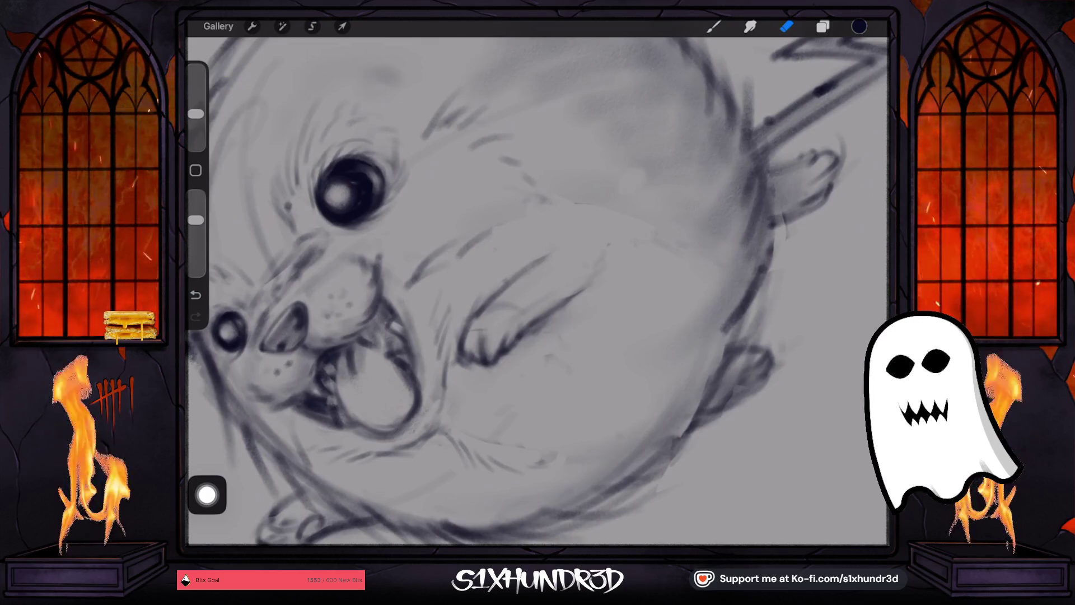
mouse_move(350, 190)
mouse_down()
mouse_move(409, 163)
mouse_move(515, 161)
mouse_move(602, 70)
mouse_up()
mouse_move(464, 109)
mouse_down()
mouse_move(444, 180)
mouse_move(391, 180)
mouse_move(341, 238)
mouse_move(448, 194)
mouse_move(456, 182)
mouse_move(445, 165)
mouse_move(415, 190)
mouse_move(471, 188)
mouse_up()
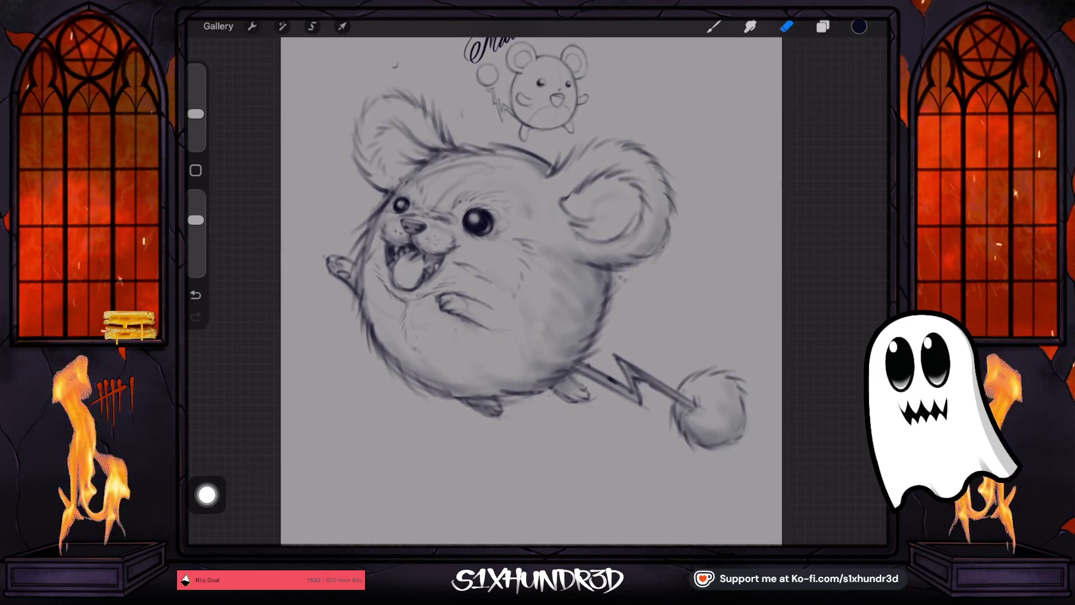
- Open and close the brush library, then make the brush larger
click(787, 27)
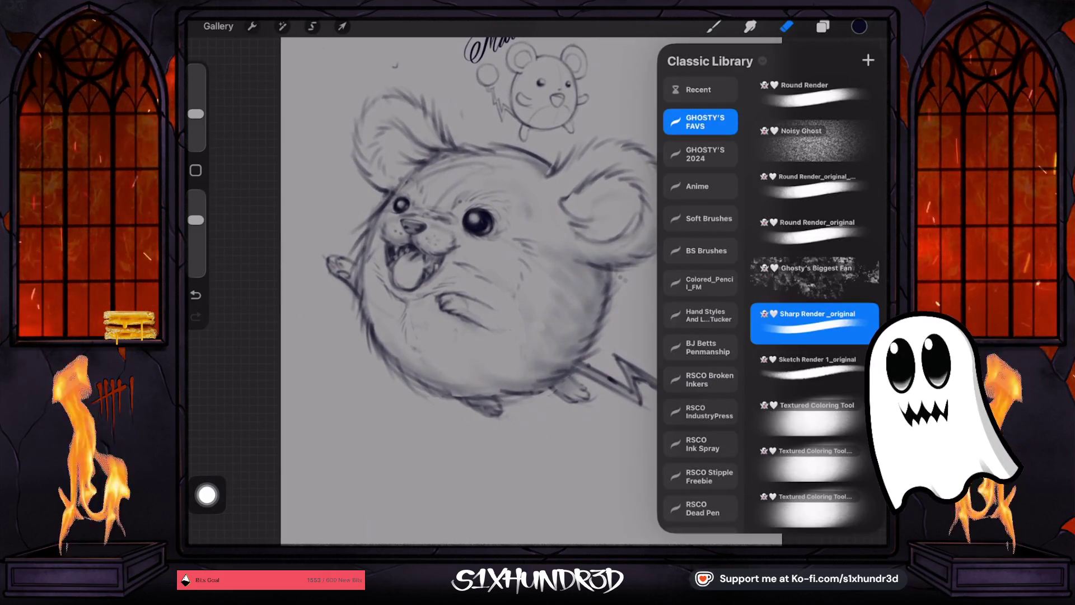
click(787, 26)
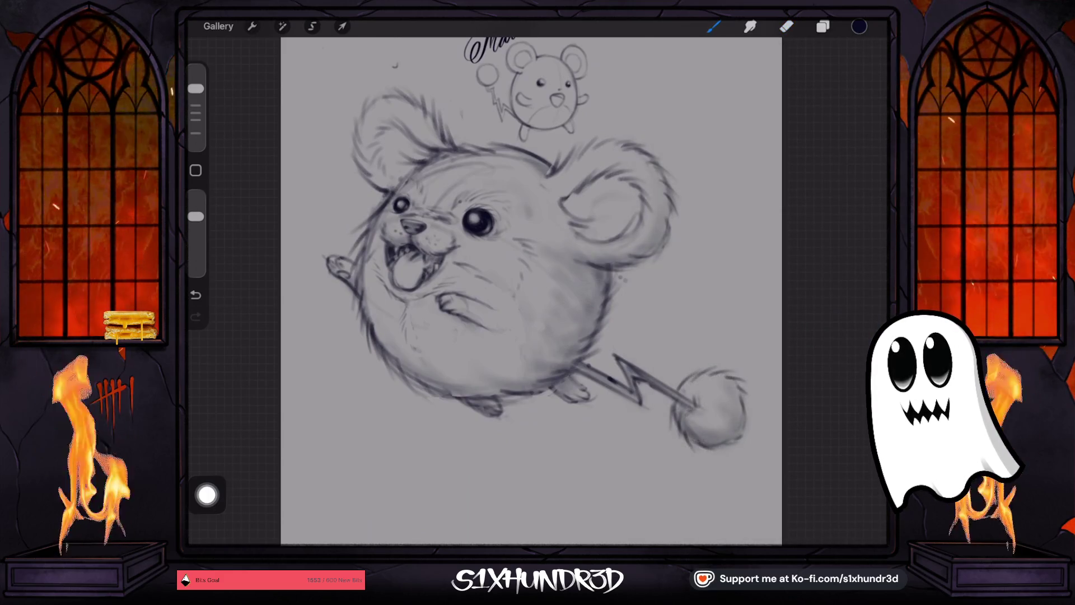
drag(196, 88, 195, 75)
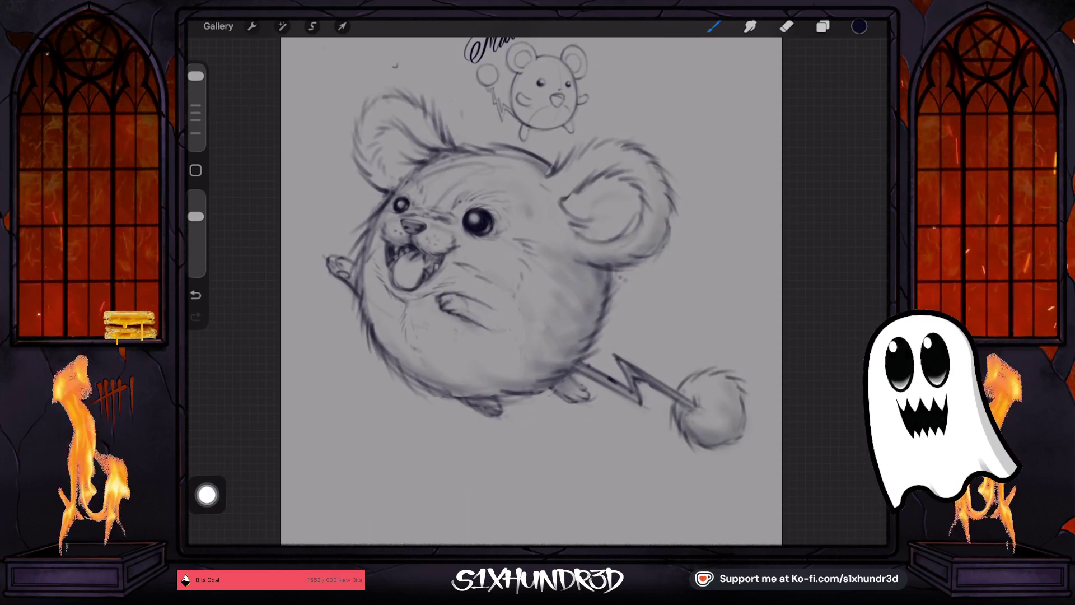
- Undo, redo, then undo the recent strokes on the large Marill
key(ctrl+z)
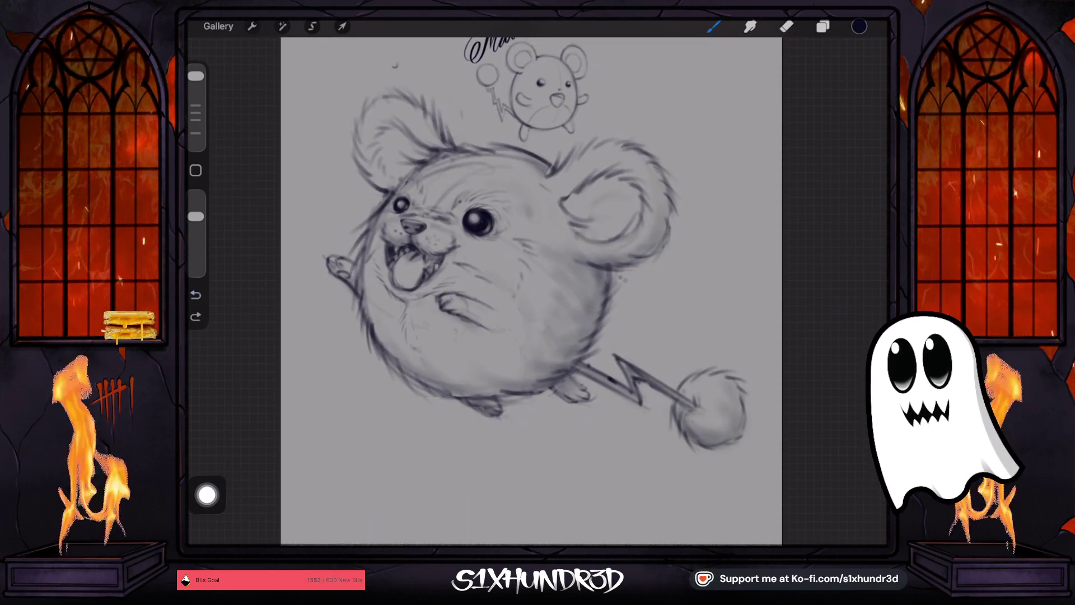
key(ctrl+shift+z)
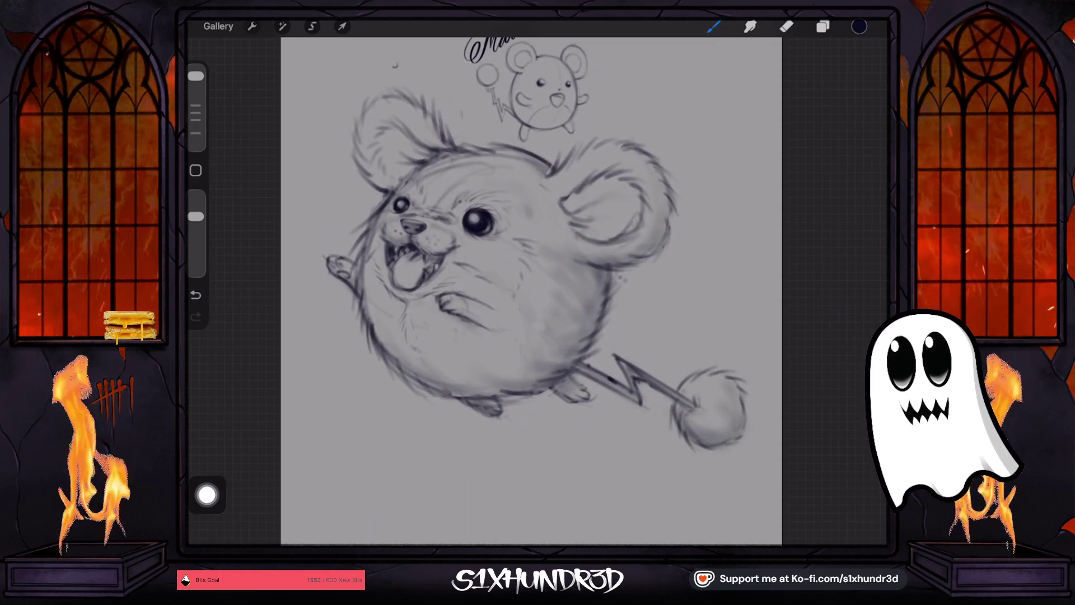
key(ctrl+z)
key(e)
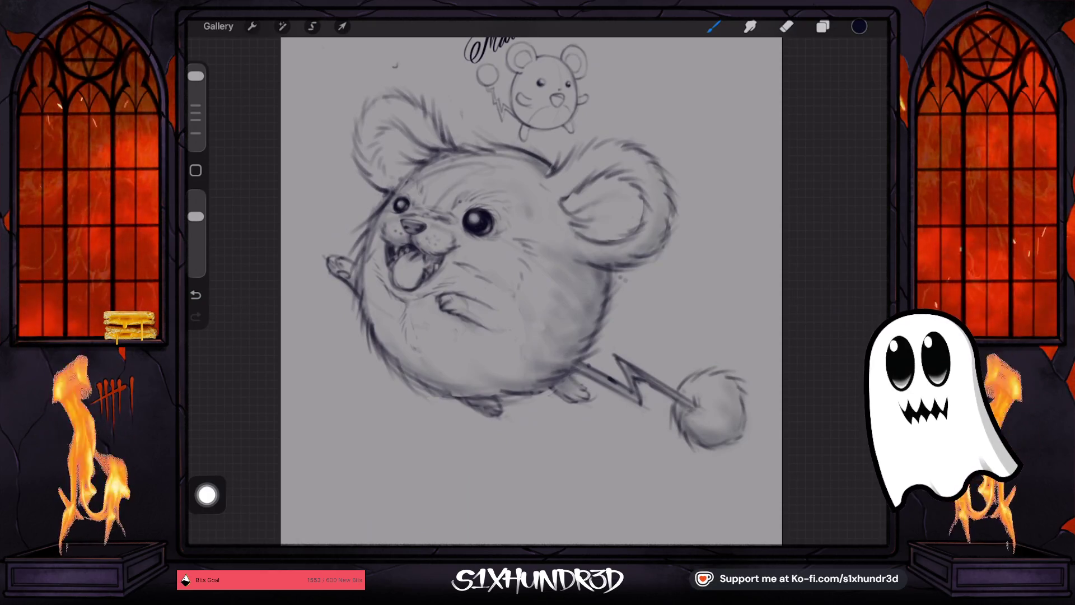
scroll(532, 291, down, 3)
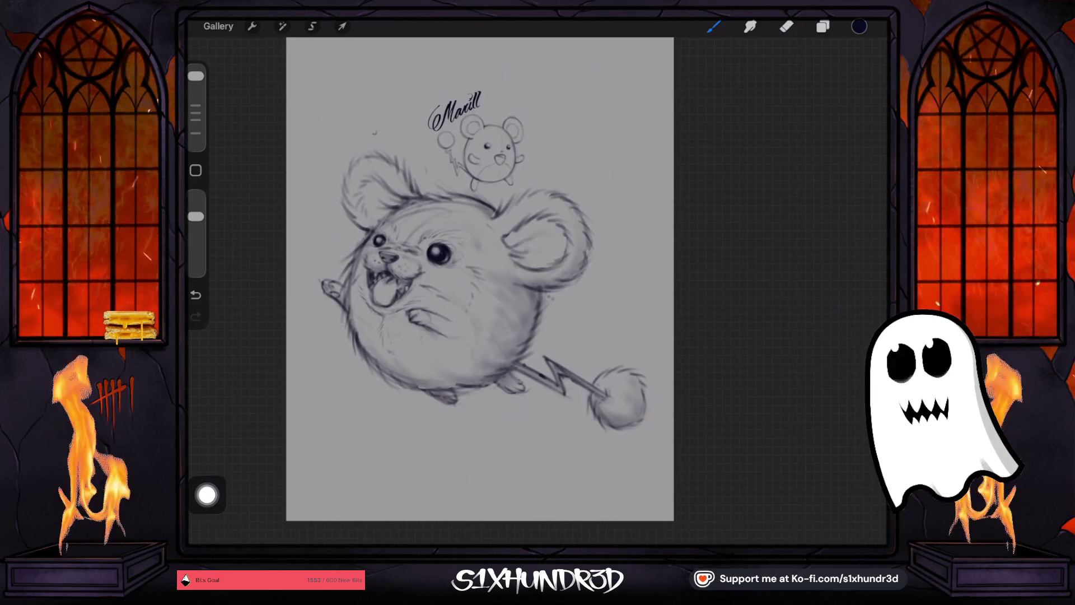
- In the layer list, hide the small Marill sketch layer, pan the page, then show it again
click(822, 27)
click(863, 95)
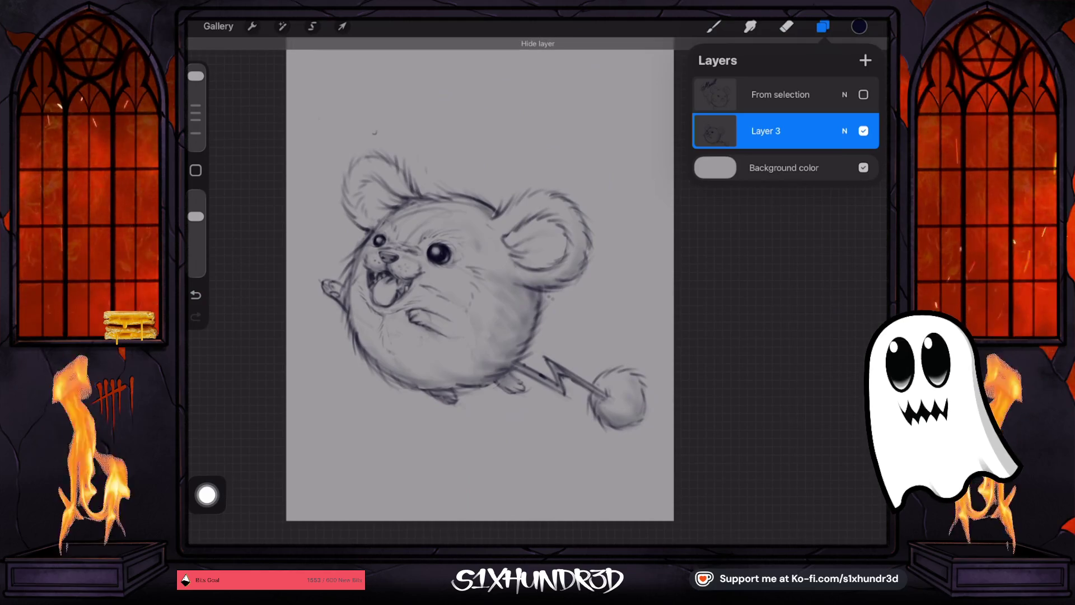
drag(479, 279, 453, 263)
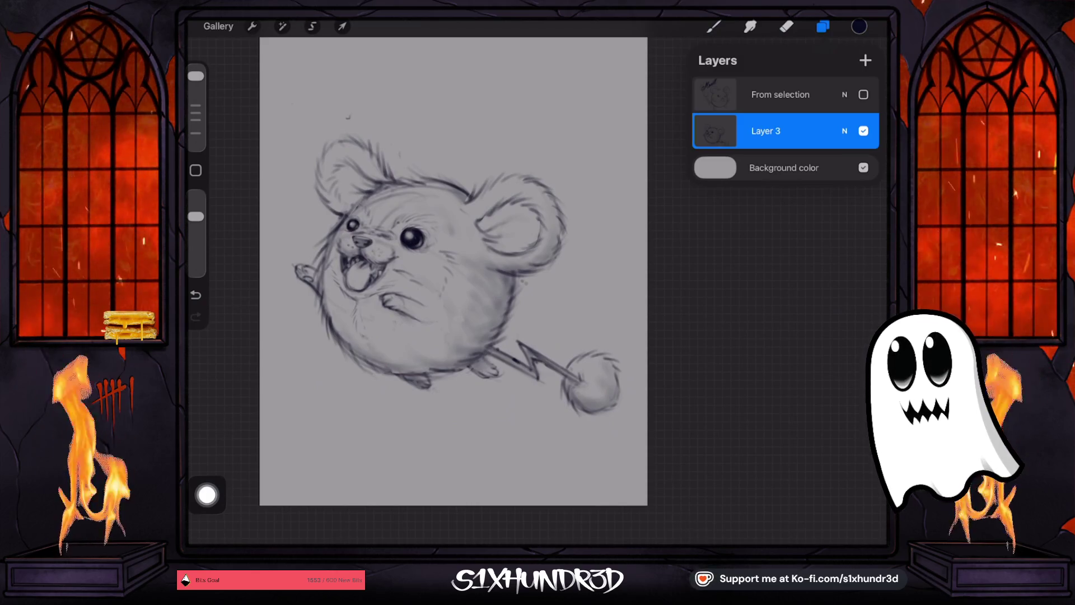
click(864, 95)
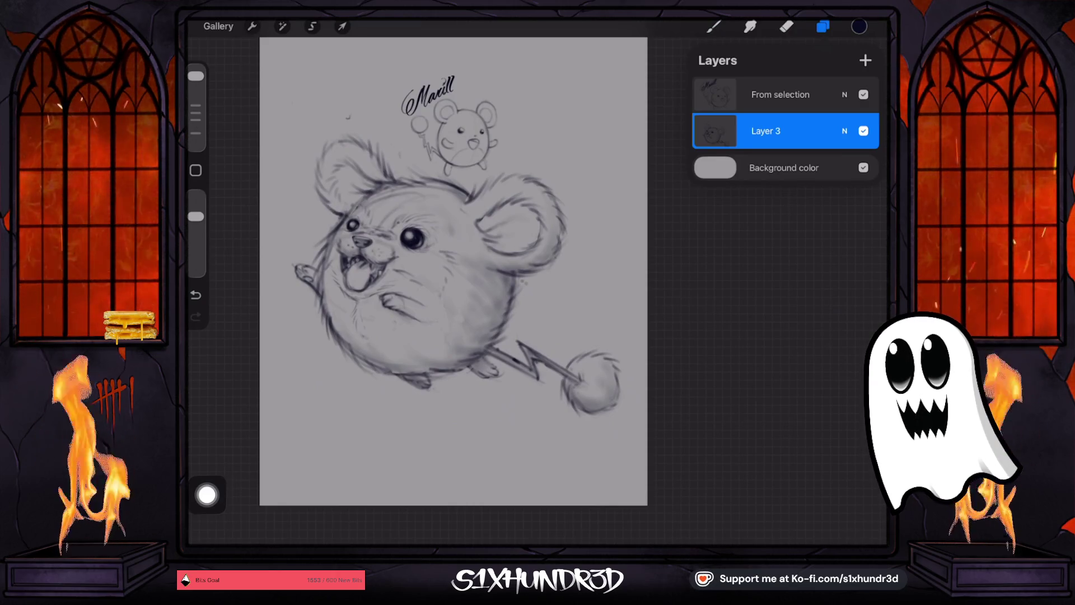
- Select the From selection layer and move the small Marill sketch up and left
click(822, 26)
scroll(454, 291, up, 3)
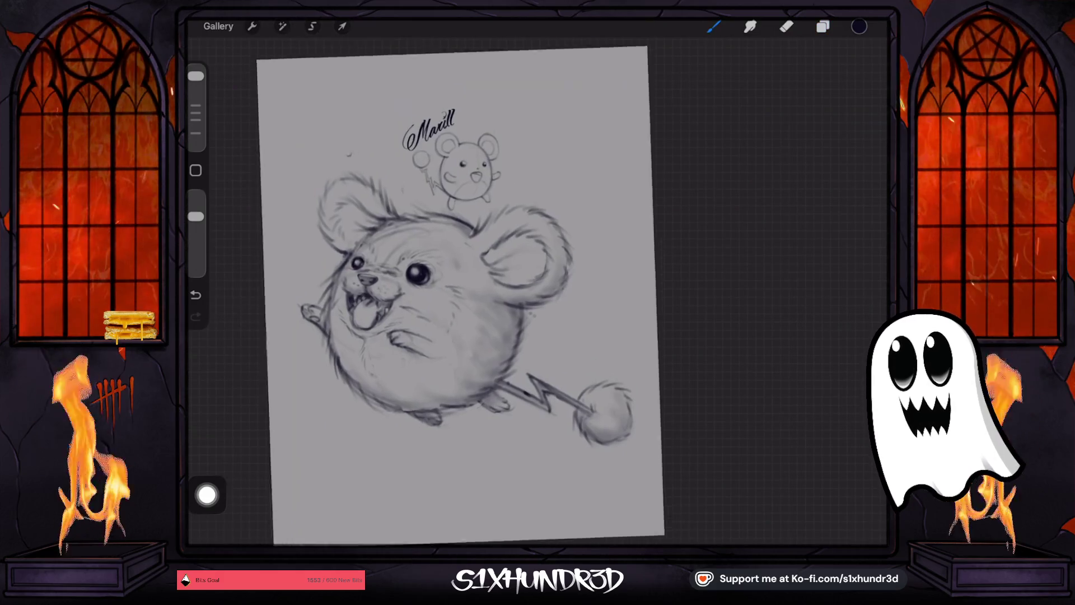
click(822, 26)
click(780, 94)
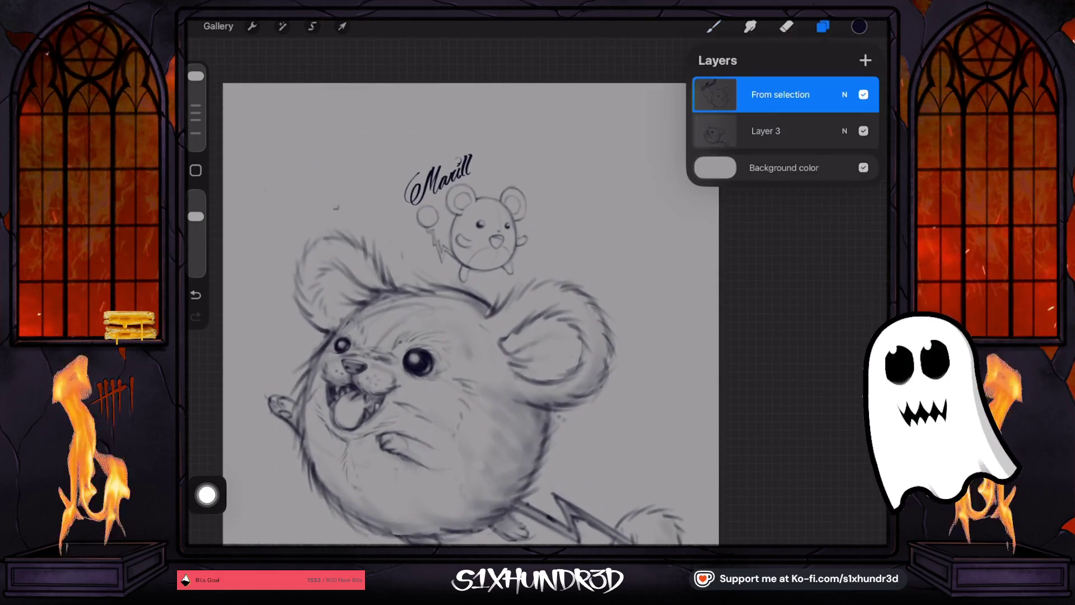
click(342, 27)
drag(482, 235, 473, 195)
click(823, 27)
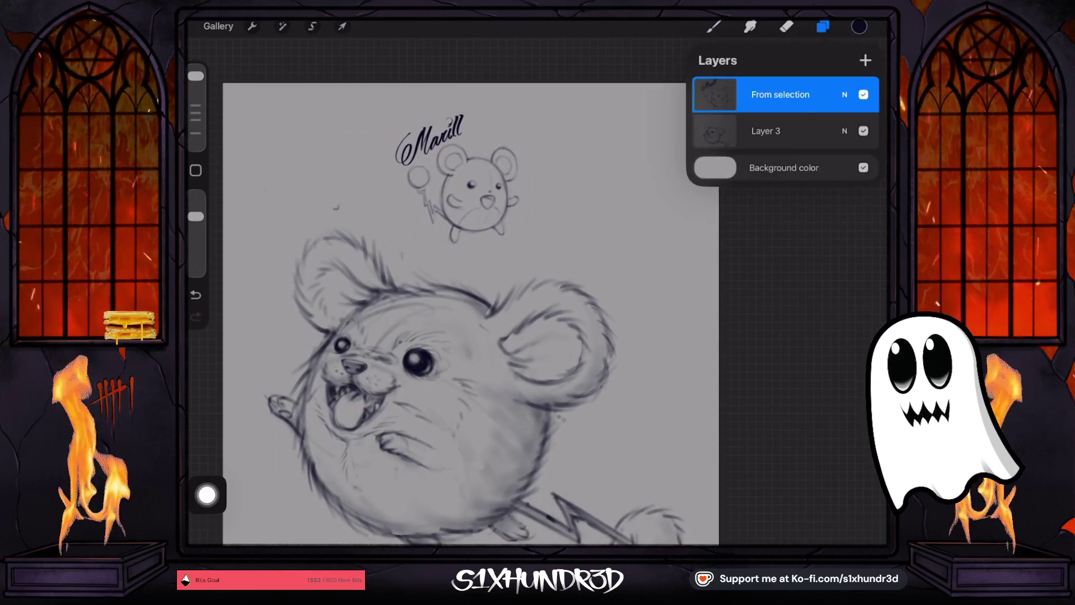
- Add a new layer, pick the Ghosty Sketch Round brush at a smaller size, undoing a stray curve
click(865, 60)
click(823, 27)
click(713, 26)
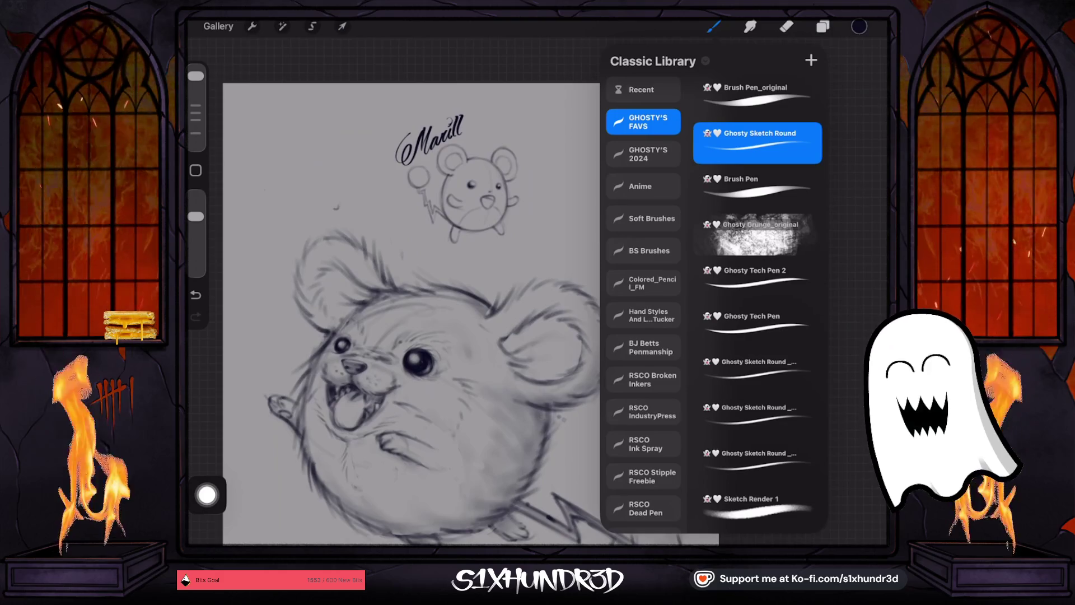
drag(196, 75, 196, 84)
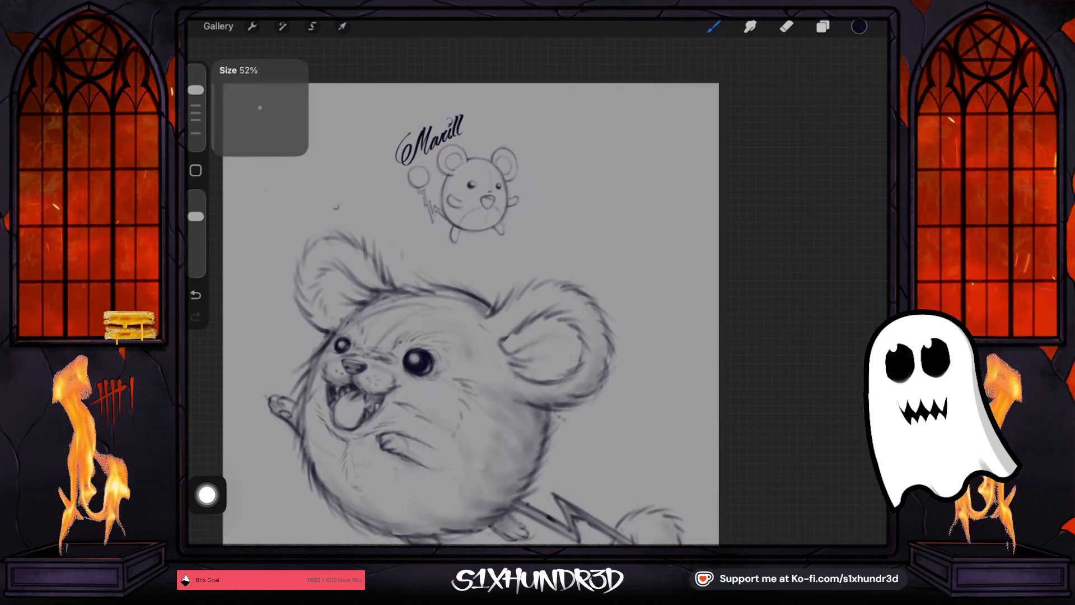
scroll(470, 291, up, 5)
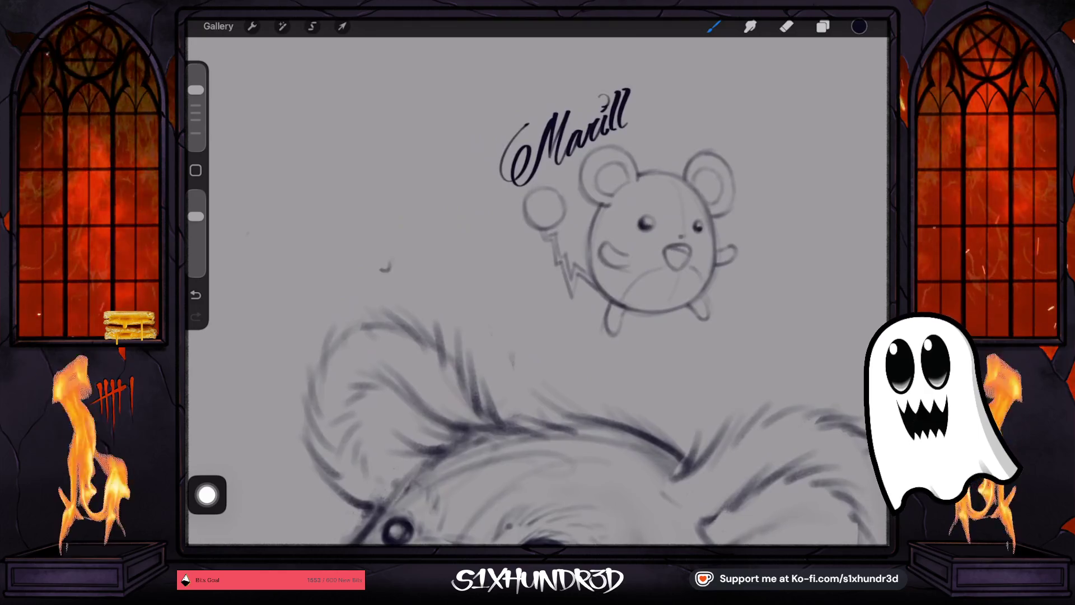
scroll(538, 292, up, 3)
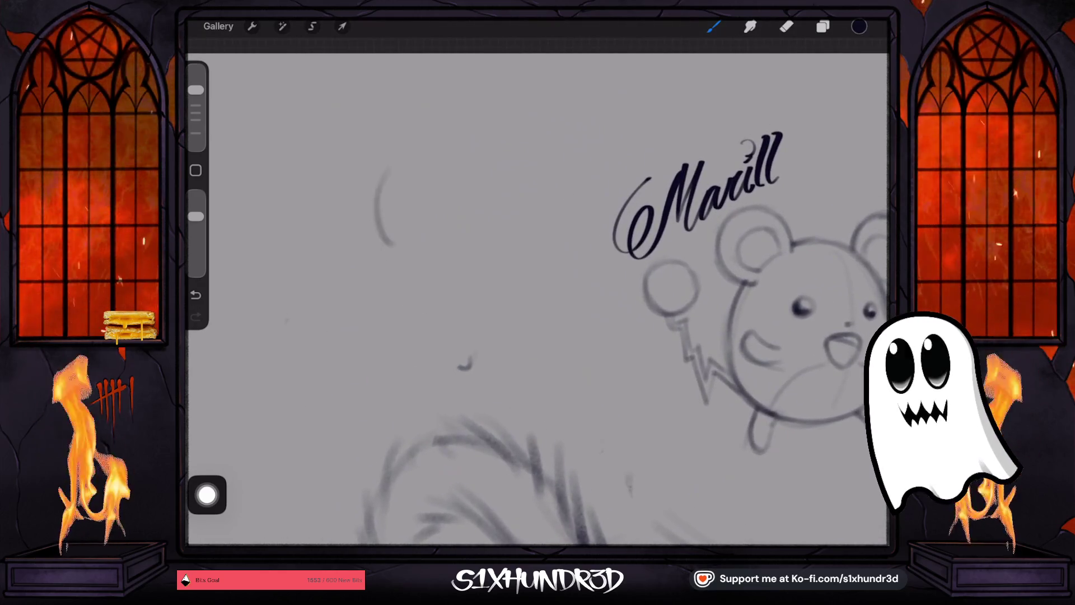
drag(196, 90, 195, 91)
key(ctrl+z)
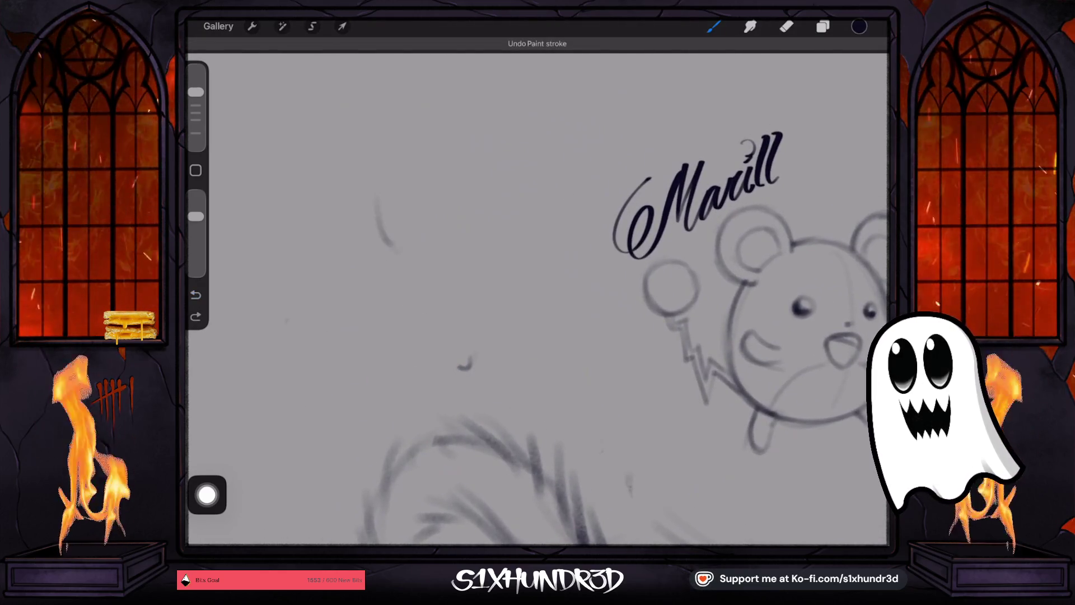
- Sketch the creature's round body, loop, arm and eye, erasing the head guideline
mouse_move(392, 247)
mouse_down()
mouse_move(376, 179)
mouse_move(392, 154)
mouse_move(434, 130)
mouse_move(476, 130)
mouse_move(522, 207)
mouse_move(493, 264)
mouse_move(393, 248)
mouse_move(448, 283)
mouse_up()
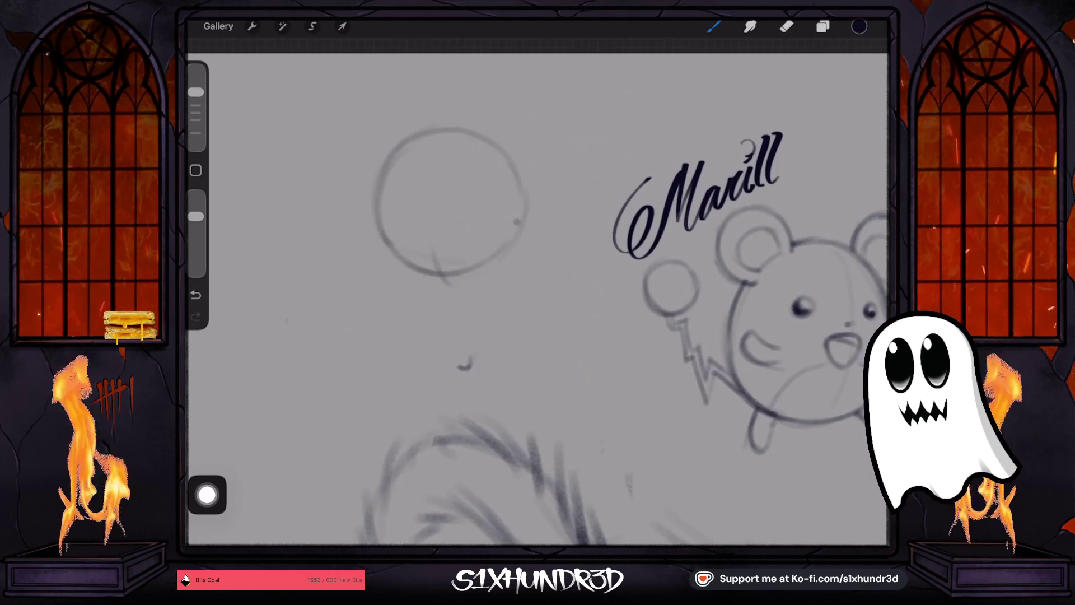
drag(434, 238, 461, 263)
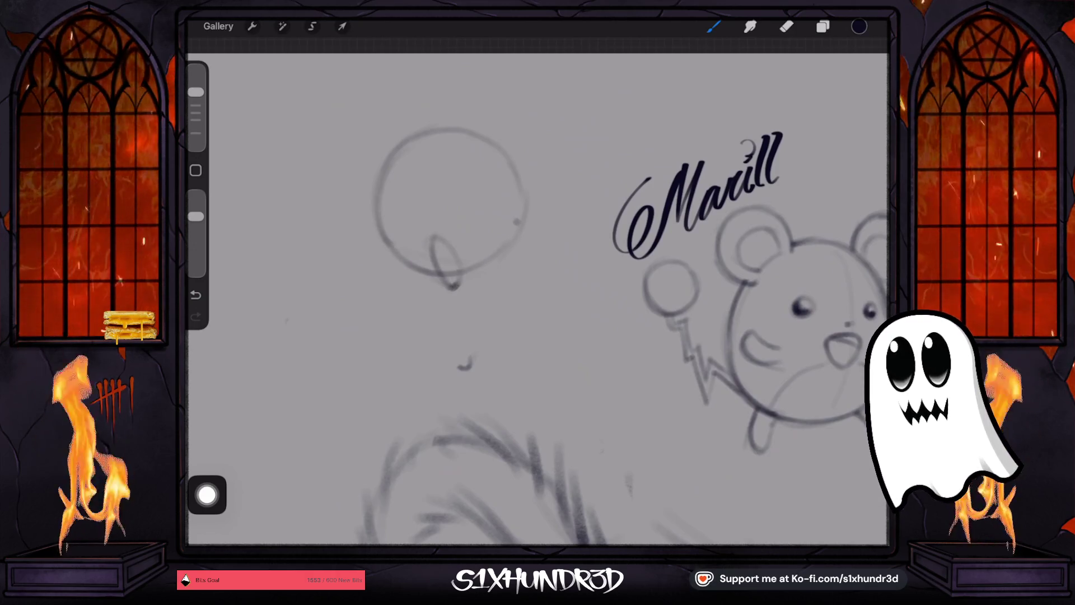
drag(386, 253, 385, 251)
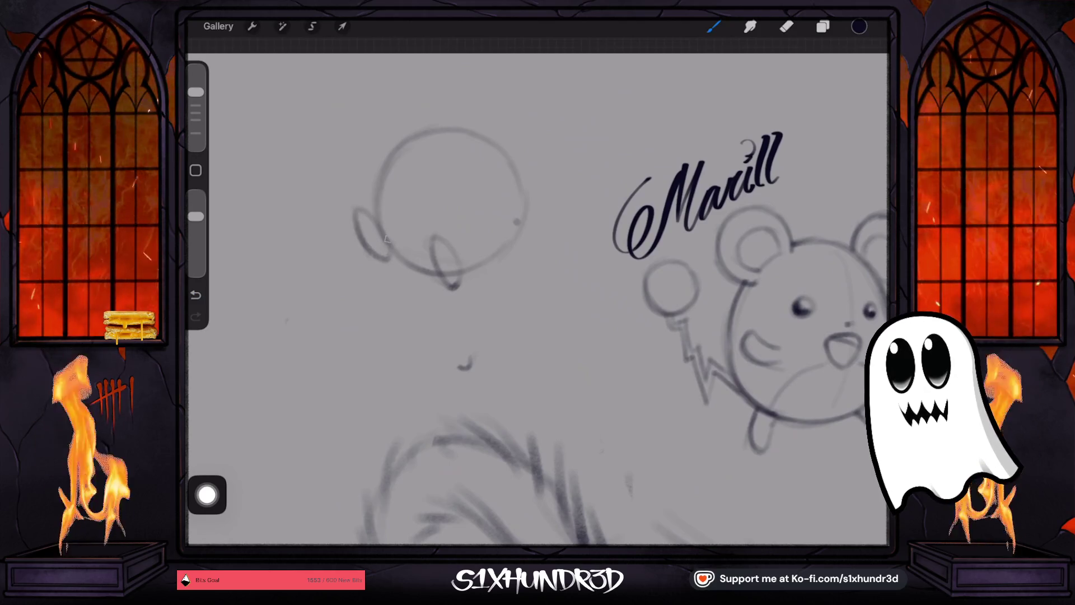
drag(392, 179, 476, 205)
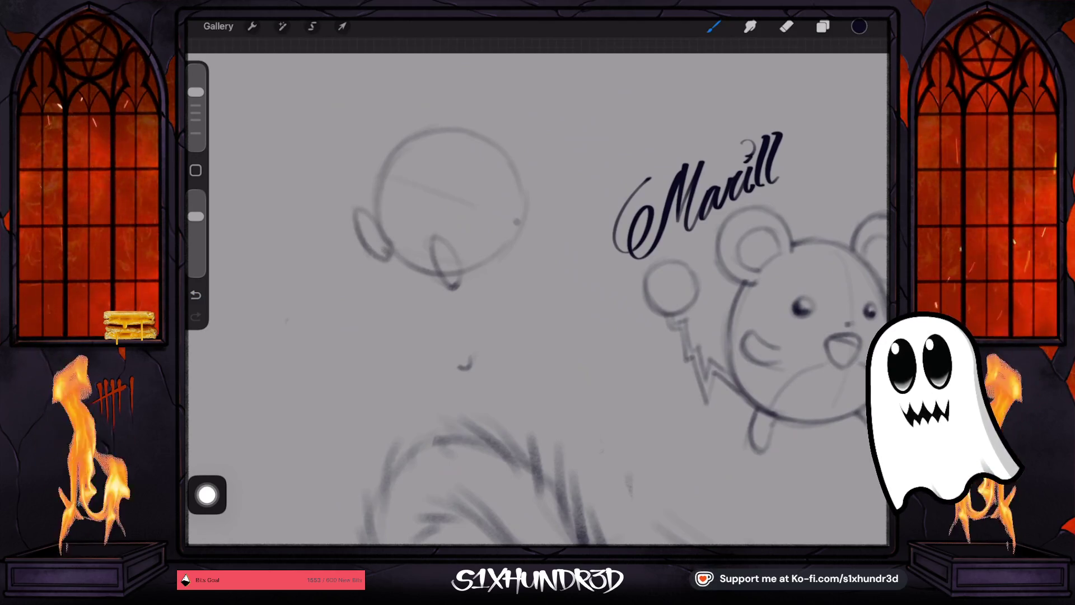
drag(369, 171, 474, 208)
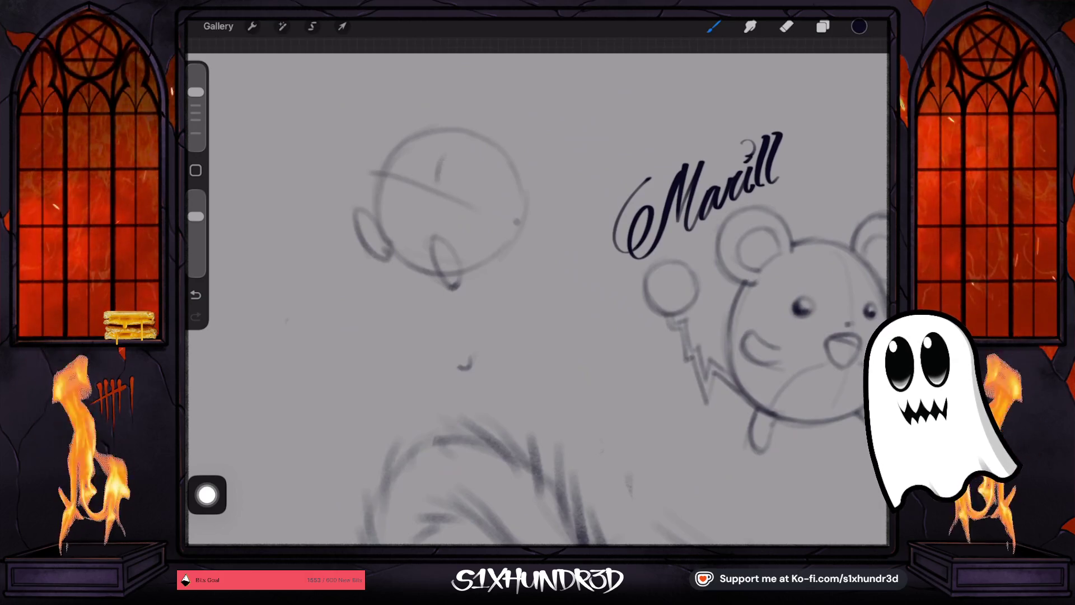
mouse_move(446, 158)
mouse_down()
mouse_move(441, 180)
mouse_move(402, 170)
mouse_up()
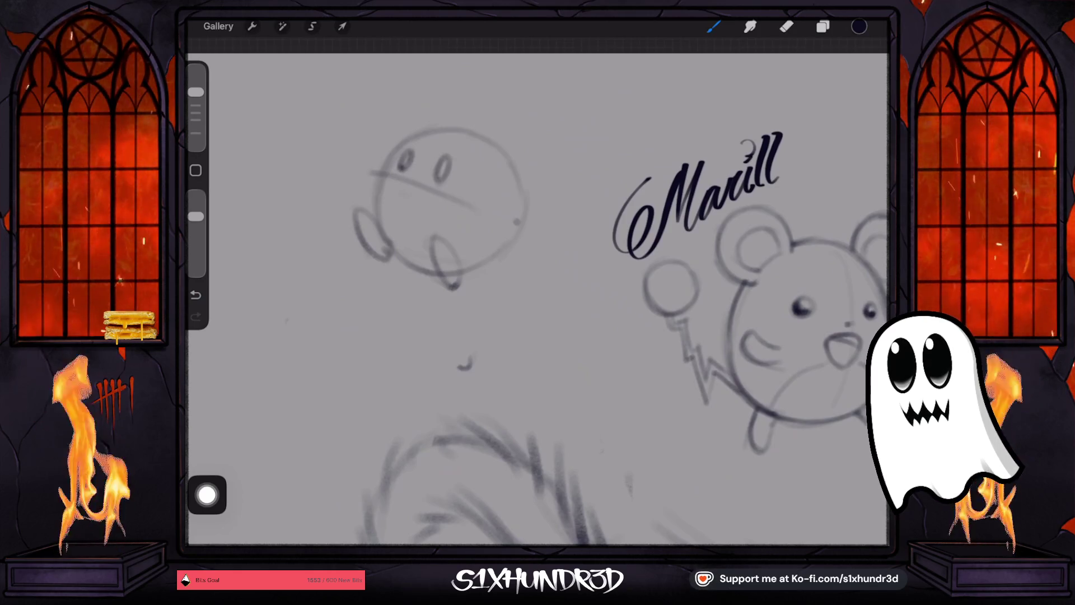
click(787, 26)
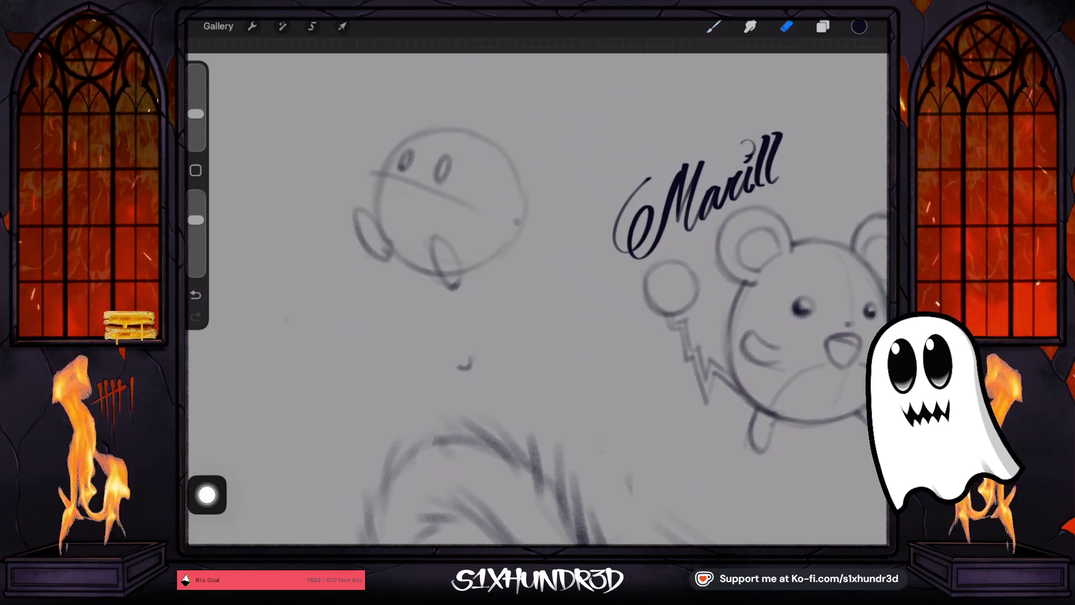
drag(372, 172, 479, 210)
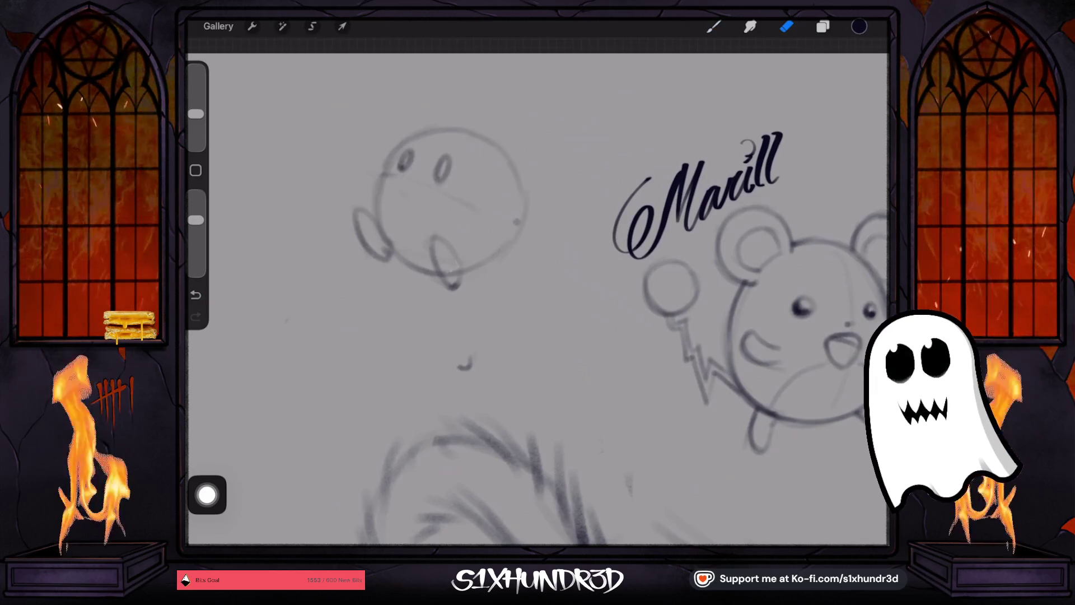
click(713, 26)
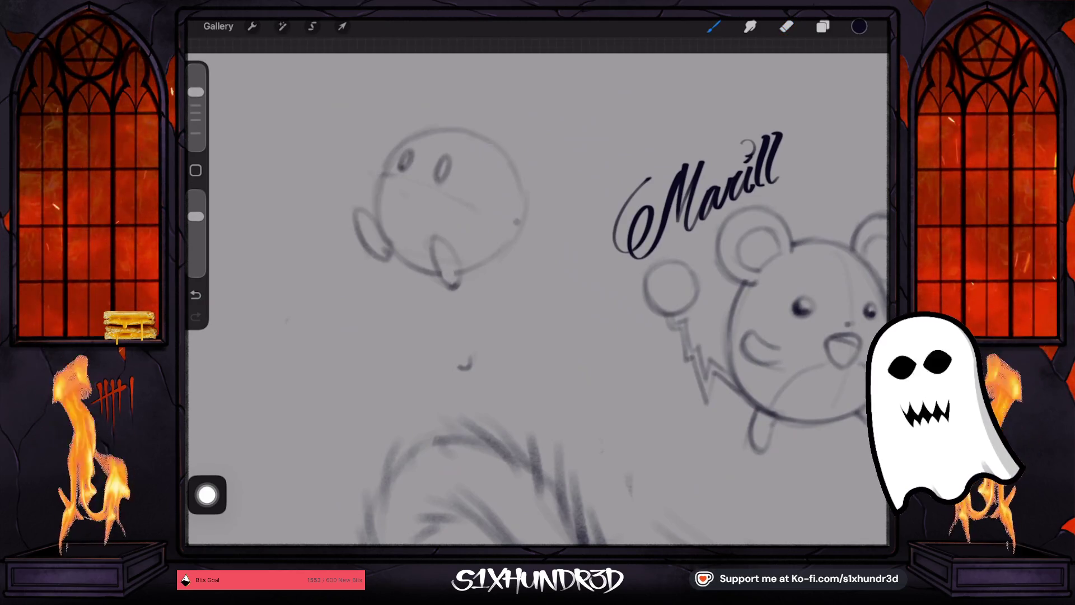
- Sketch the right and left ears and the round lower body circle
mouse_move(487, 145)
mouse_down()
mouse_move(511, 106)
mouse_move(505, 178)
mouse_move(517, 162)
mouse_up()
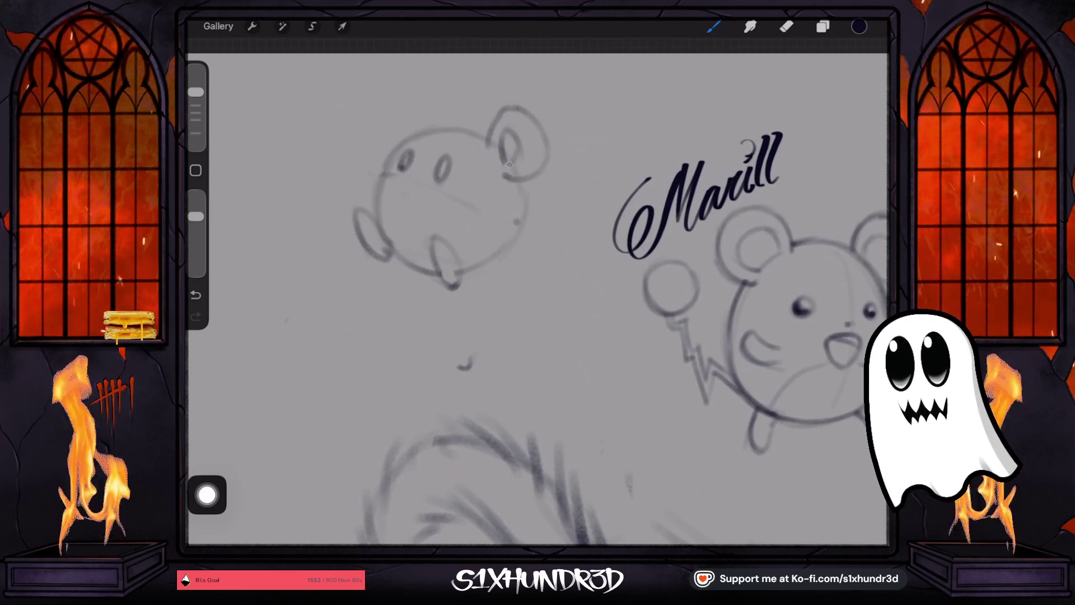
drag(376, 156, 436, 118)
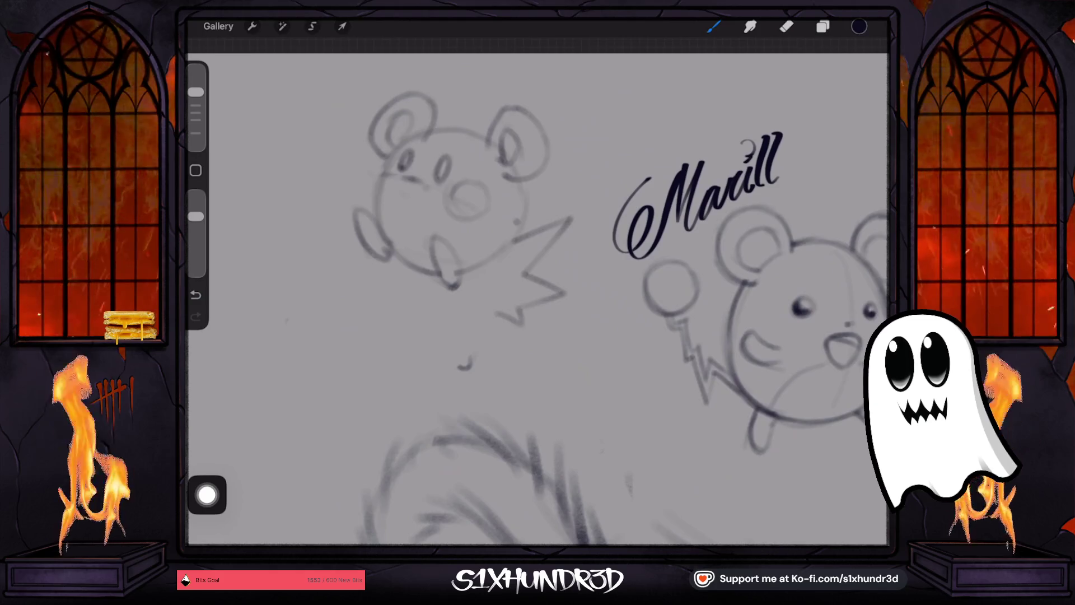
drag(422, 348, 386, 319)
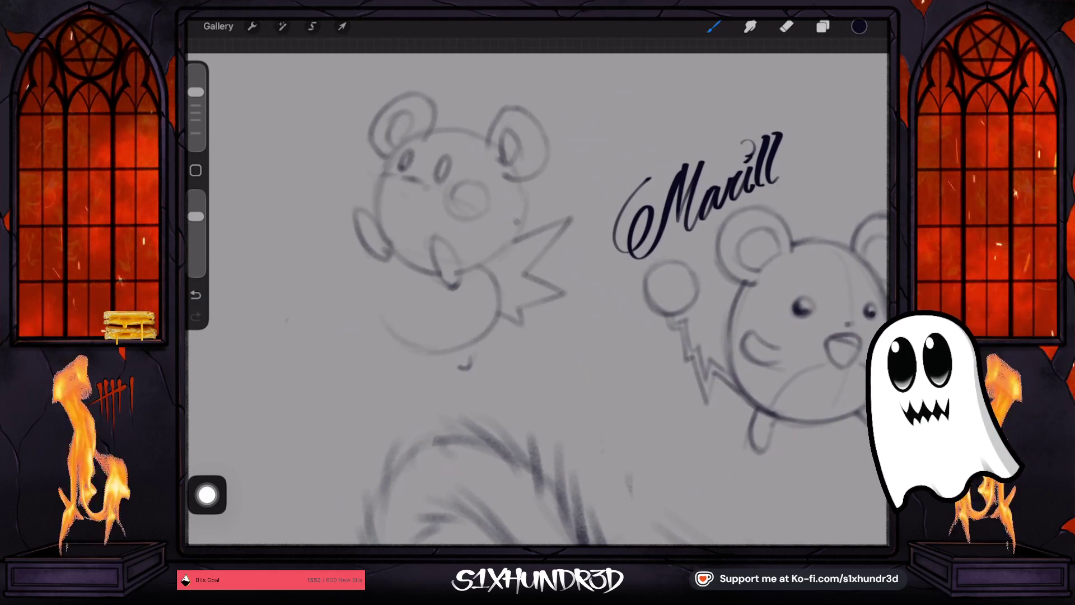
mouse_move(406, 259)
mouse_down()
mouse_move(378, 299)
mouse_move(404, 347)
mouse_move(463, 352)
mouse_up()
mouse_move(481, 266)
mouse_down()
mouse_move(497, 308)
mouse_move(465, 342)
mouse_up()
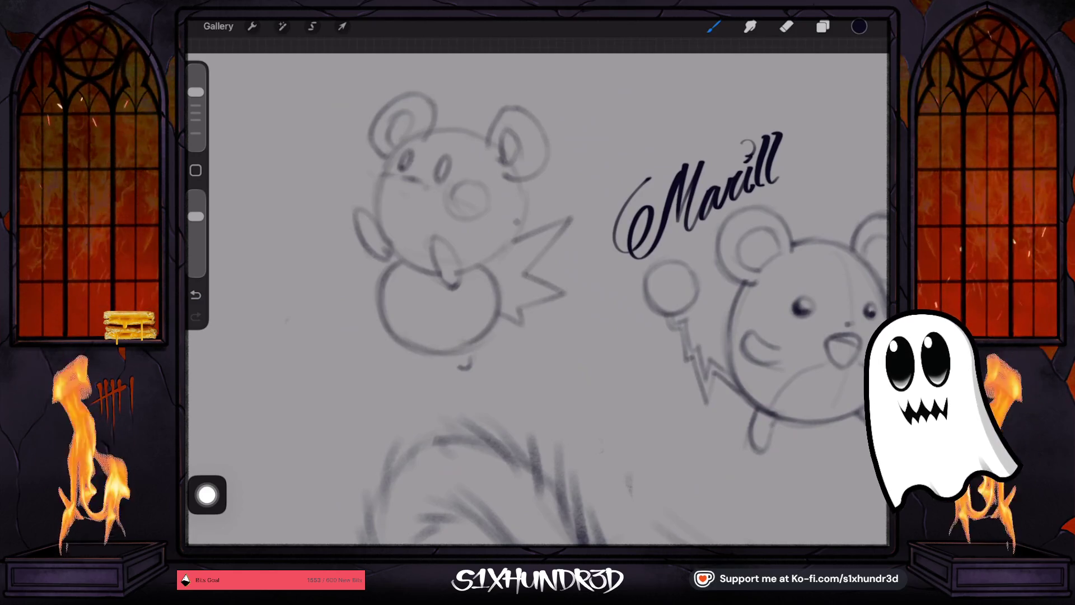
- Darken the zigzag tail edge and retrace the head outline, redoing one stroke
mouse_move(516, 238)
mouse_down()
mouse_move(571, 215)
mouse_move(518, 271)
mouse_move(547, 294)
mouse_up()
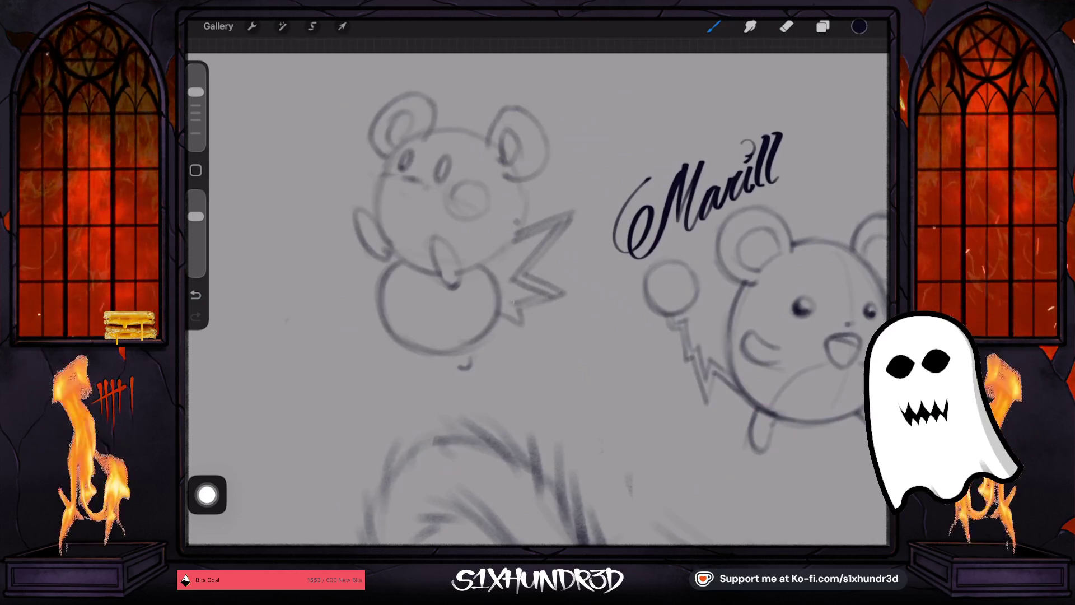
drag(522, 210, 515, 232)
drag(523, 192, 459, 275)
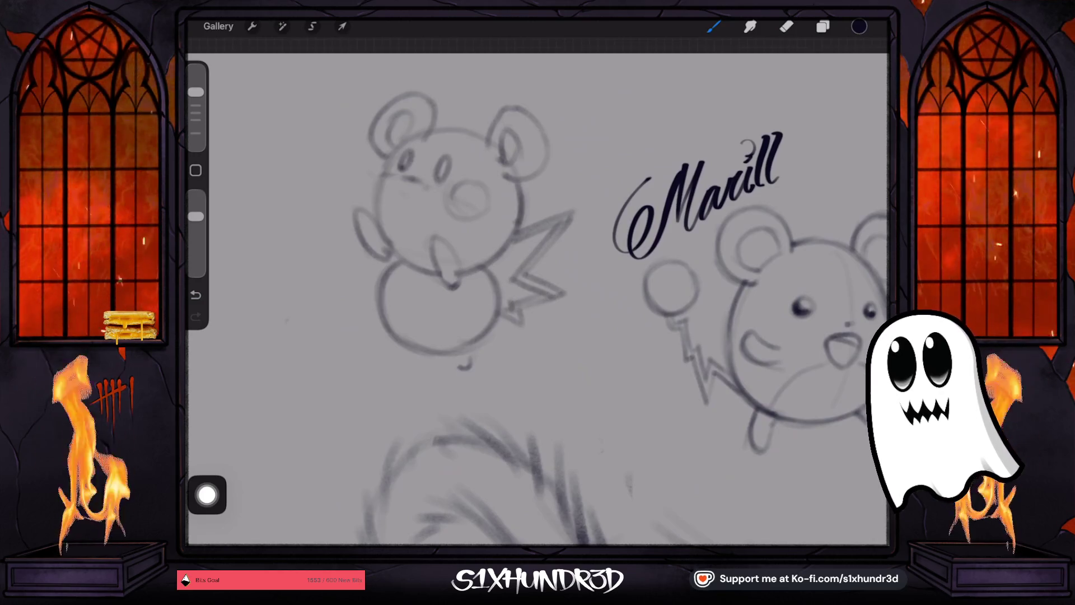
mouse_move(393, 157)
mouse_down()
mouse_move(376, 196)
mouse_move(380, 236)
mouse_move(437, 273)
mouse_up()
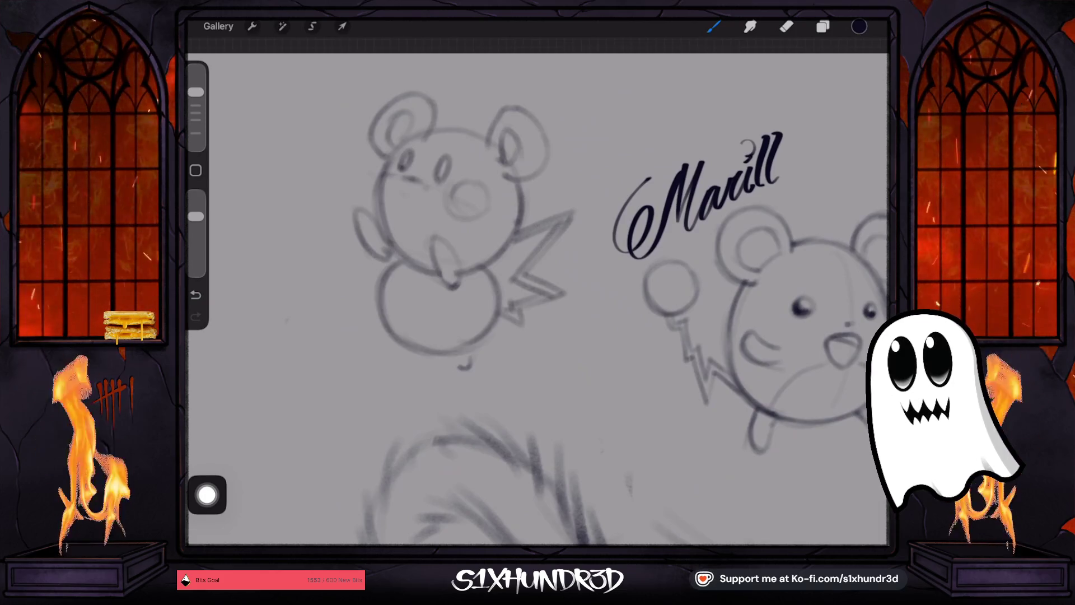
key(ctrl+z)
mouse_move(387, 174)
mouse_down()
mouse_move(375, 219)
mouse_move(426, 290)
mouse_up()
scroll(537, 303, down, 3)
- Nudge the left sketch, then erase the Marill lettering on the From selection layer
click(342, 26)
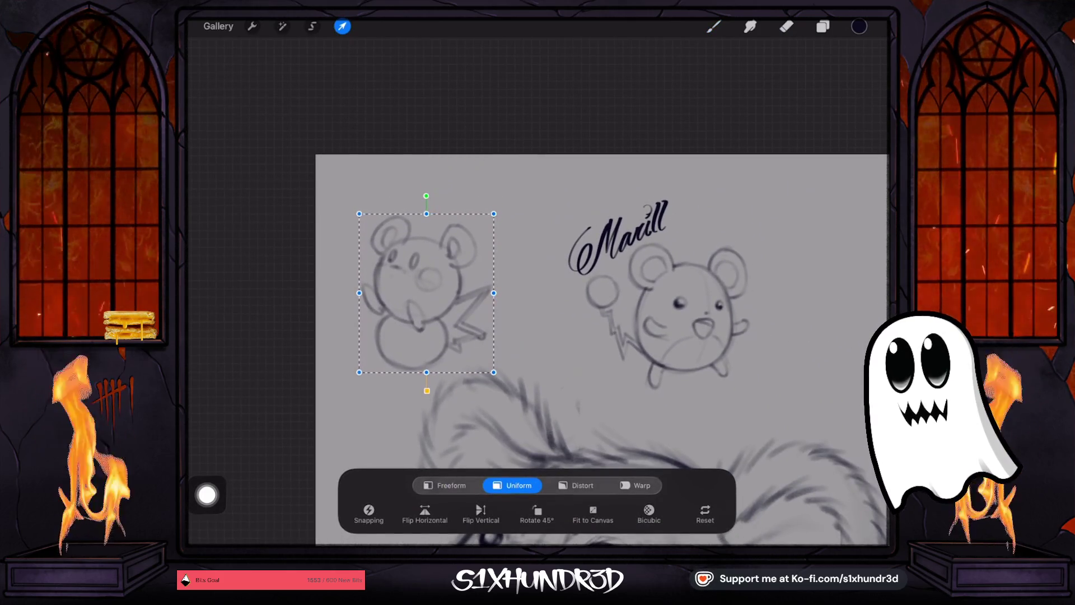
click(787, 26)
click(823, 26)
click(780, 131)
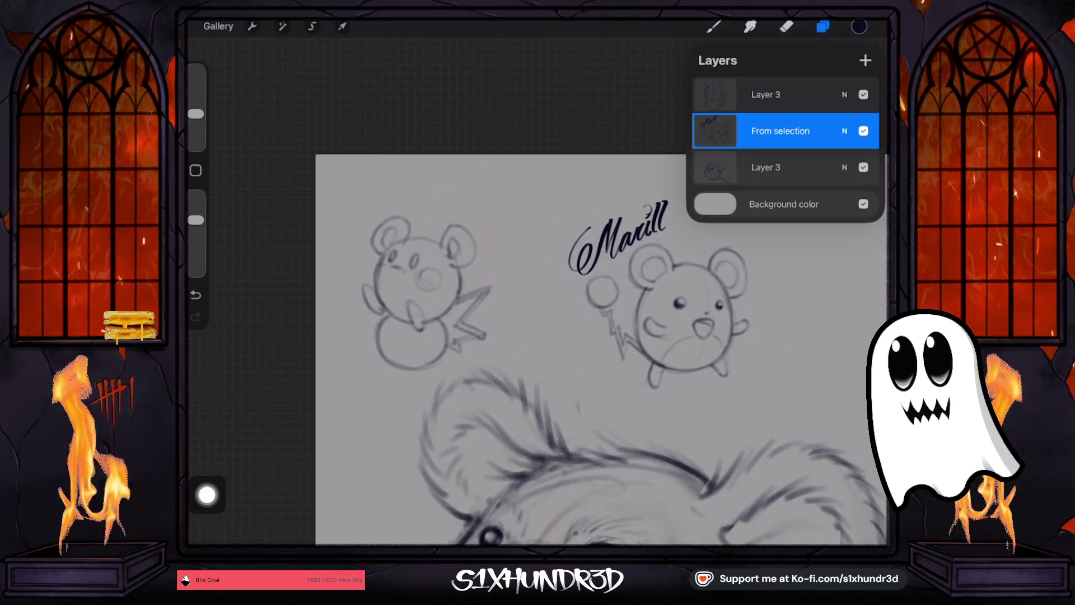
click(787, 26)
mouse_move(600, 241)
mouse_down()
mouse_move(663, 205)
mouse_move(583, 264)
mouse_move(655, 224)
mouse_up()
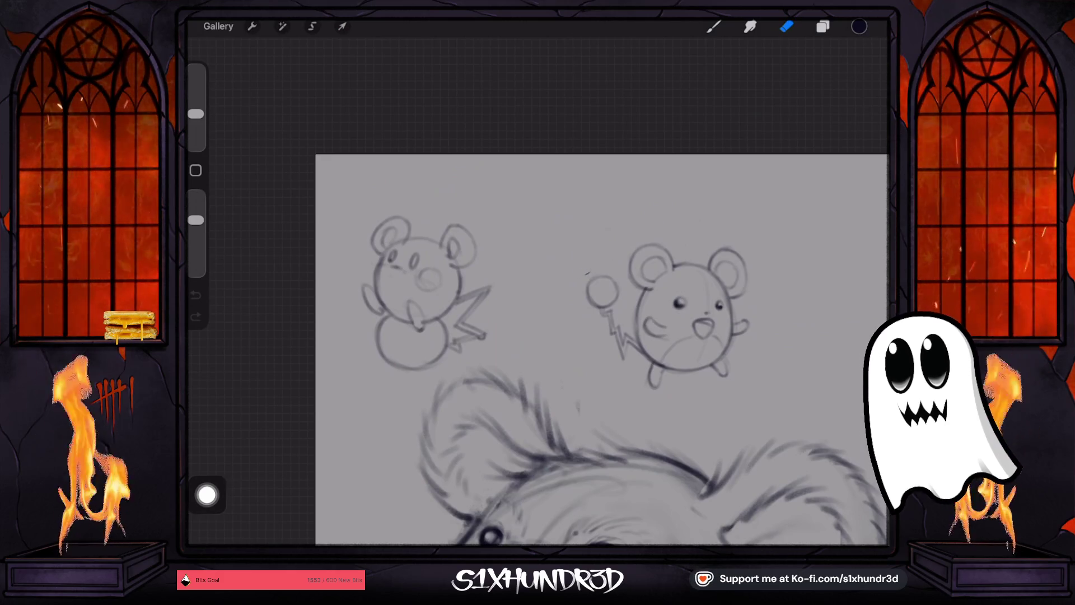
- Draw dark filled eyes, then with the brush at 20% darken the mouth line and nose
key(b)
scroll(348, 292, up, 5)
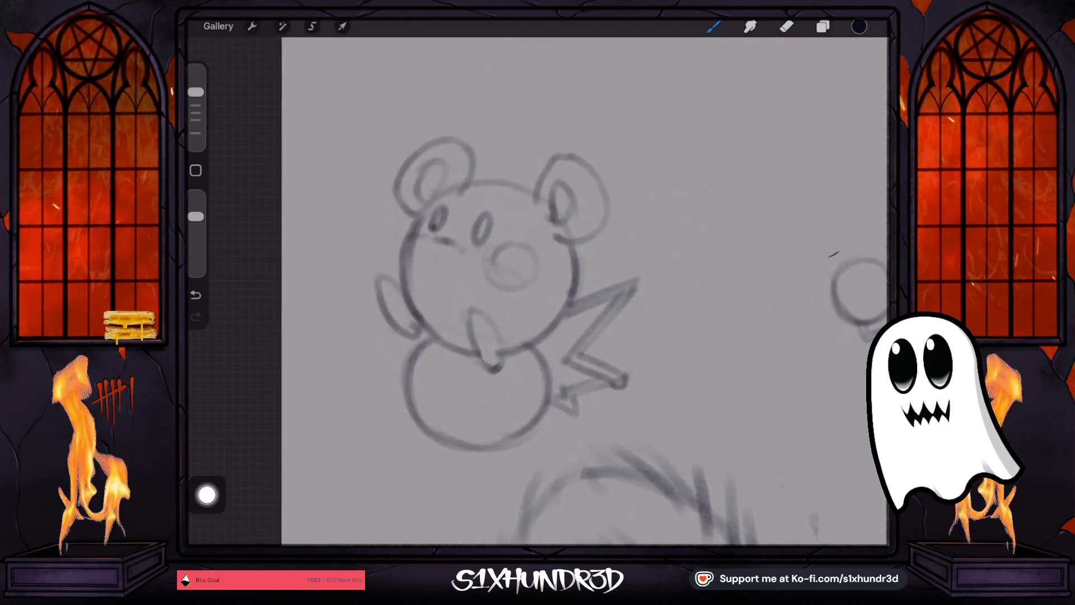
drag(435, 224, 489, 222)
drag(195, 92, 195, 105)
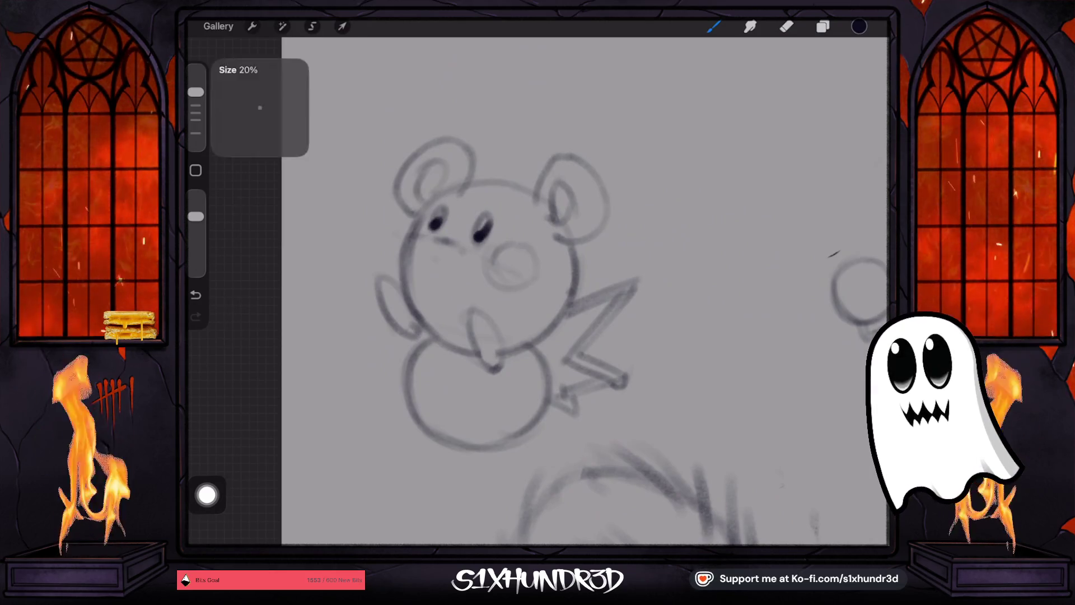
scroll(537, 292, up, 2)
scroll(532, 247, up, 1)
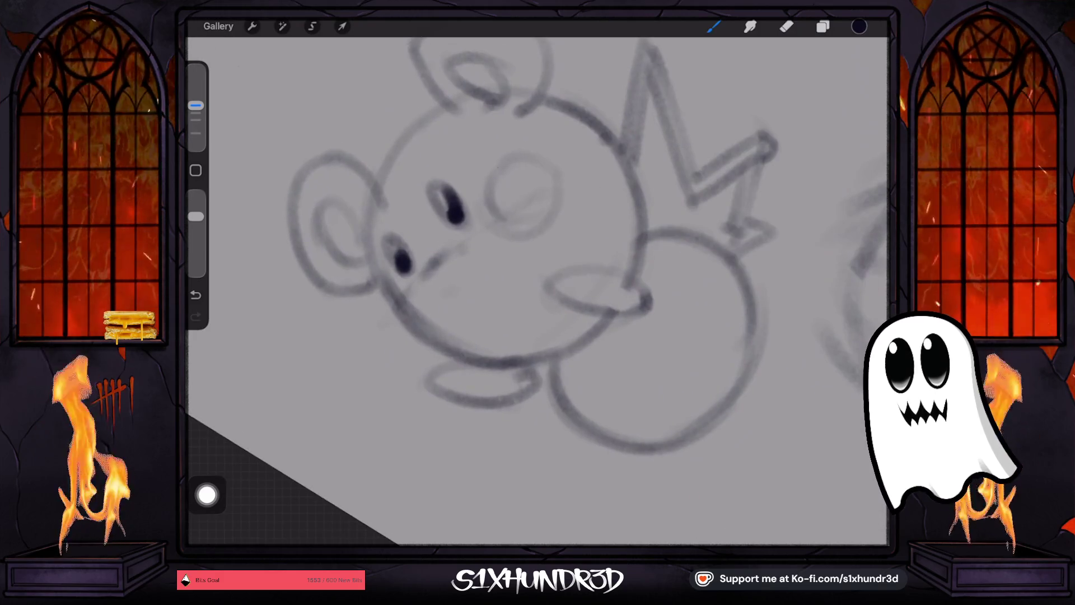
mouse_move(466, 248)
mouse_down()
mouse_move(416, 286)
mouse_move(381, 171)
mouse_move(428, 109)
mouse_up()
scroll(538, 291, down, 2)
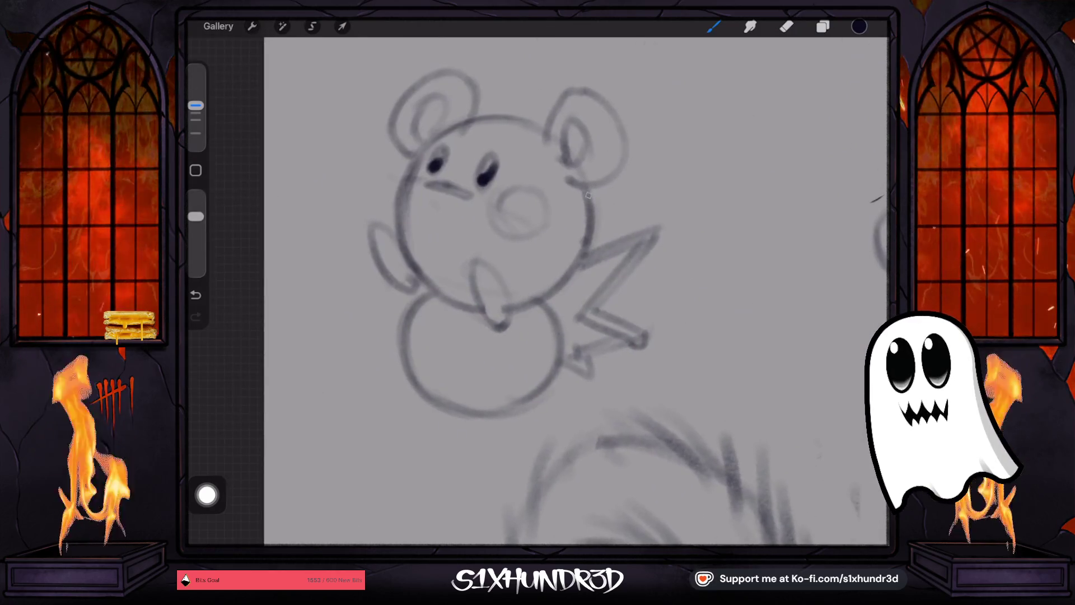
drag(511, 205, 542, 218)
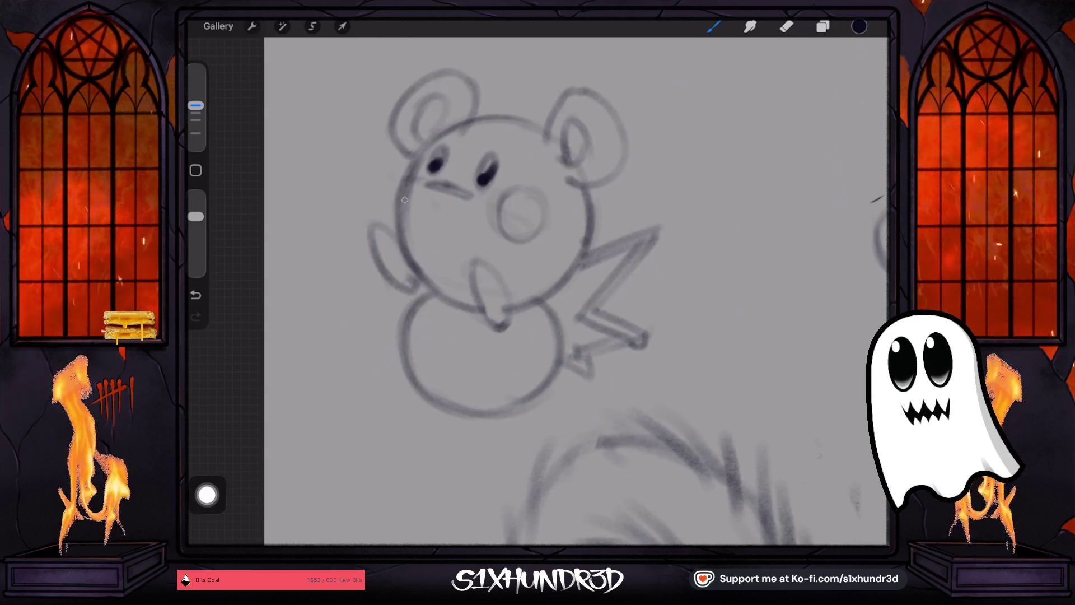
scroll(576, 291, down, 3)
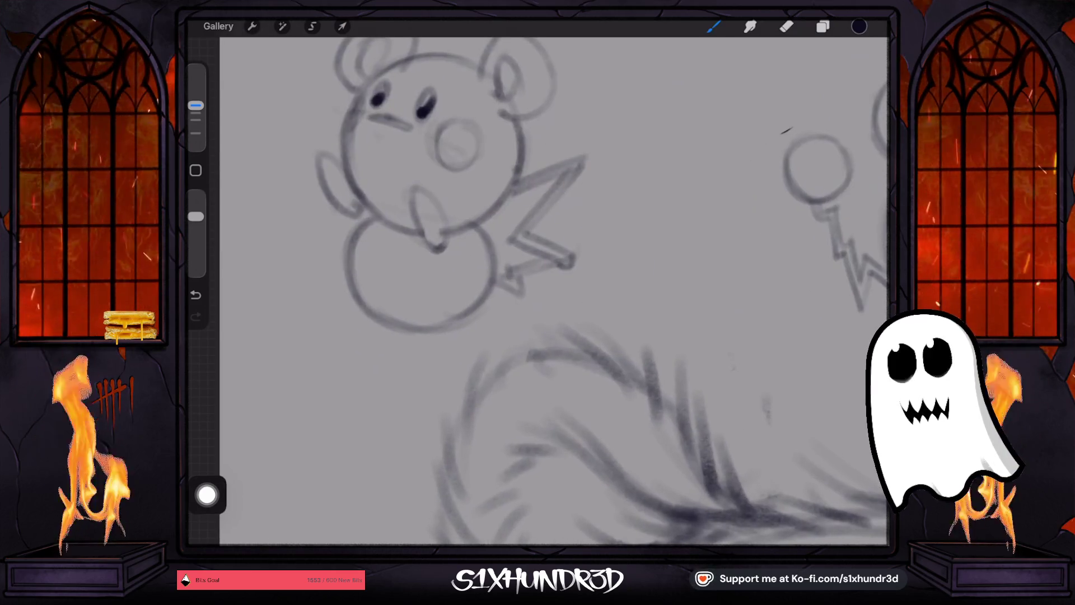
scroll(560, 292, down, 3)
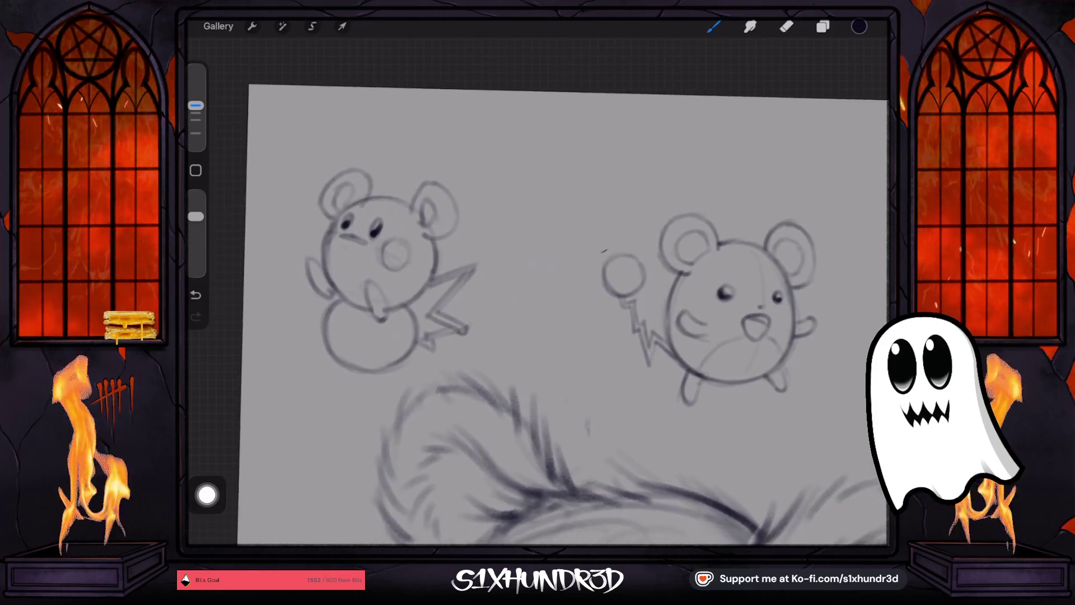
scroll(560, 314, down, 3)
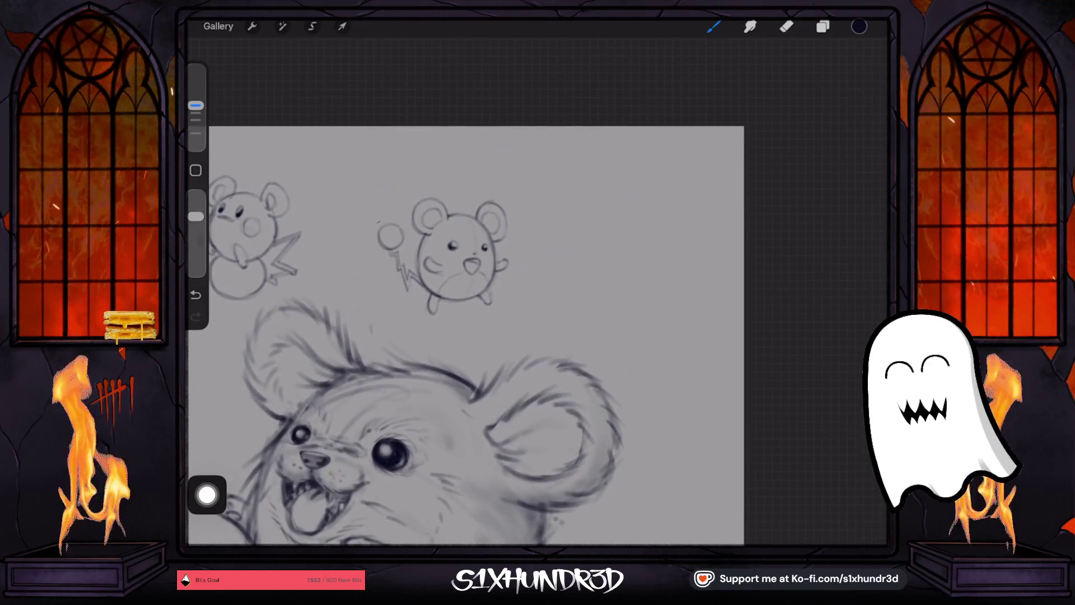
- Merge Layer 3 down into From selection and add a new empty layer on top
click(823, 26)
scroll(448, 336, up, 3)
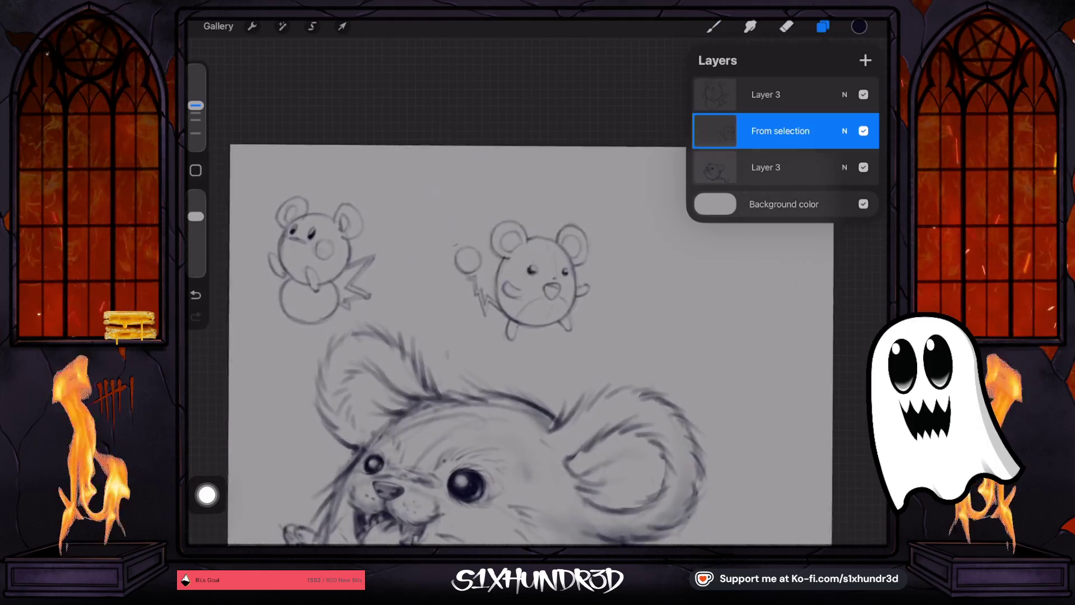
scroll(504, 308, right, 5)
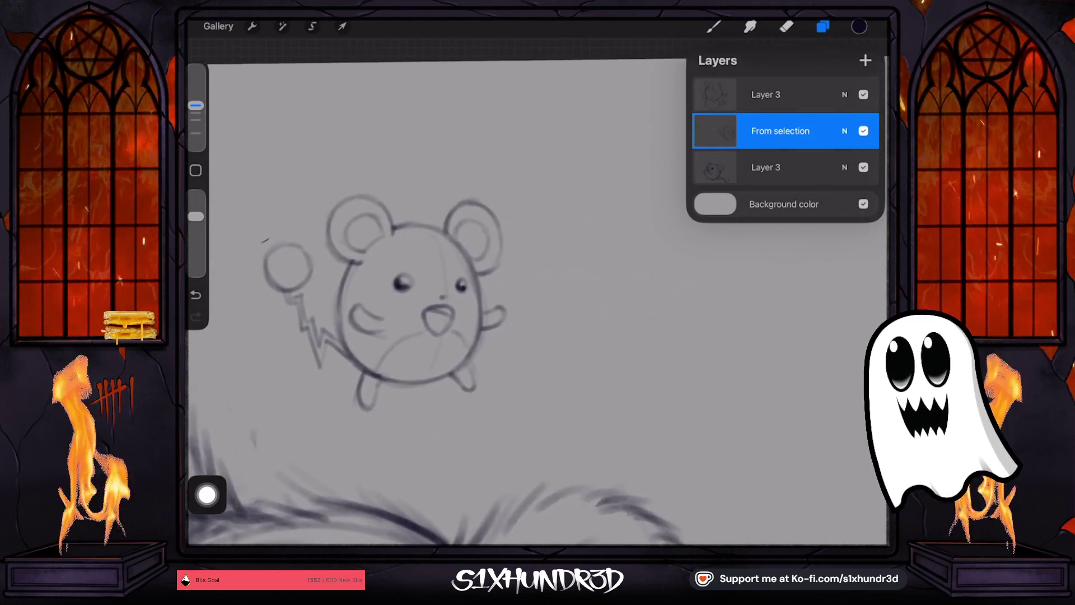
scroll(336, 280, right, 2)
click(767, 94)
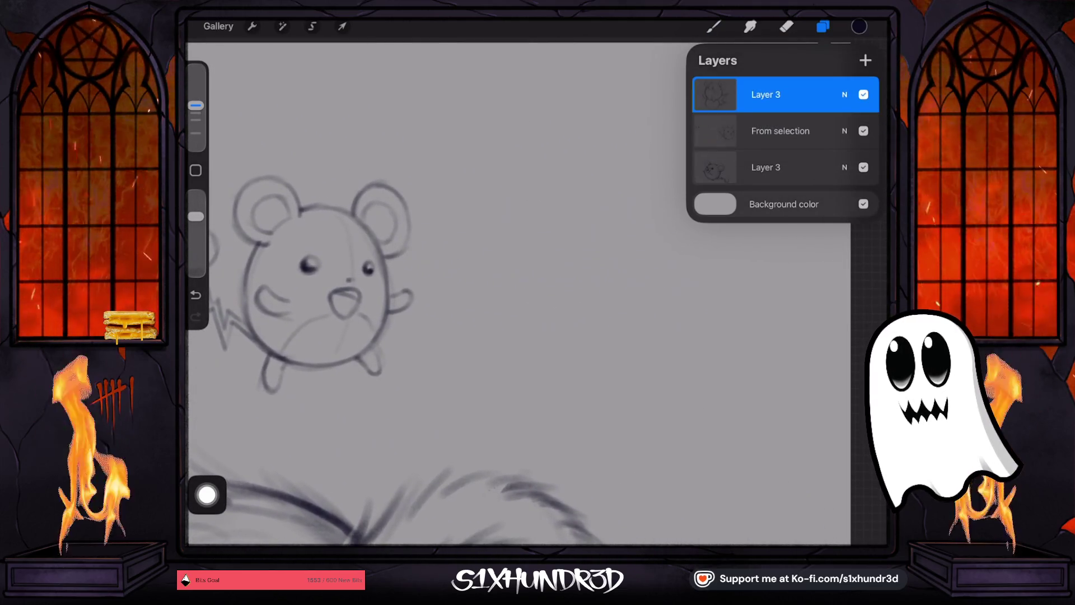
click(767, 94)
click(623, 256)
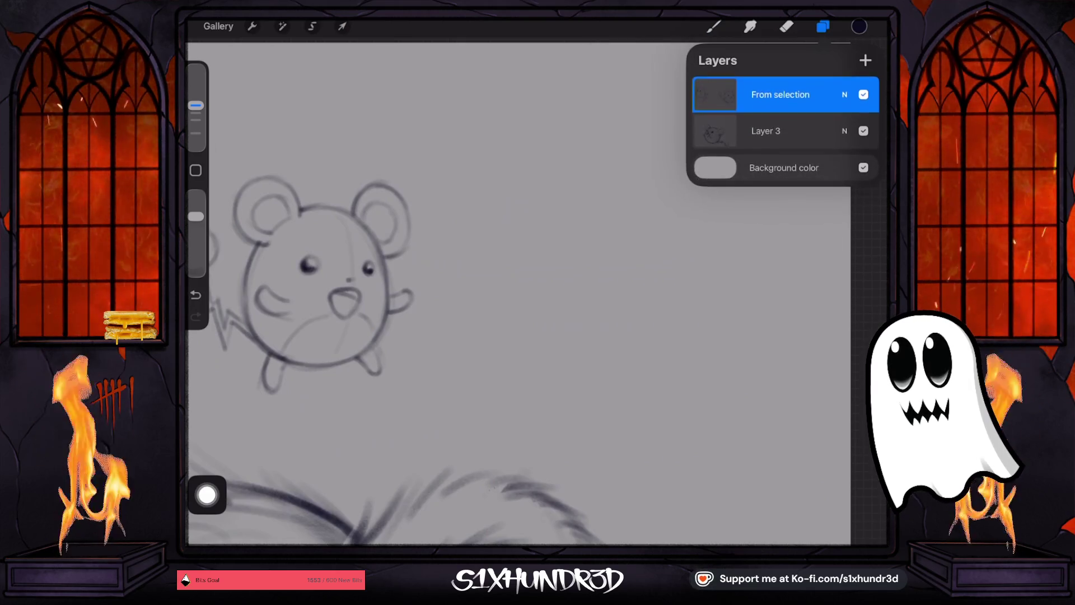
click(865, 60)
click(713, 26)
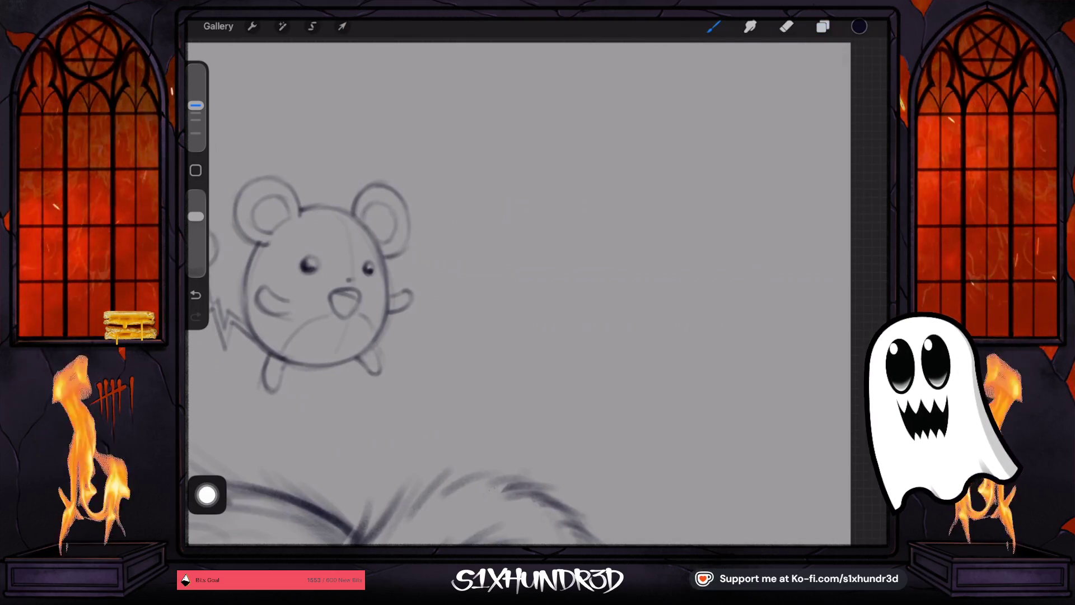
- Enlarge the pencil brush and draw an egg-shaped body outline right of the small Marill
scroll(504, 280, right, 2)
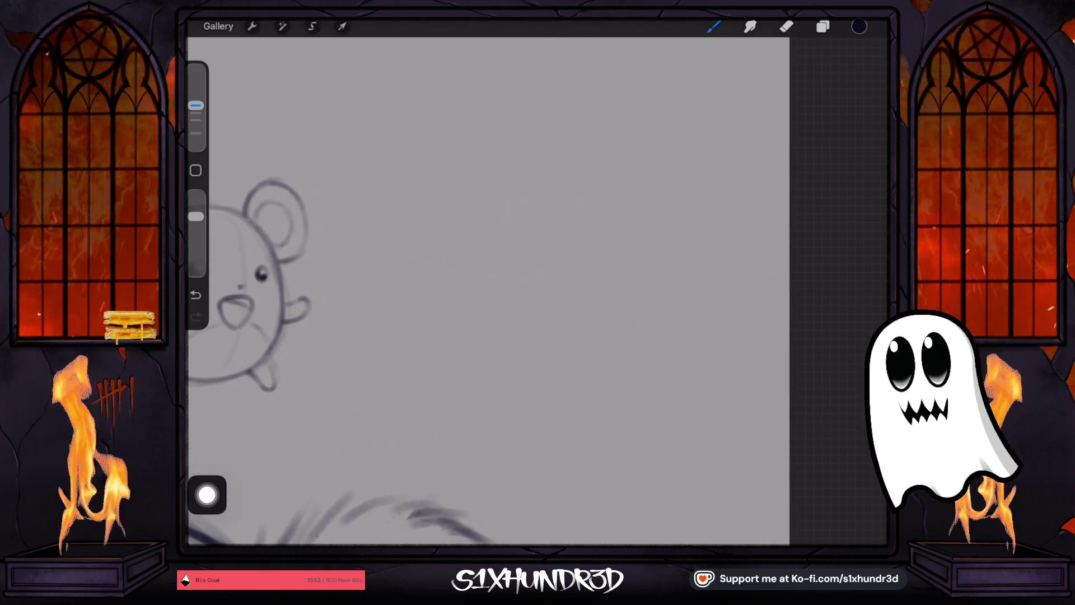
drag(469, 274, 476, 335)
drag(195, 105, 195, 90)
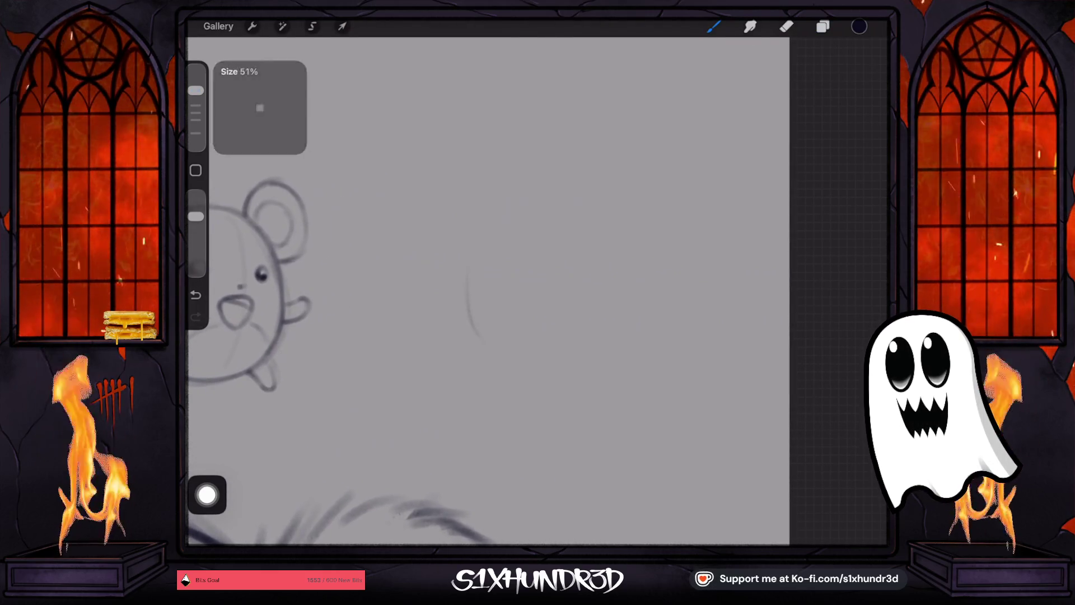
drag(476, 208, 527, 374)
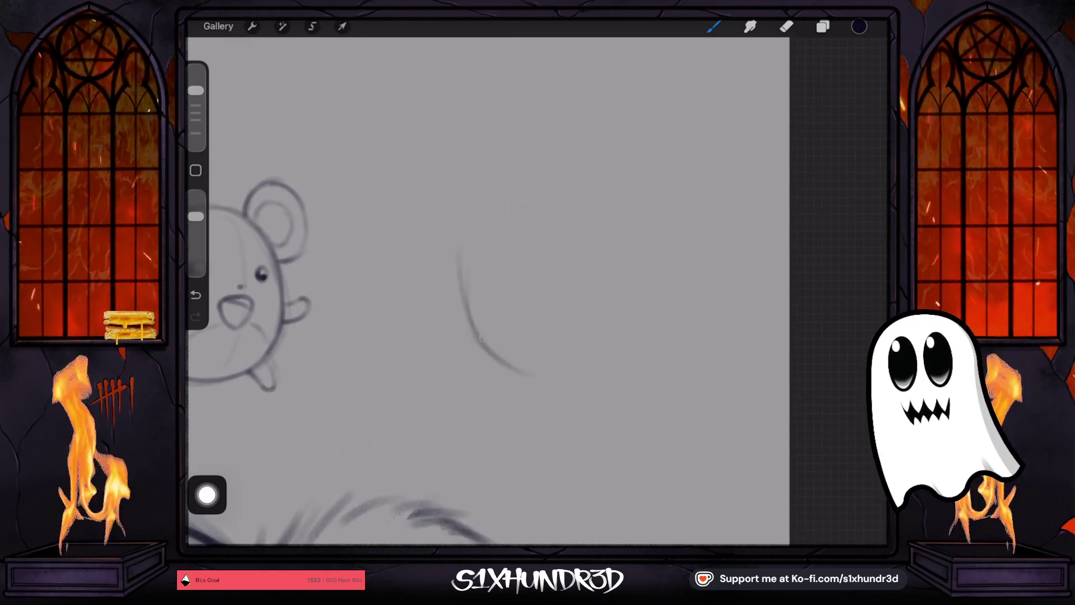
mouse_move(474, 247)
mouse_down()
mouse_move(491, 168)
mouse_move(588, 130)
mouse_move(654, 194)
mouse_move(670, 280)
mouse_move(616, 378)
mouse_up()
mouse_move(487, 353)
mouse_down()
mouse_move(577, 386)
mouse_move(644, 356)
mouse_up()
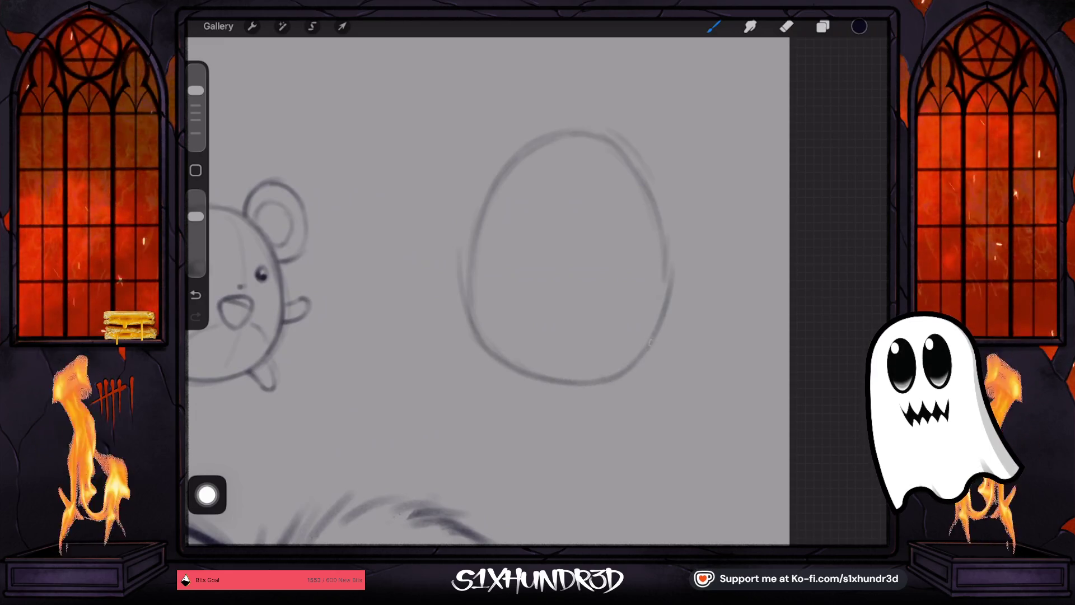
drag(638, 168, 669, 283)
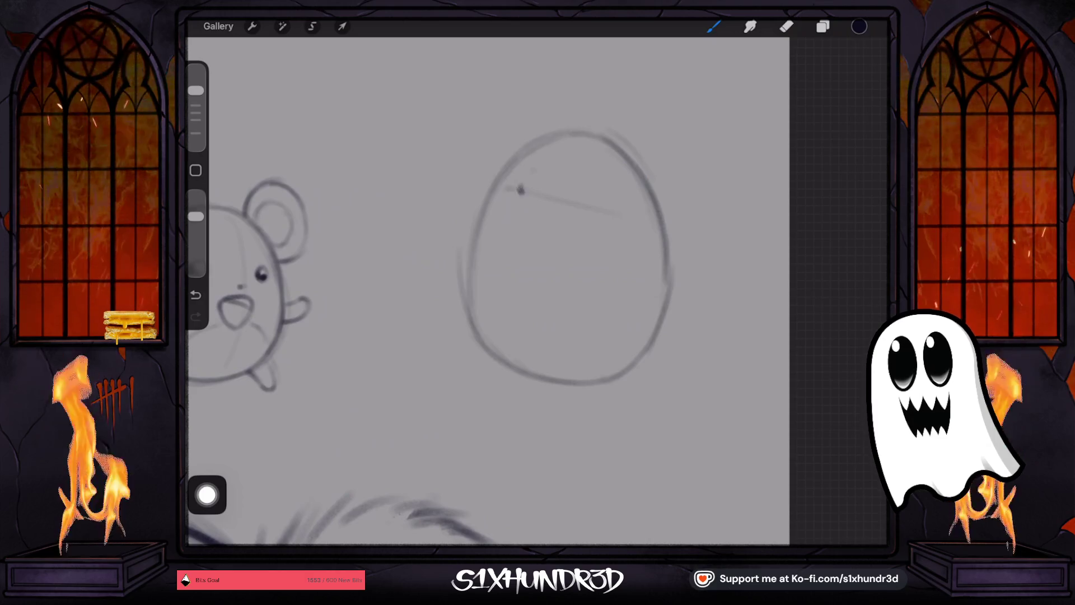
- Add two dot eyes and a smiling mouth, then start a zigzag line across the egg
drag(529, 185, 522, 191)
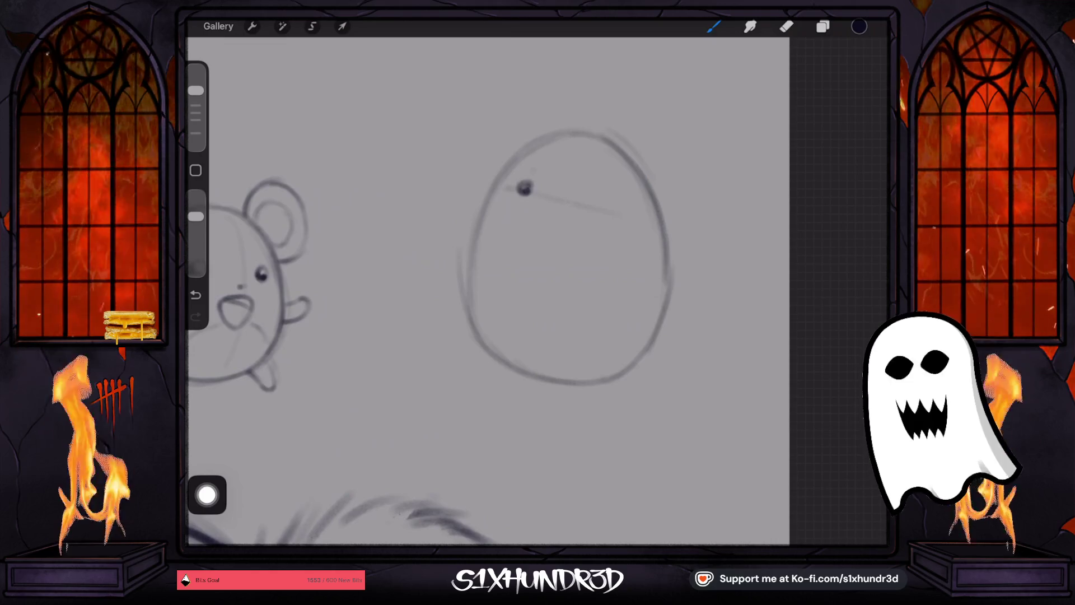
mouse_move(573, 190)
mouse_down()
mouse_move(569, 202)
mouse_move(580, 196)
mouse_up()
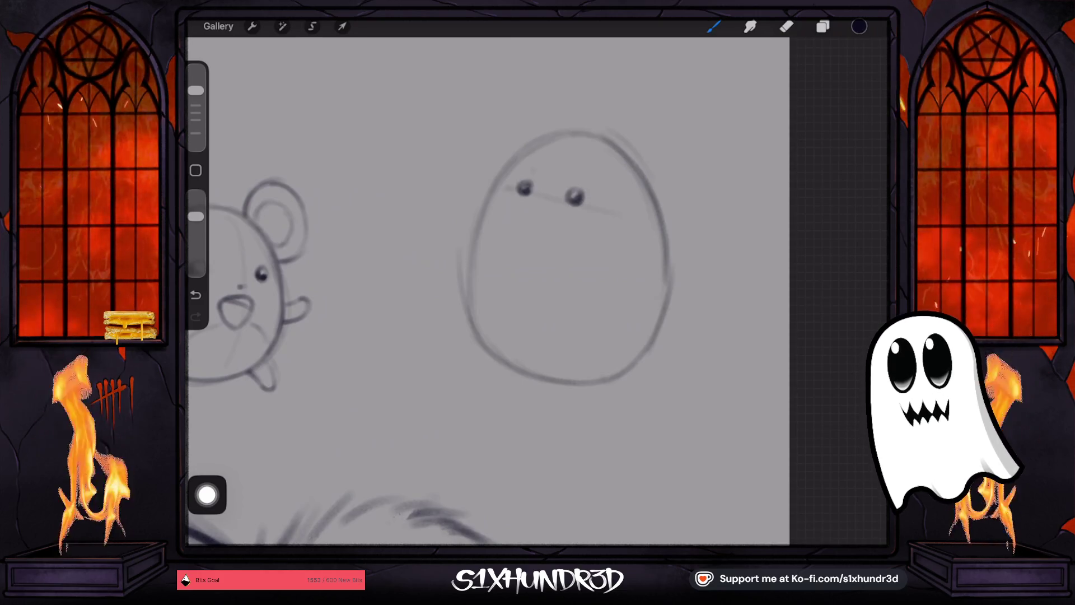
mouse_move(527, 209)
mouse_down()
mouse_move(564, 213)
mouse_move(528, 211)
mouse_up()
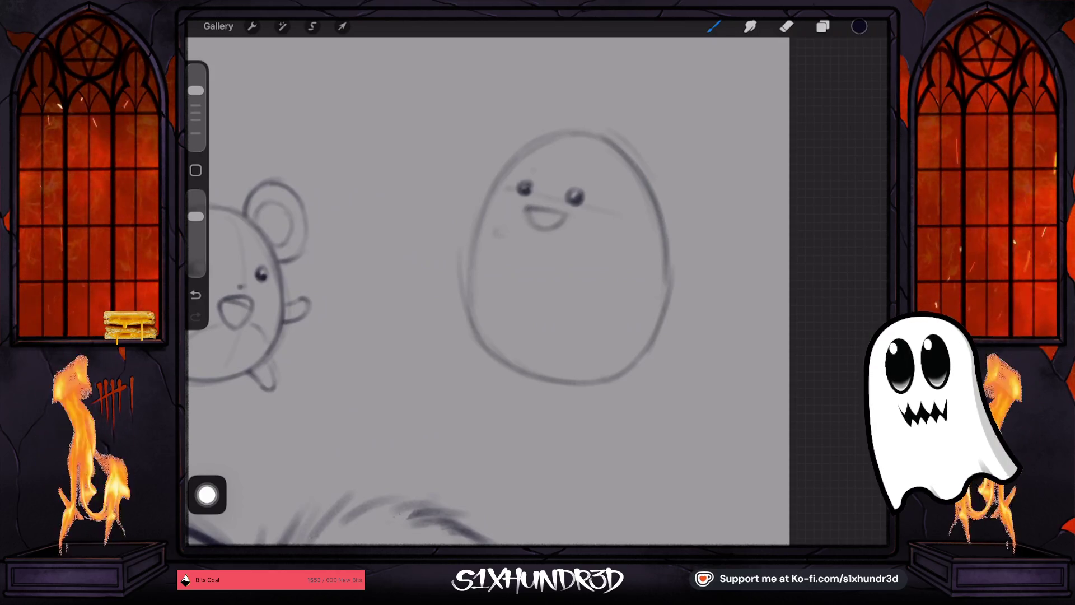
mouse_move(472, 285)
mouse_down()
mouse_move(508, 273)
mouse_move(576, 311)
mouse_move(646, 324)
mouse_up()
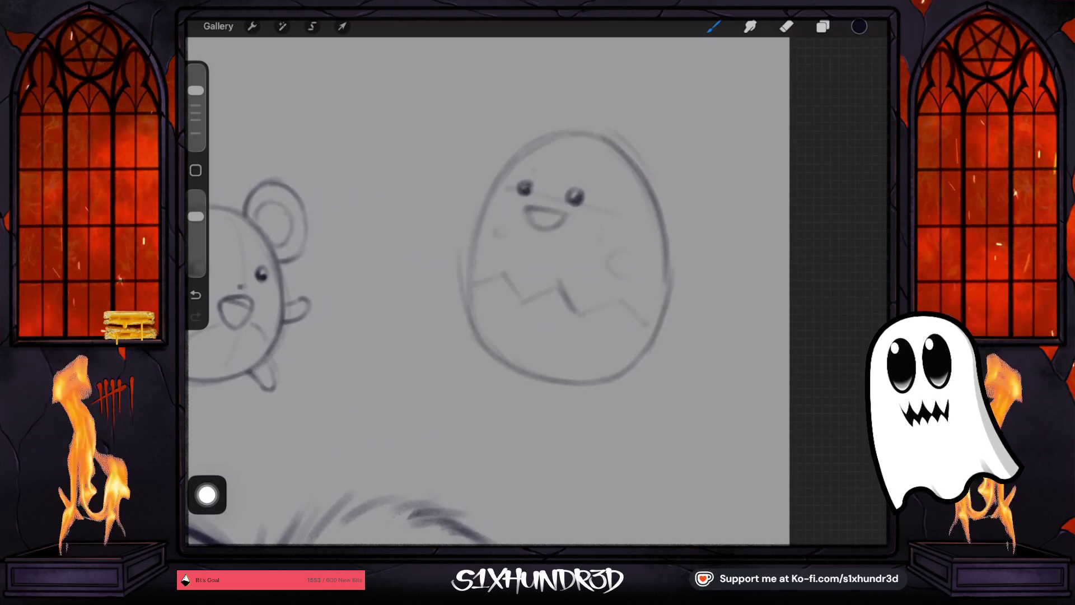
- Draw round cheek spots and small dots on both sides of the egg body
drag(626, 251, 581, 256)
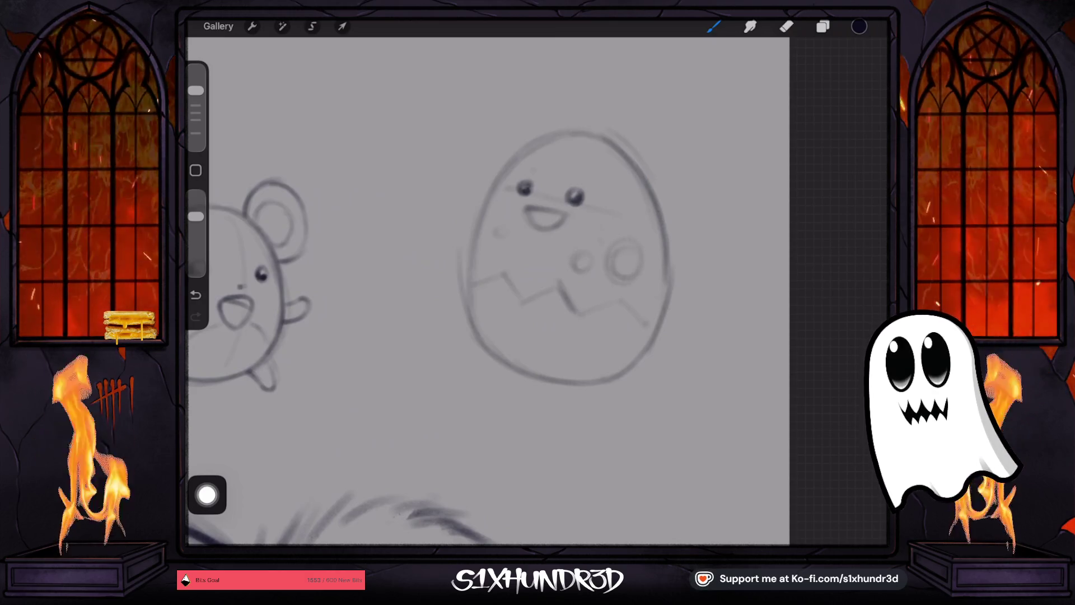
click(521, 263)
drag(493, 234, 490, 236)
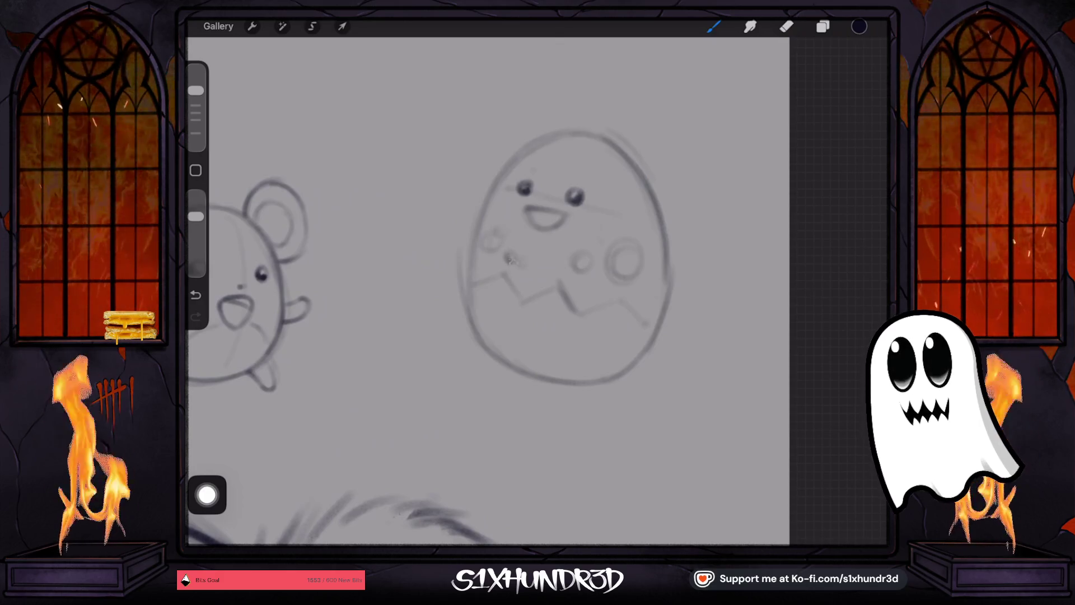
click(510, 257)
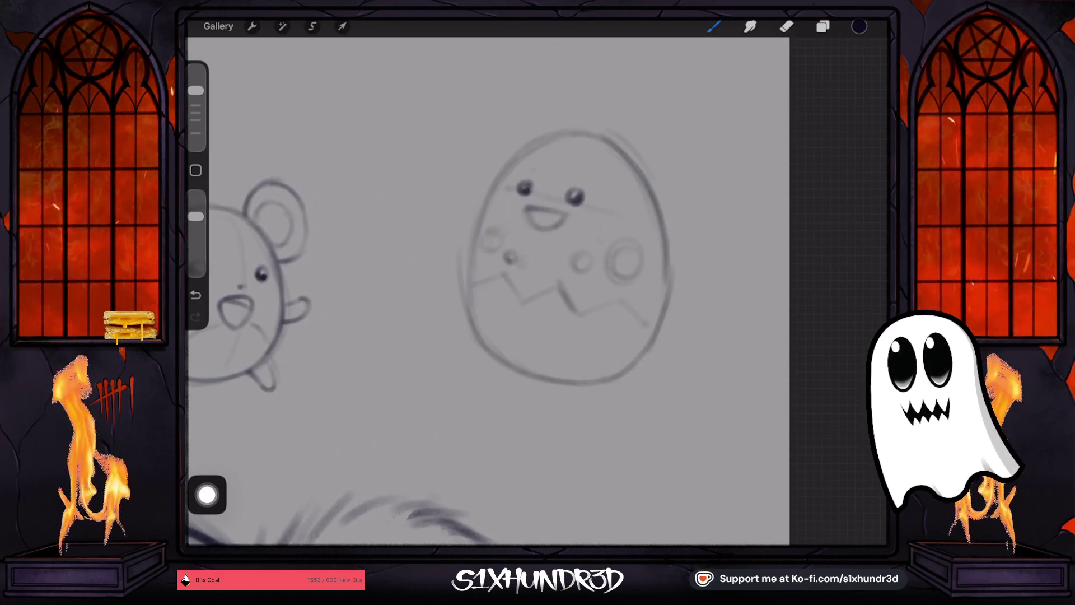
- Add stubby left and right arms and two little feet below the body
mouse_move(475, 231)
mouse_down()
mouse_move(424, 246)
mouse_move(427, 266)
mouse_move(460, 268)
mouse_up()
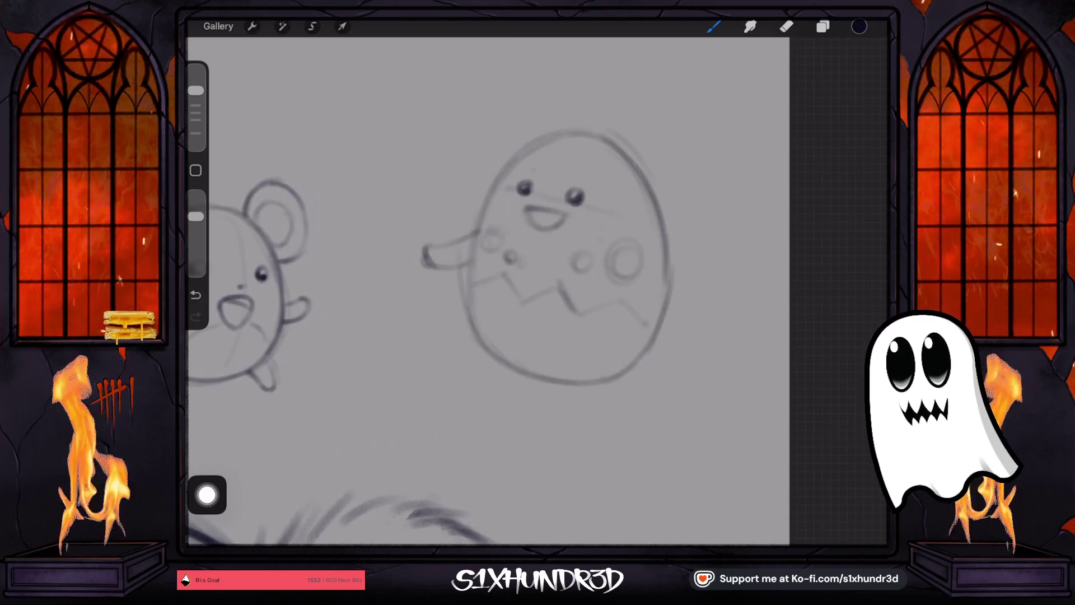
mouse_move(658, 271)
mouse_down()
mouse_move(706, 297)
mouse_move(669, 313)
mouse_up()
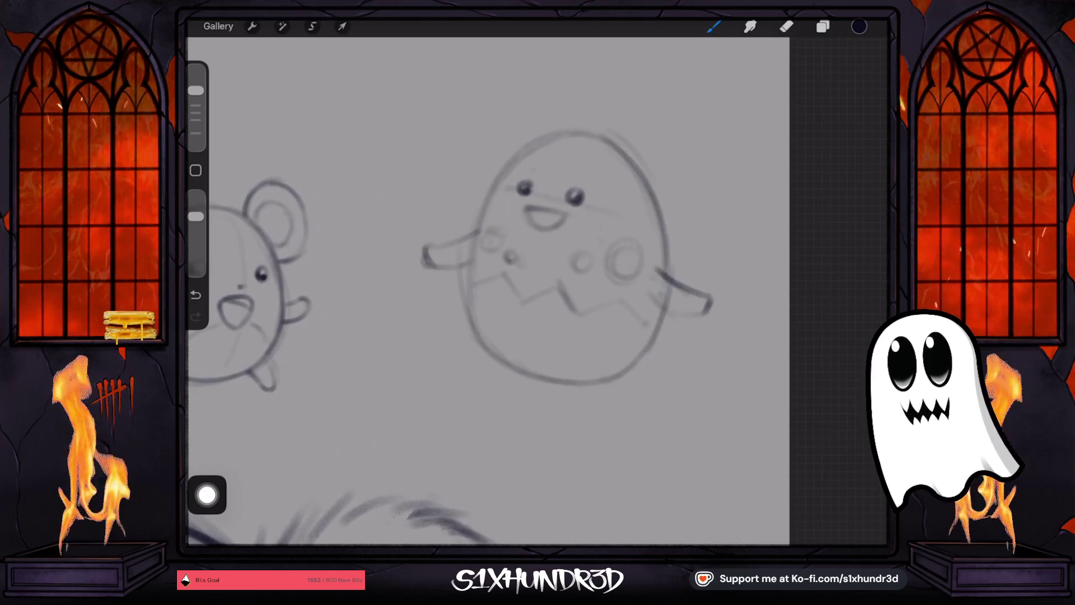
mouse_move(572, 386)
mouse_down()
mouse_move(625, 430)
mouse_move(640, 417)
mouse_move(599, 382)
mouse_move(615, 426)
mouse_up()
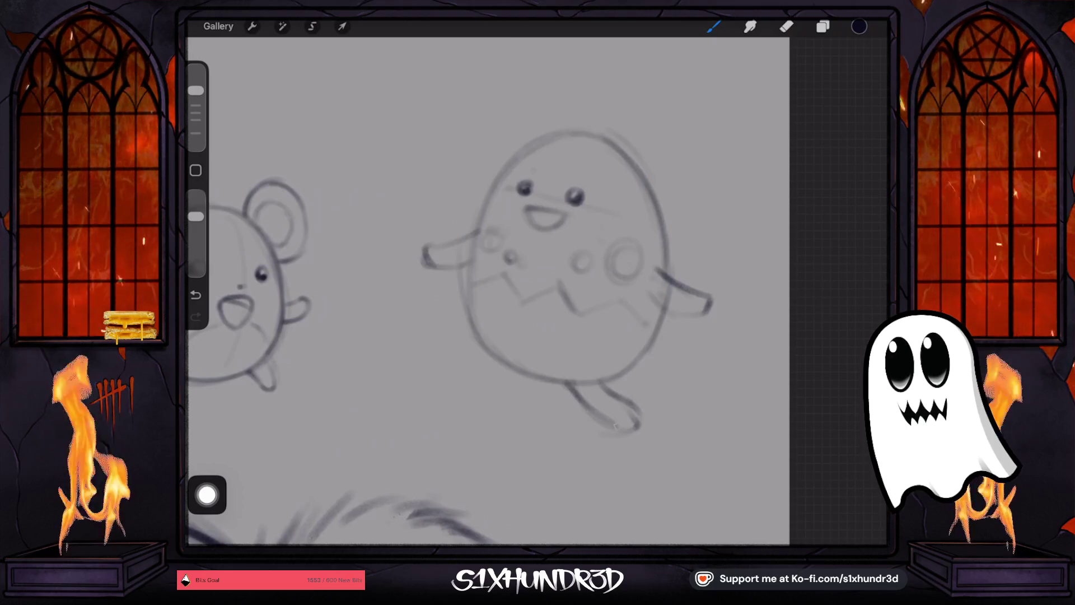
mouse_move(501, 361)
mouse_down()
mouse_move(439, 379)
mouse_move(432, 370)
mouse_move(429, 359)
mouse_move(485, 341)
mouse_up()
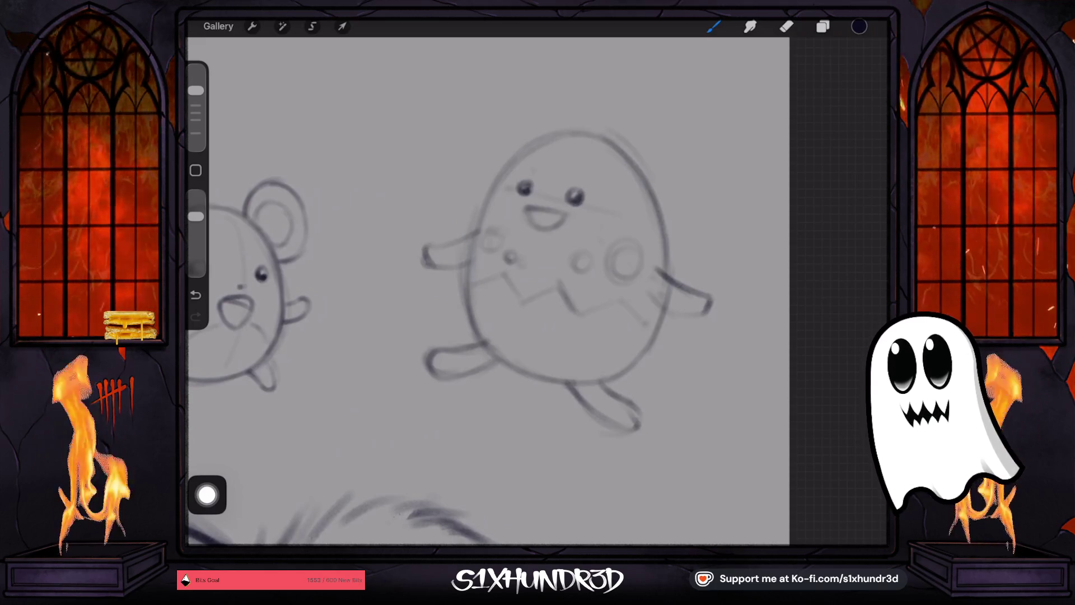
- Redraw the first ear stroke, then draw the long left ear with its inner line
drag(542, 141, 518, 91)
key(ctrl+z)
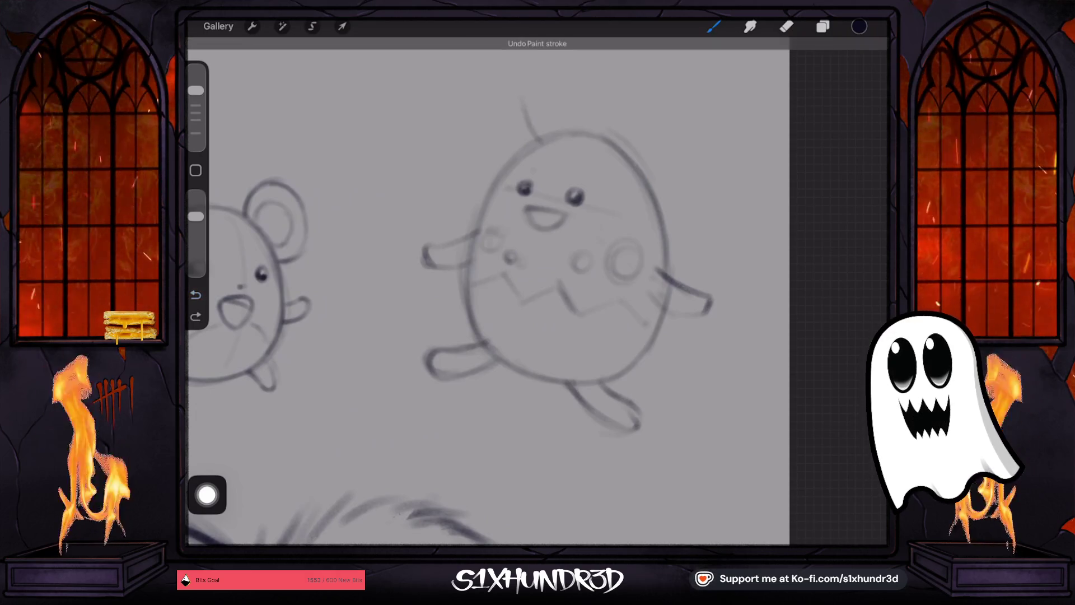
scroll(538, 291, up, 3)
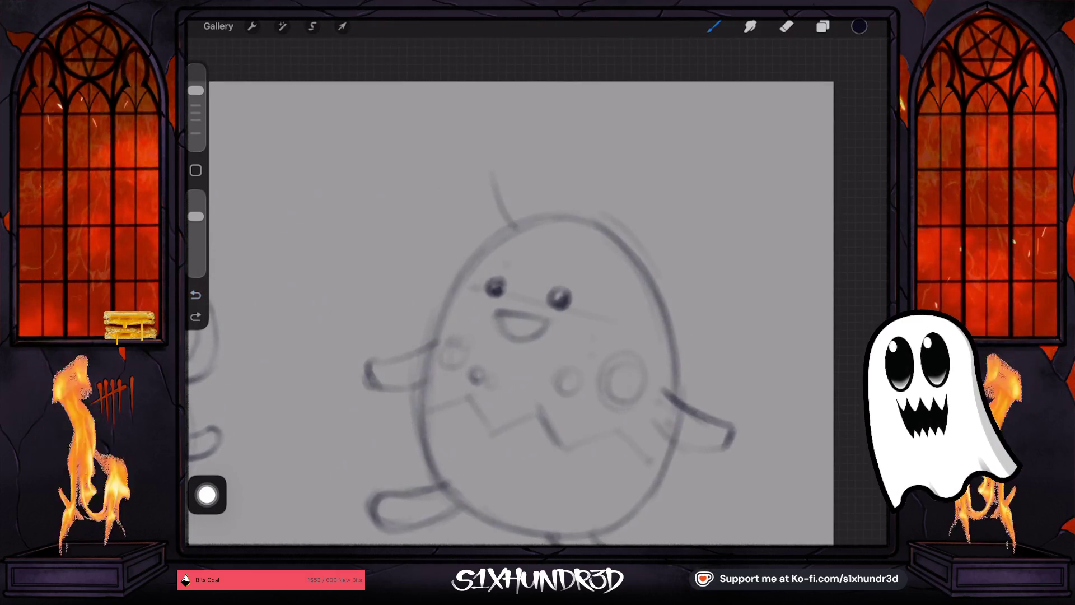
mouse_move(504, 208)
mouse_down()
mouse_move(482, 144)
mouse_move(445, 127)
mouse_move(367, 147)
mouse_move(453, 160)
mouse_move(447, 234)
mouse_up()
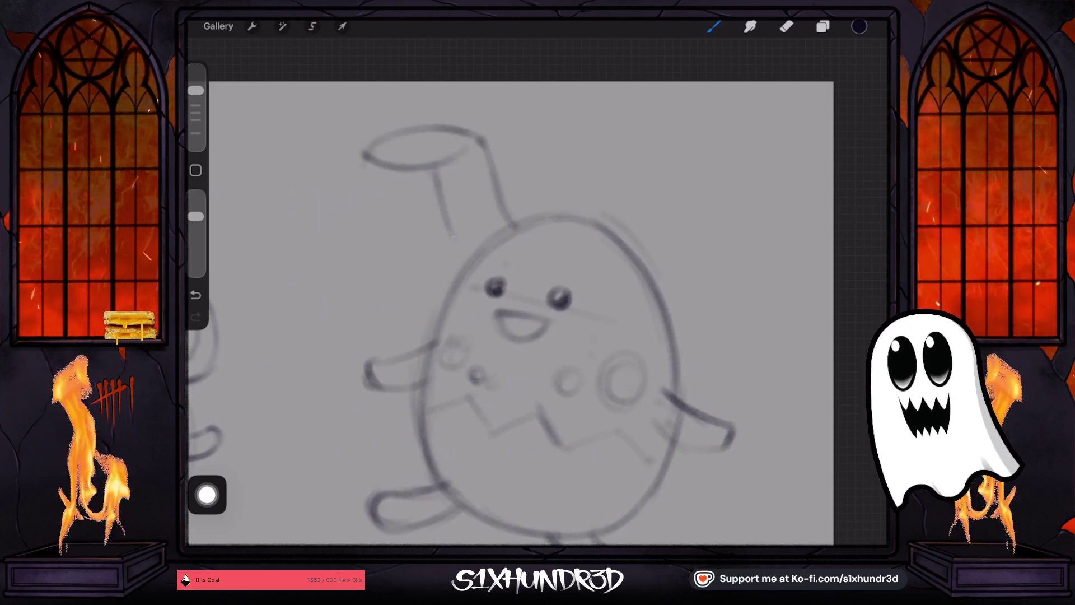
mouse_move(436, 194)
mouse_down()
mouse_move(472, 252)
mouse_move(485, 252)
mouse_up()
drag(443, 211, 453, 224)
drag(468, 159, 481, 203)
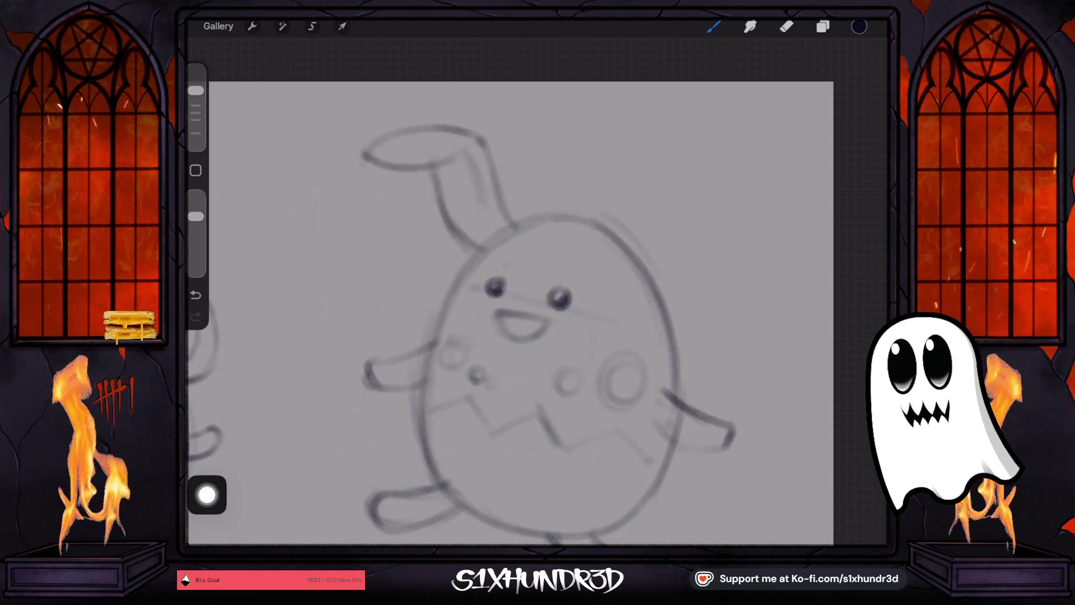
- Draw the long right ear with its inner line rising from the head
drag(521, 314, 414, 327)
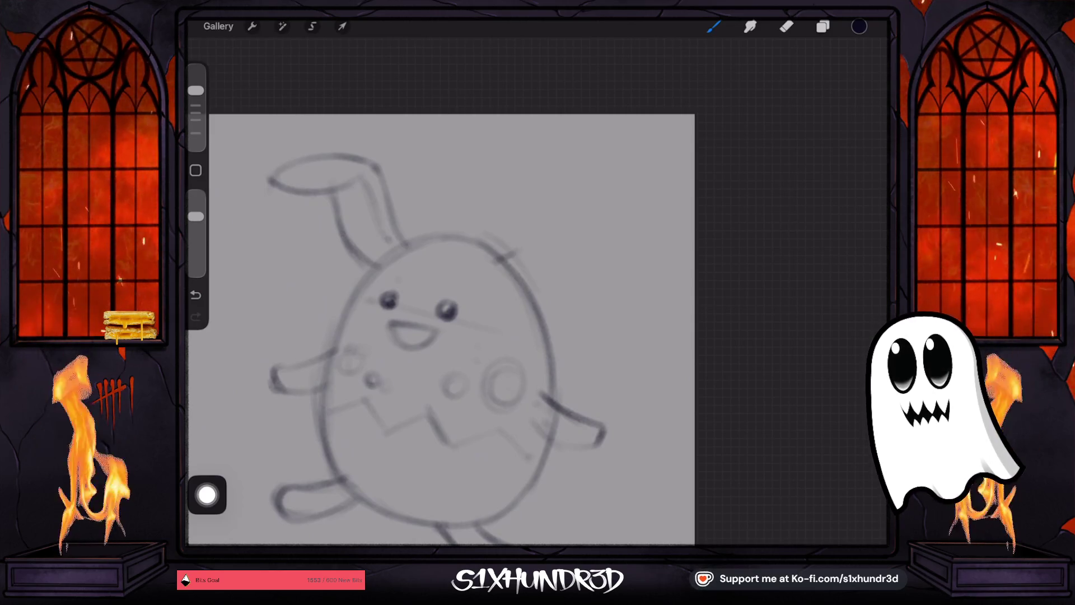
mouse_move(525, 243)
mouse_down()
mouse_move(568, 204)
mouse_move(622, 191)
mouse_move(661, 201)
mouse_move(649, 232)
mouse_move(605, 254)
mouse_up()
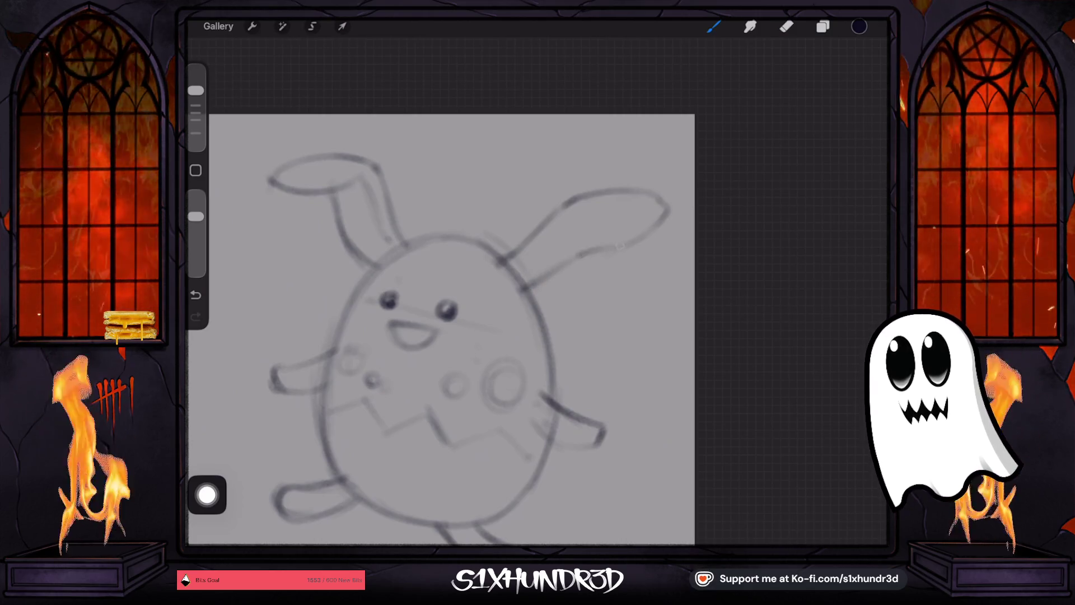
drag(594, 253, 648, 224)
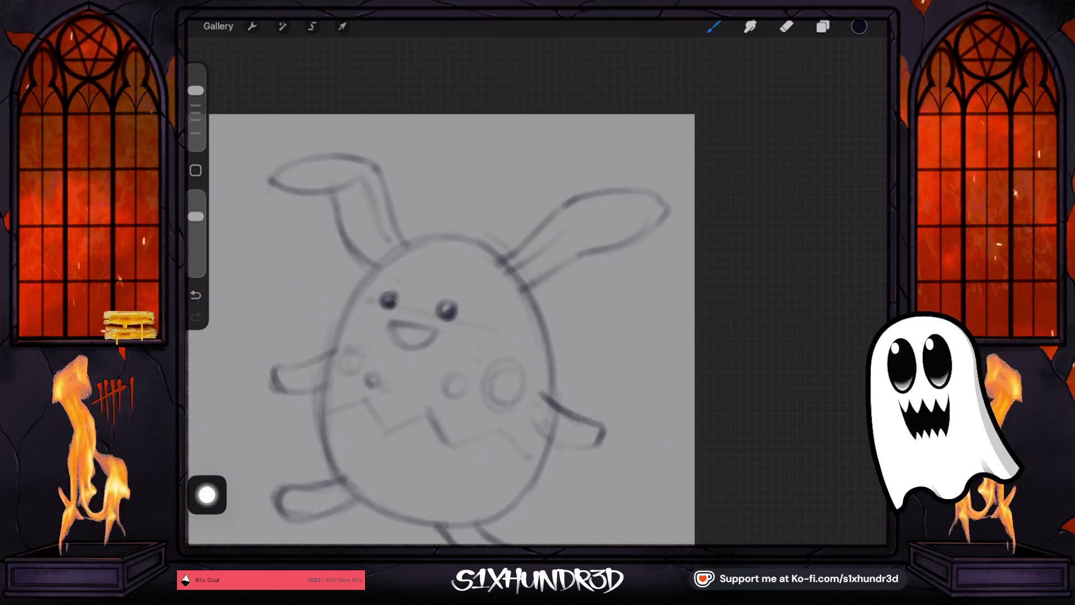
mouse_move(562, 231)
mouse_down()
mouse_move(644, 206)
mouse_move(527, 280)
mouse_up()
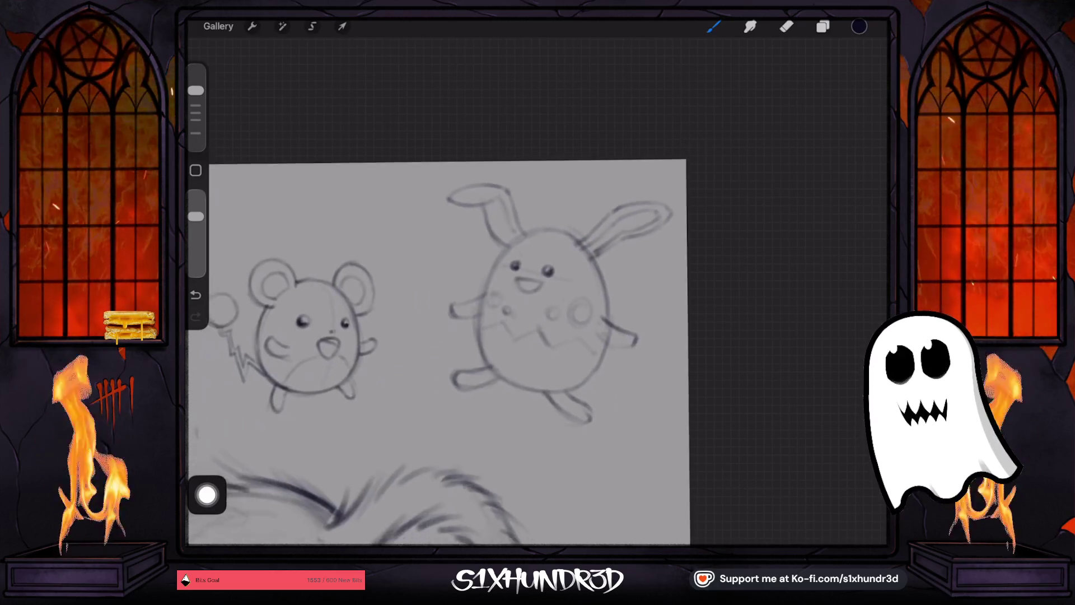
- Select the Azumarill sketch and nudge it slightly up and right
click(312, 26)
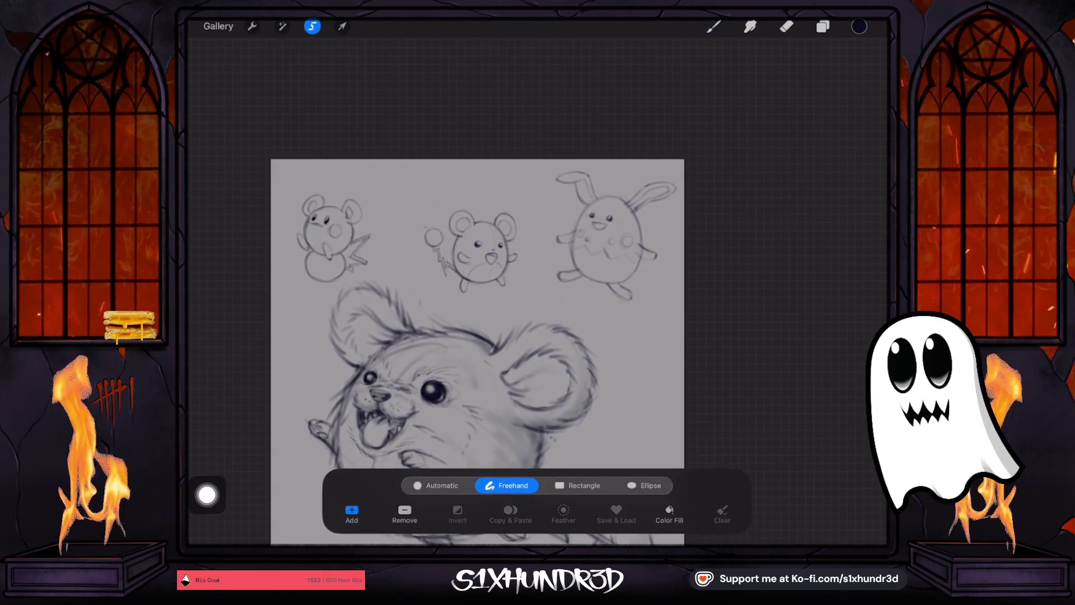
drag(537, 149, 674, 315)
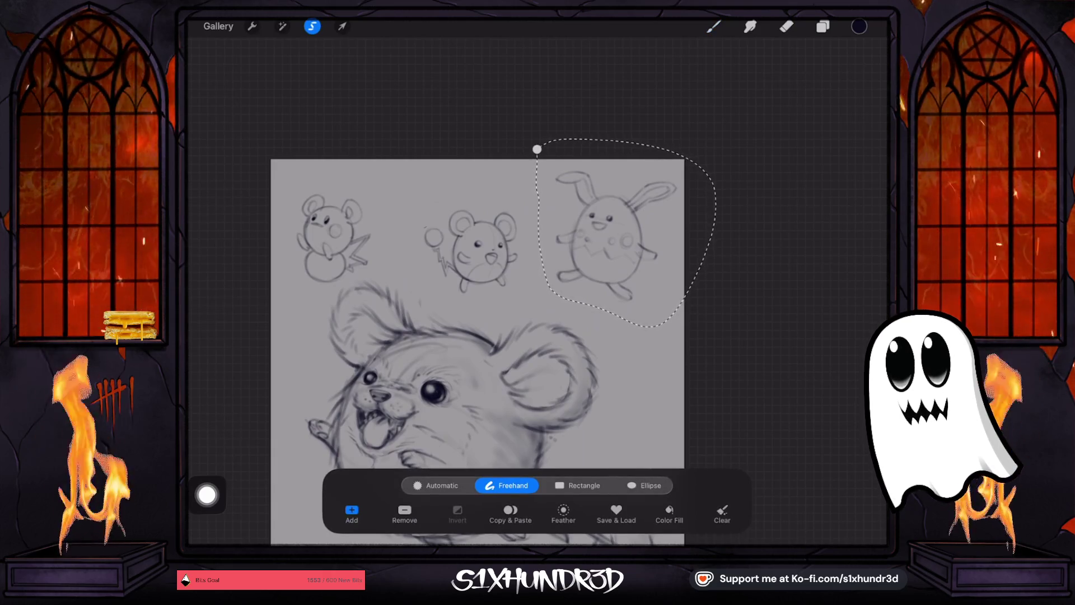
click(342, 26)
drag(612, 255, 618, 251)
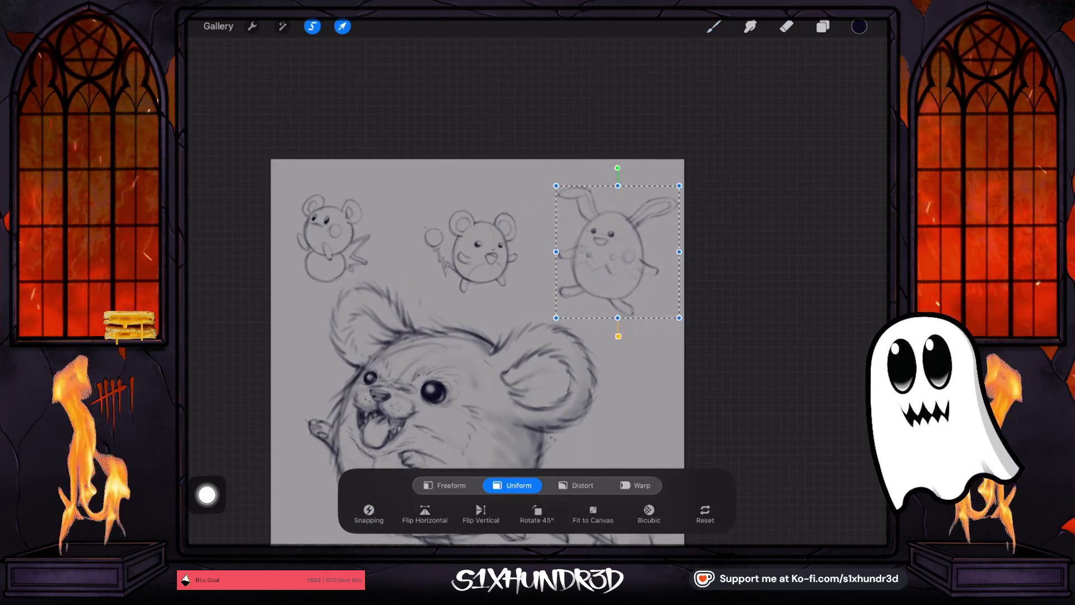
click(714, 26)
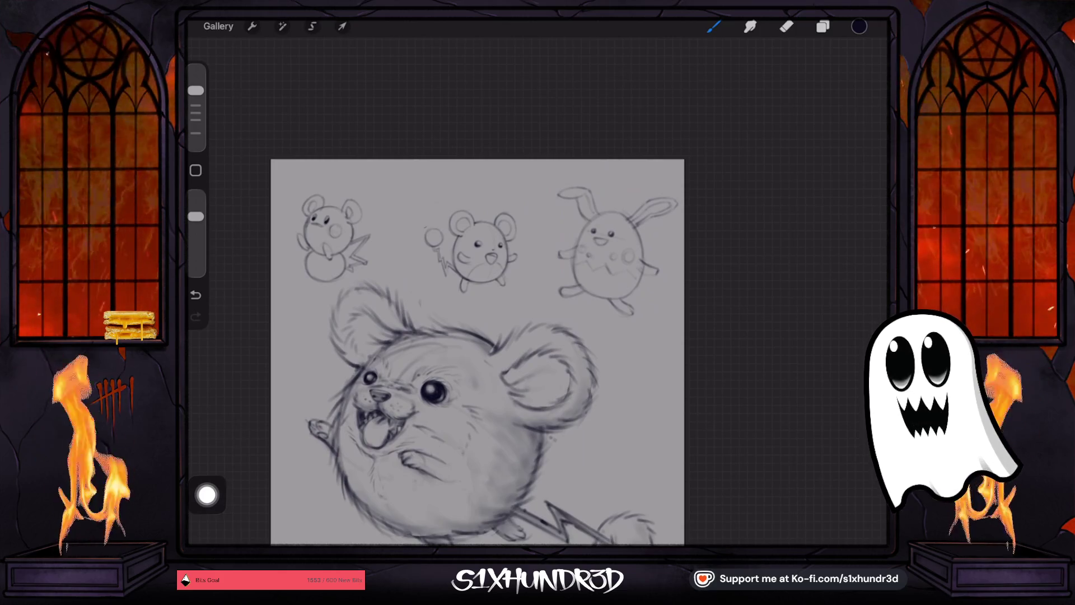
- Merge the top layer down into the sketch layer
click(823, 27)
click(714, 94)
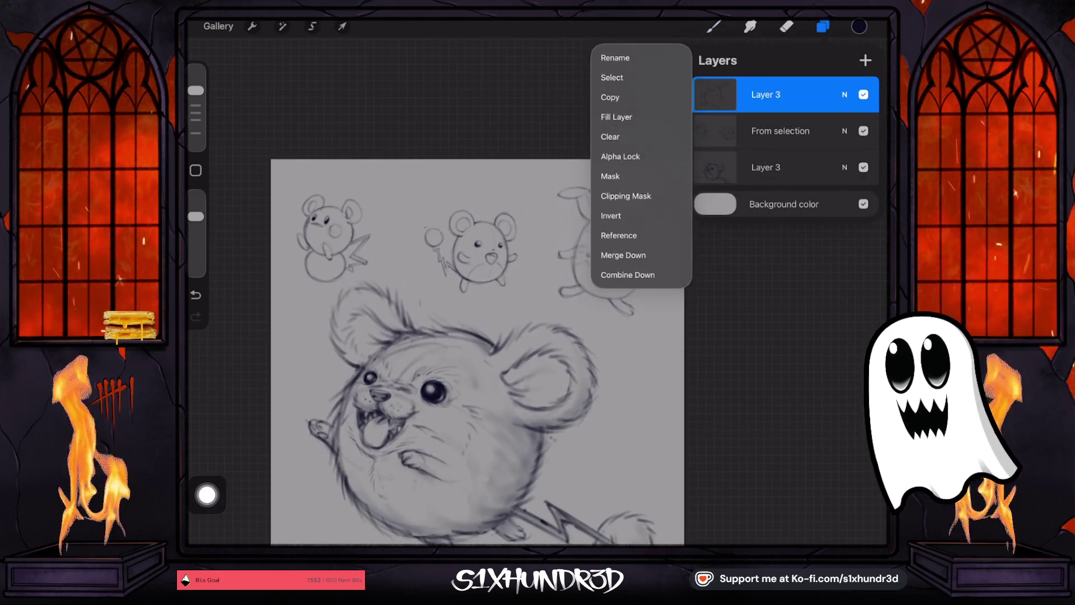
click(620, 254)
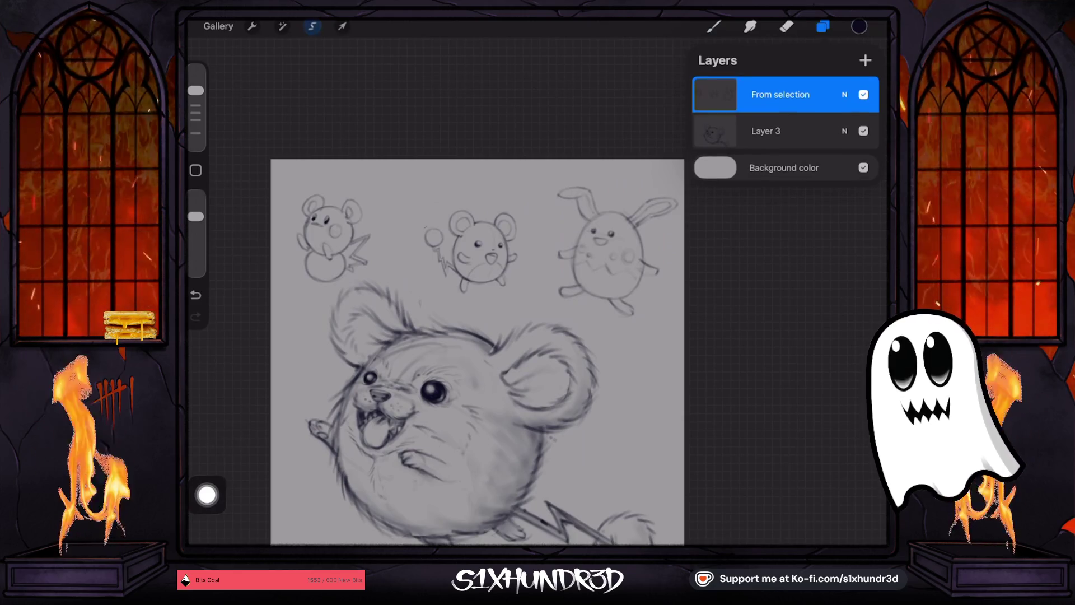
- Shift the Marill sketch slightly left and down
click(312, 27)
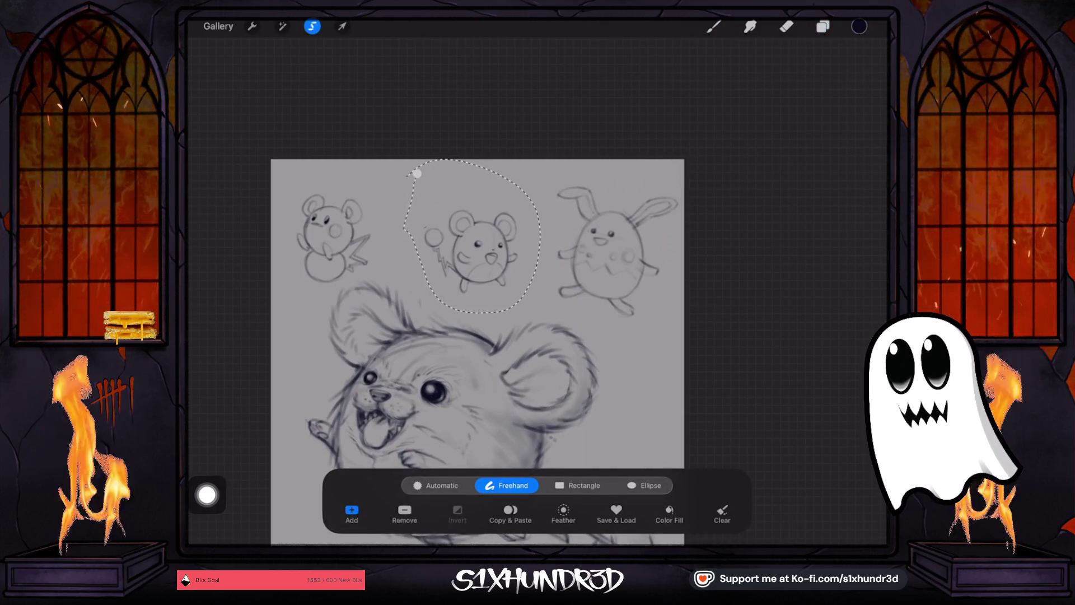
click(342, 27)
drag(467, 239, 460, 246)
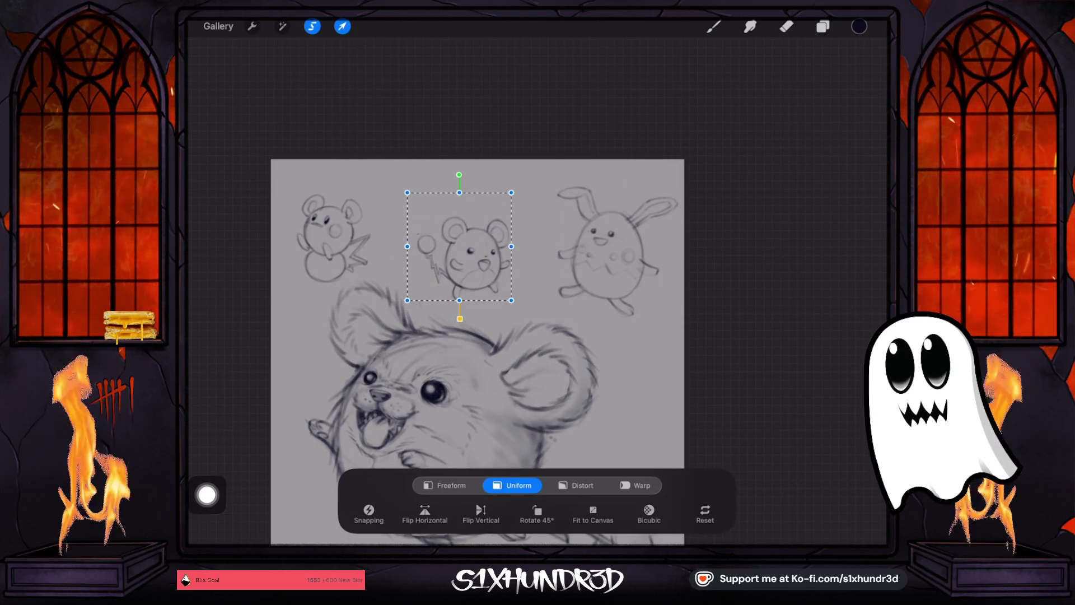
click(342, 26)
- Add a new empty layer at the top of the Layers panel
click(822, 26)
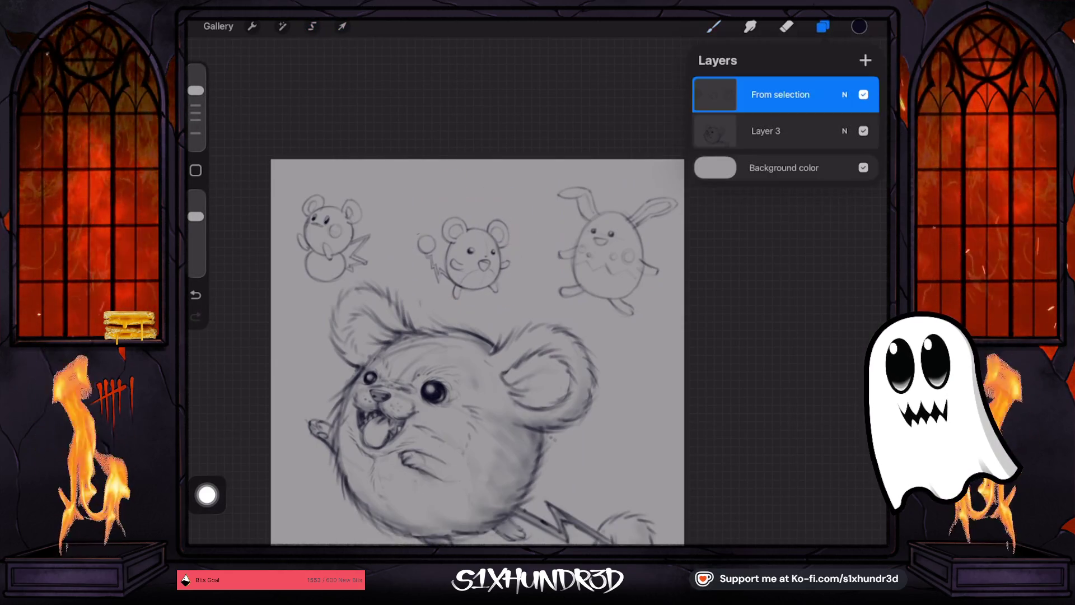
click(865, 60)
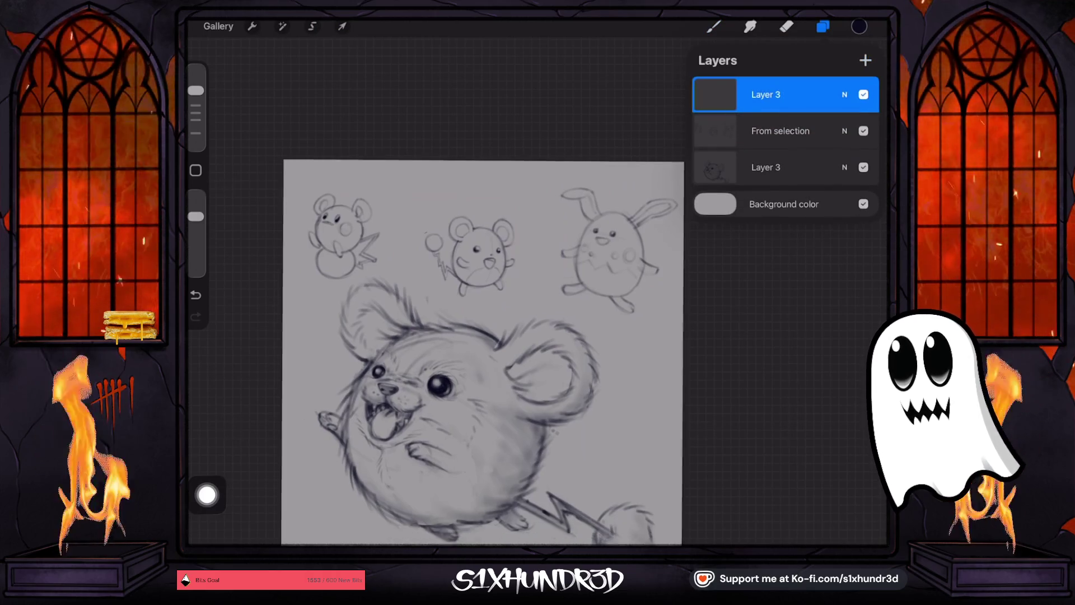
scroll(478, 351, down, 2)
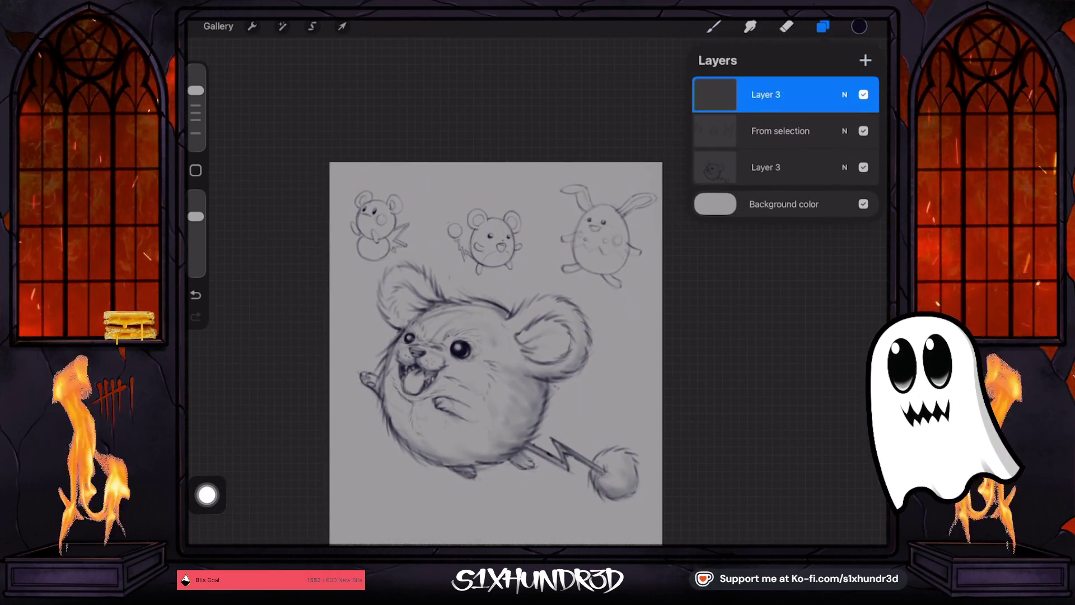
- Make the new layer visible and choose the Brush Pen brush for lettering
click(863, 94)
click(714, 26)
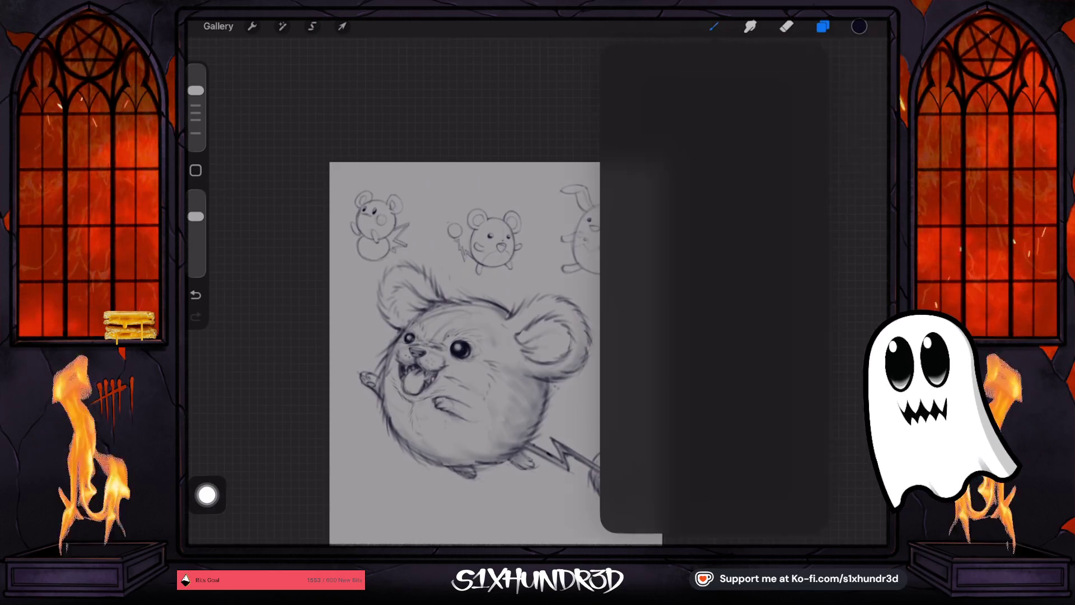
click(757, 189)
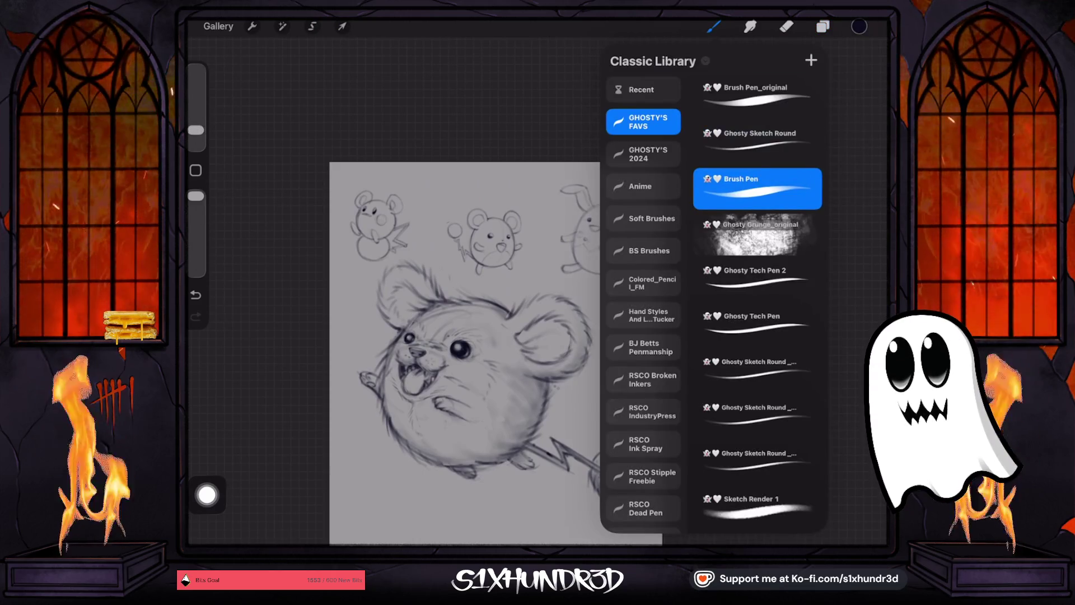
click(713, 26)
- Undo the failed first A and letter AZURILL above the first sketch
scroll(504, 280, up, 5)
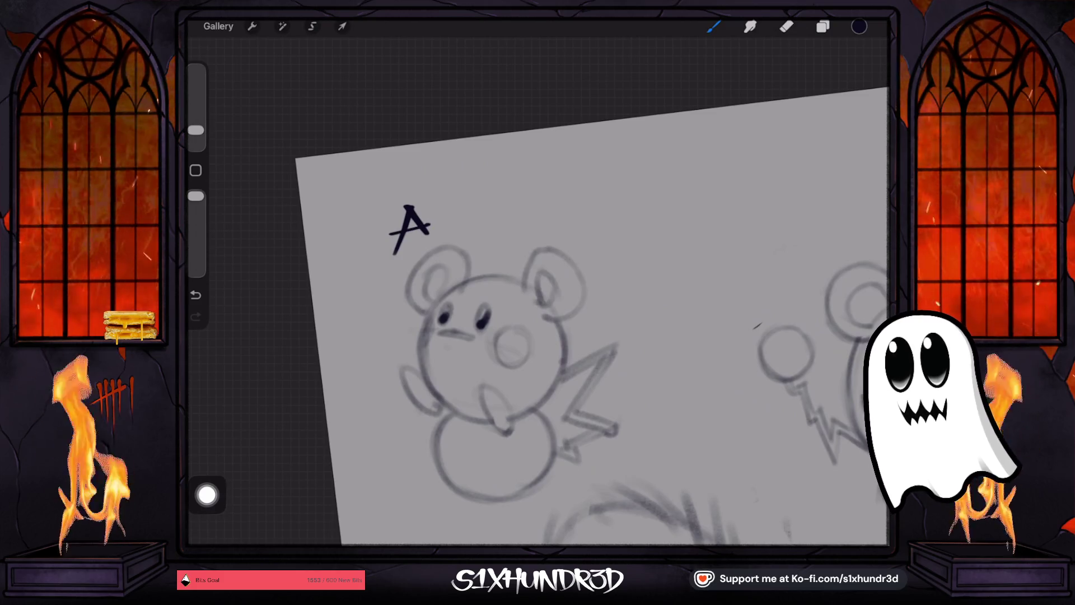
key(ctrl+z)
key(ctrl+z)
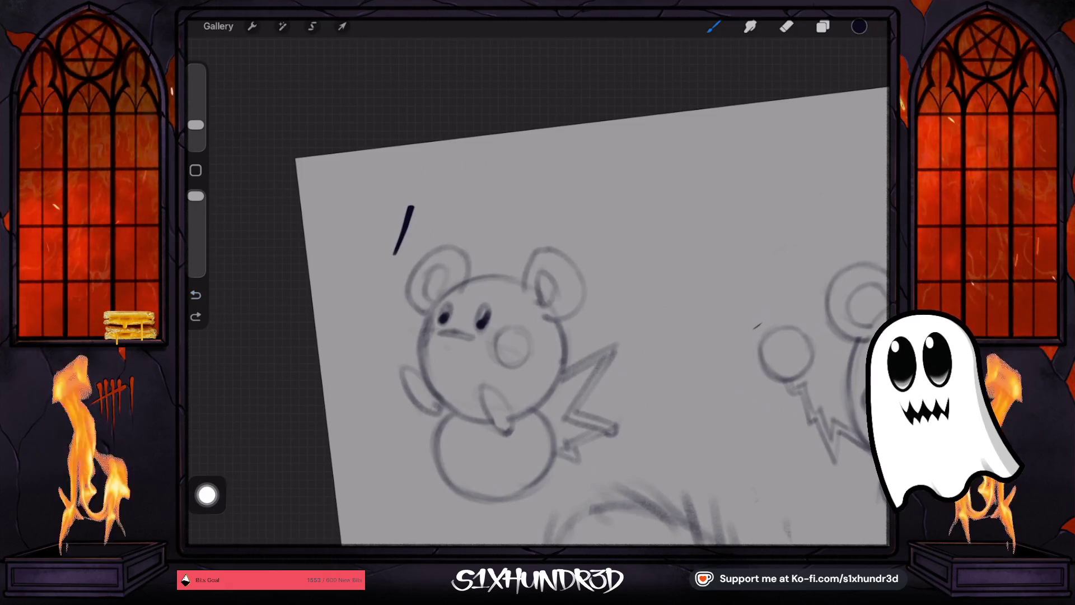
key(ctrl+z)
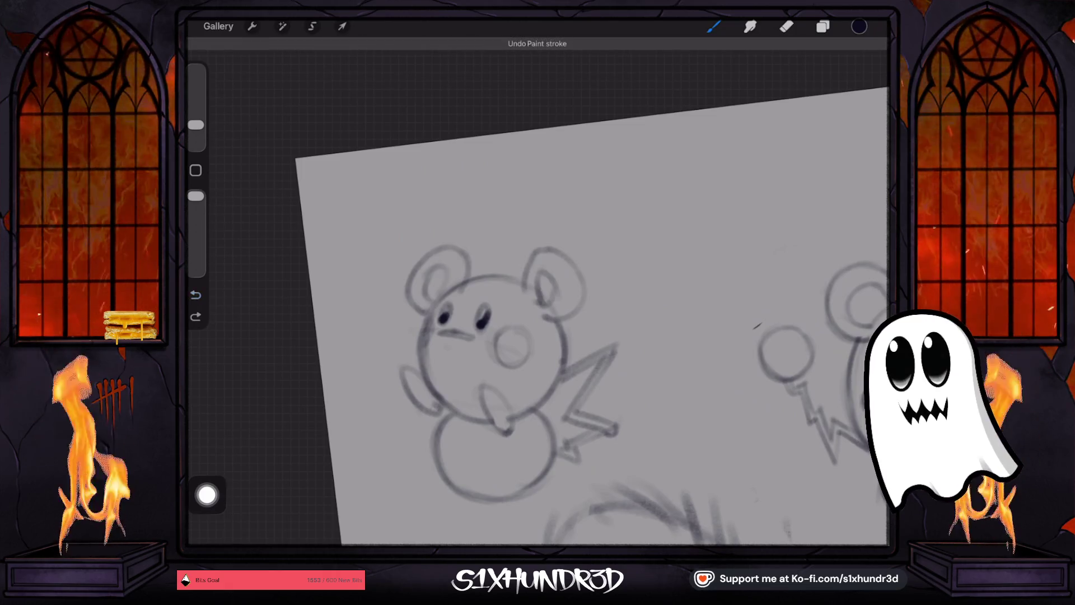
drag(406, 206, 386, 251)
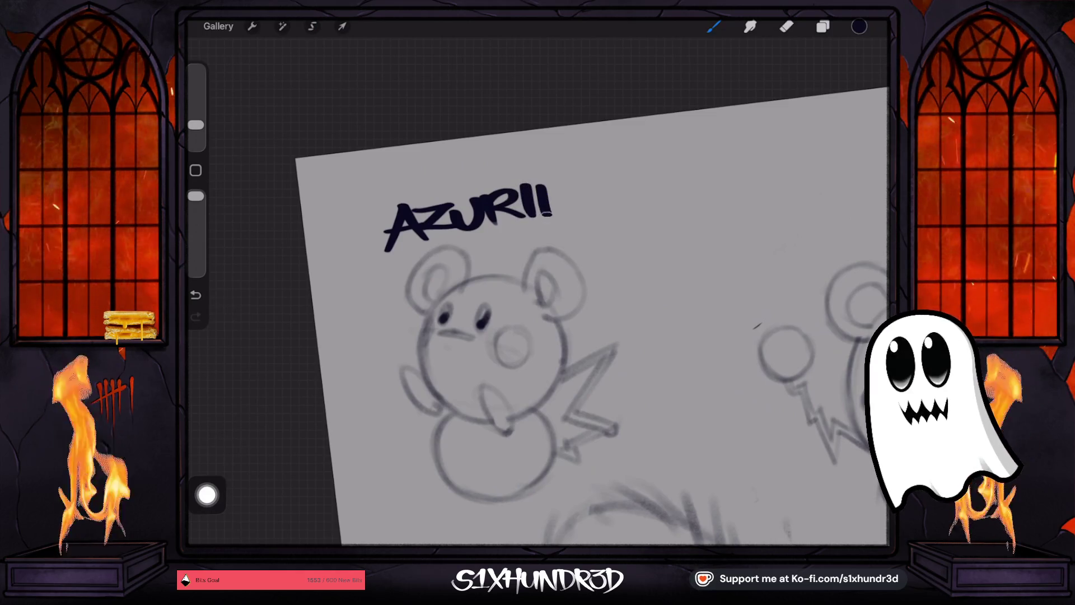
- Letter MARILL above the middle sketch
scroll(538, 314, right, 5)
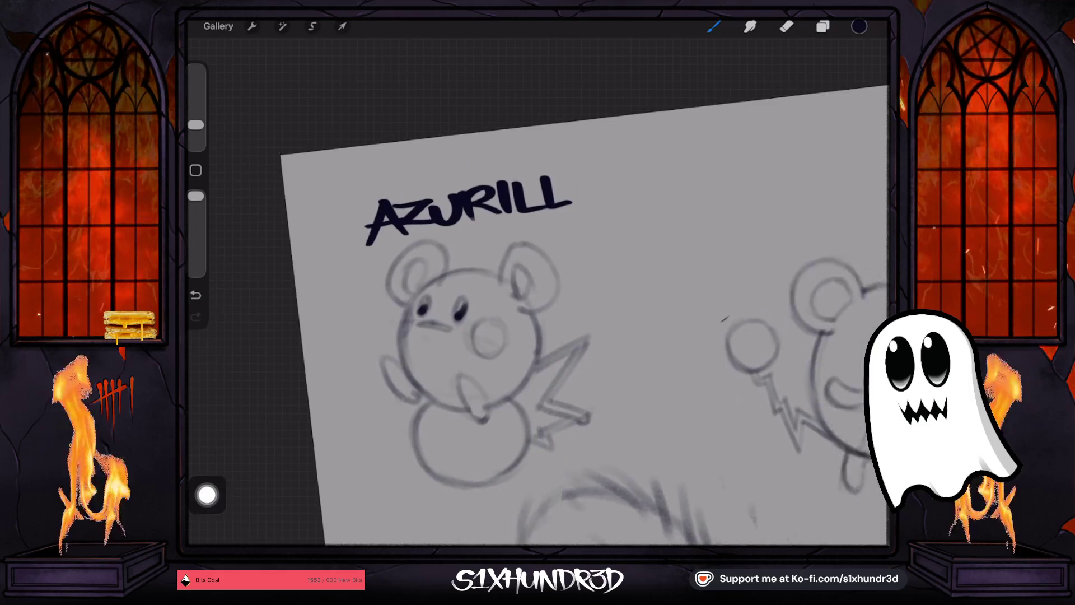
scroll(560, 364, up, 2)
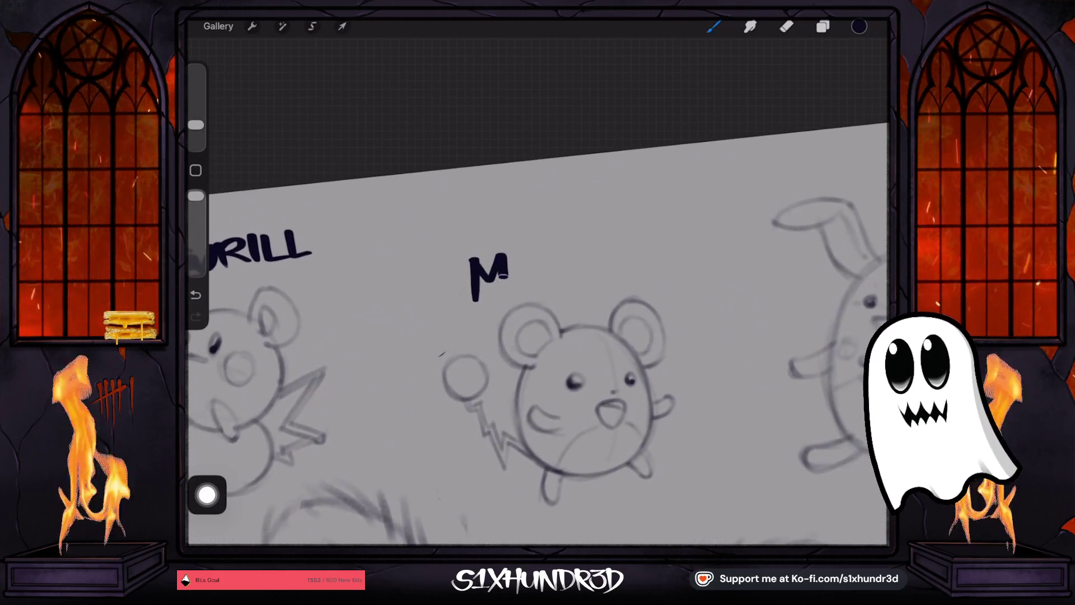
mouse_move(521, 255)
mouse_down()
mouse_move(508, 291)
mouse_move(541, 287)
mouse_move(545, 272)
mouse_move(564, 287)
mouse_up()
click(547, 287)
mouse_move(578, 251)
mouse_down()
mouse_move(574, 283)
mouse_move(594, 267)
mouse_move(619, 270)
mouse_up()
click(598, 273)
drag(620, 270, 638, 268)
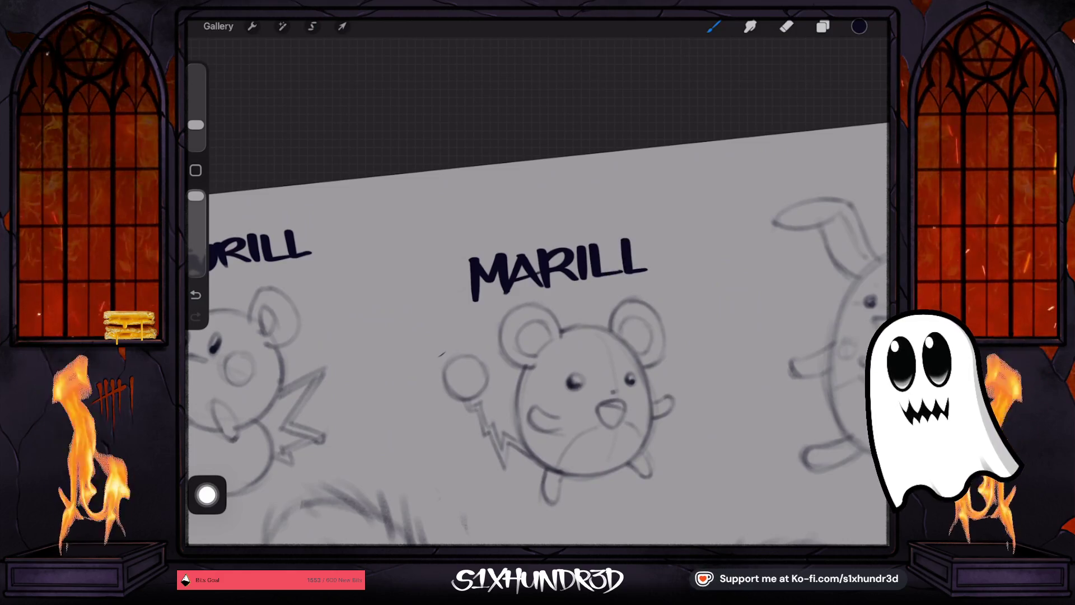
- Letter AZUMARILL above the bunny sketch
scroll(538, 336, down, 5)
scroll(684, 347, up, 5)
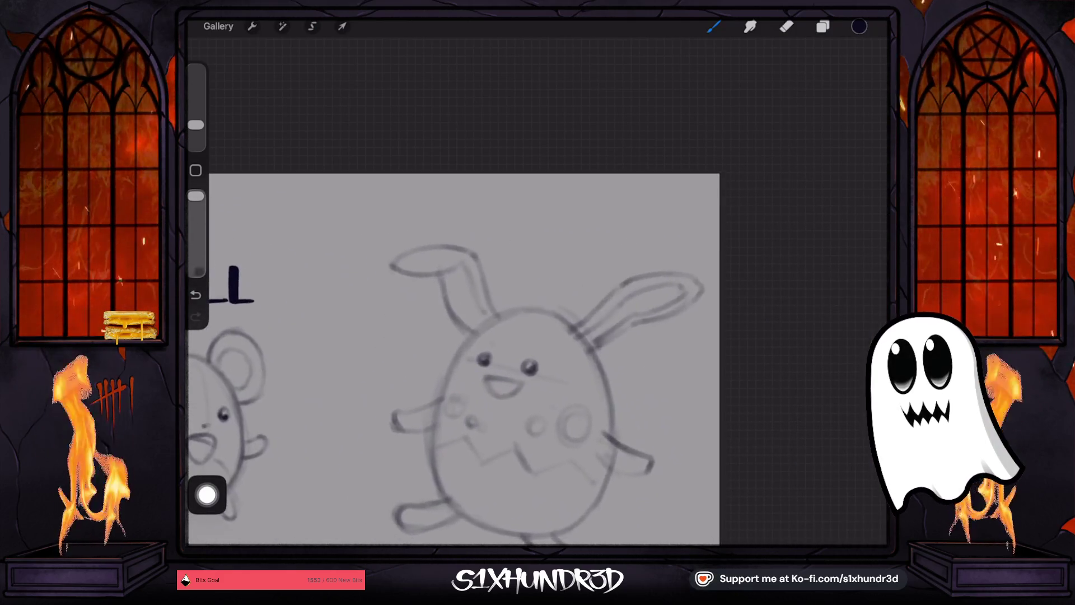
mouse_move(502, 227)
mouse_down()
mouse_move(479, 269)
mouse_move(521, 269)
mouse_up()
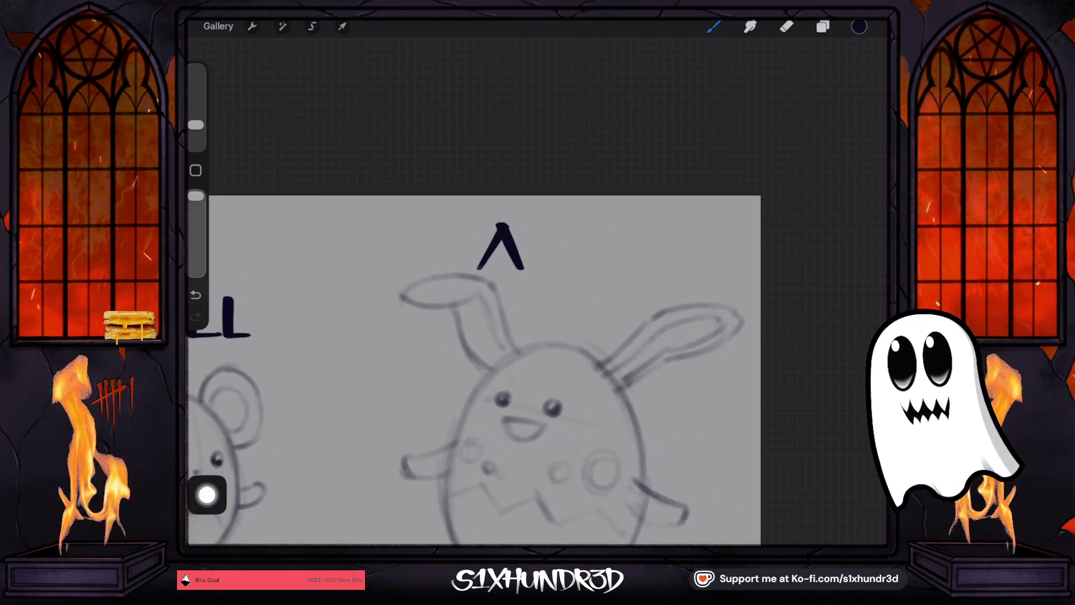
mouse_move(514, 232)
mouse_down()
mouse_move(552, 231)
mouse_move(558, 260)
mouse_move(609, 263)
mouse_up()
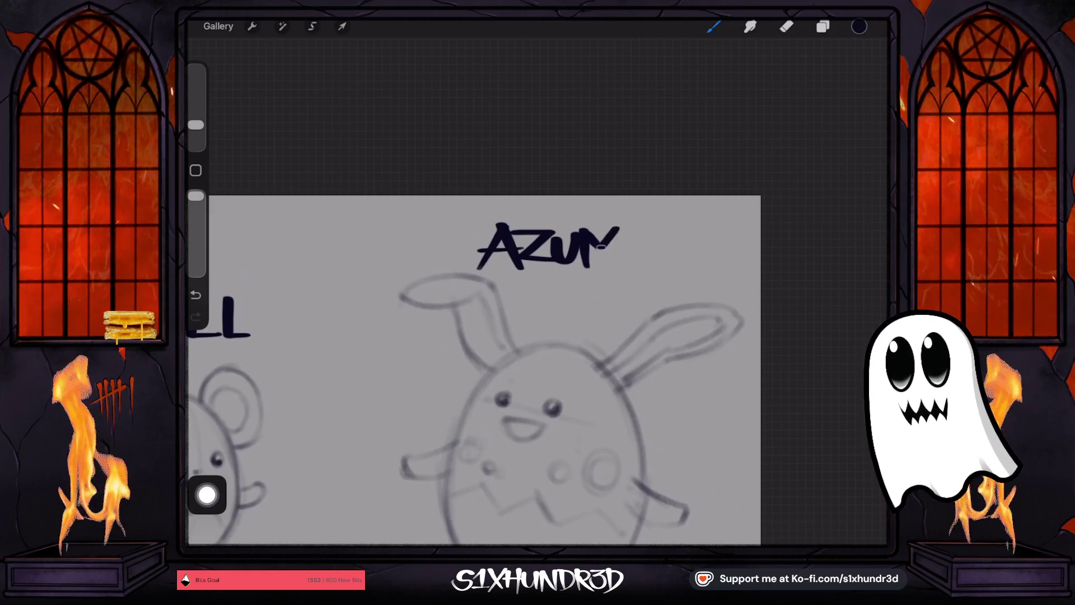
mouse_move(612, 227)
mouse_down()
mouse_move(621, 266)
mouse_move(661, 264)
mouse_move(664, 250)
mouse_move(693, 266)
mouse_up()
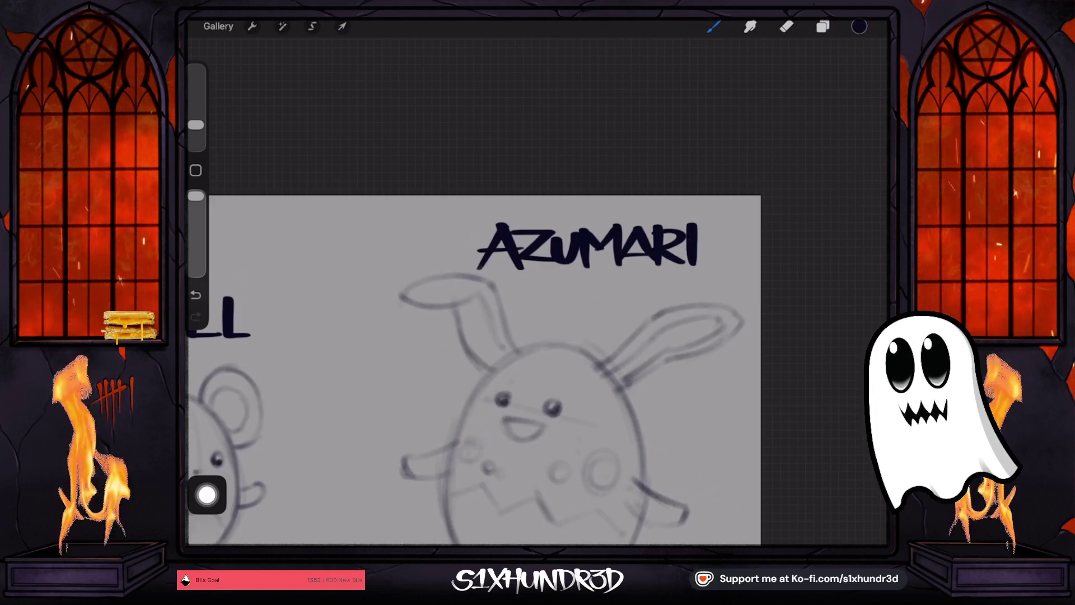
mouse_move(705, 227)
mouse_down()
mouse_move(704, 264)
mouse_move(728, 263)
mouse_up()
drag(728, 263, 752, 262)
scroll(474, 370, down, 5)
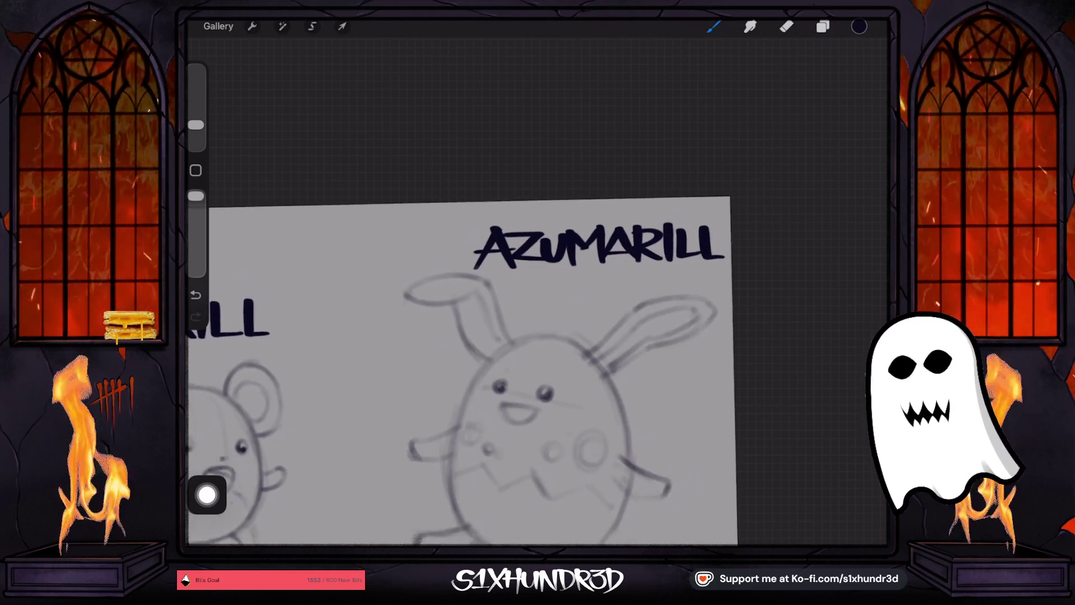
scroll(474, 336, up, 5)
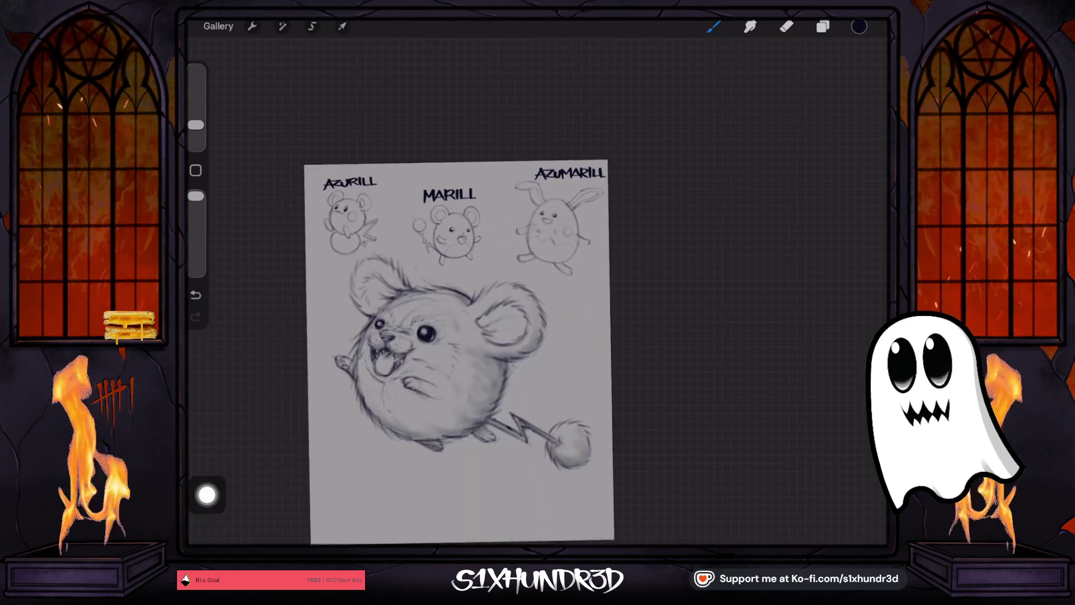
- Draw curved arrows from Azurill to Marill and from Marill to Azumarill
scroll(537, 291, up, 3)
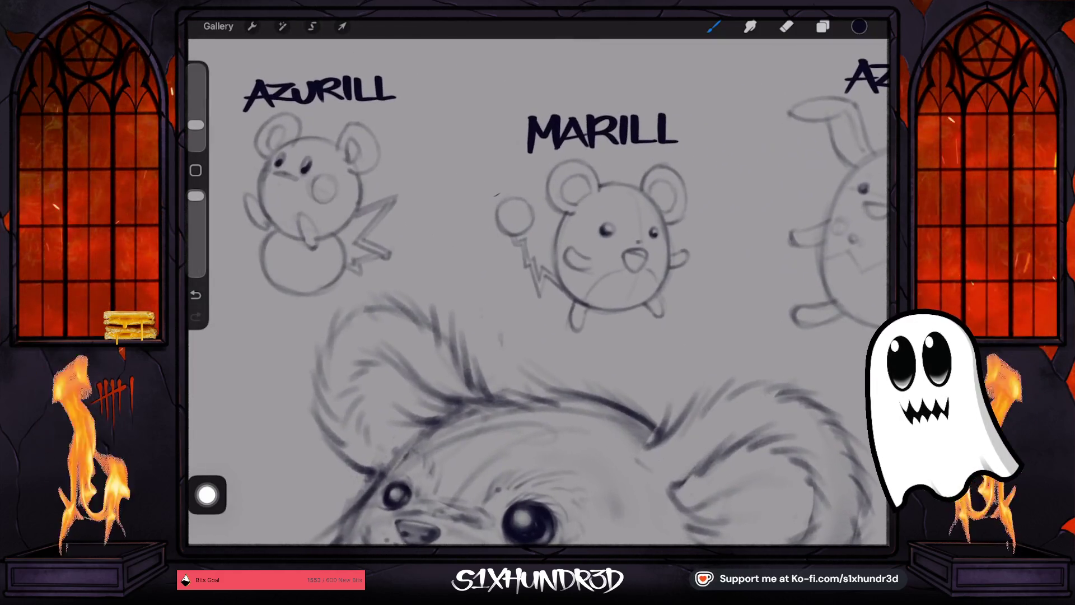
drag(401, 219, 490, 224)
drag(473, 202, 489, 224)
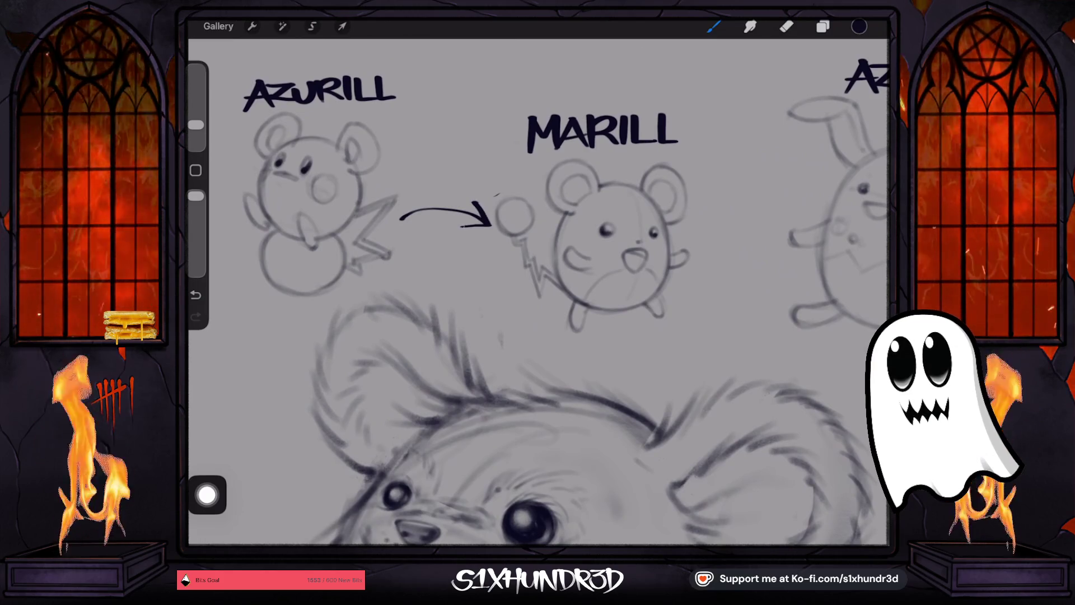
scroll(538, 291, down, 2)
drag(514, 260, 618, 232)
scroll(504, 313, down, 4)
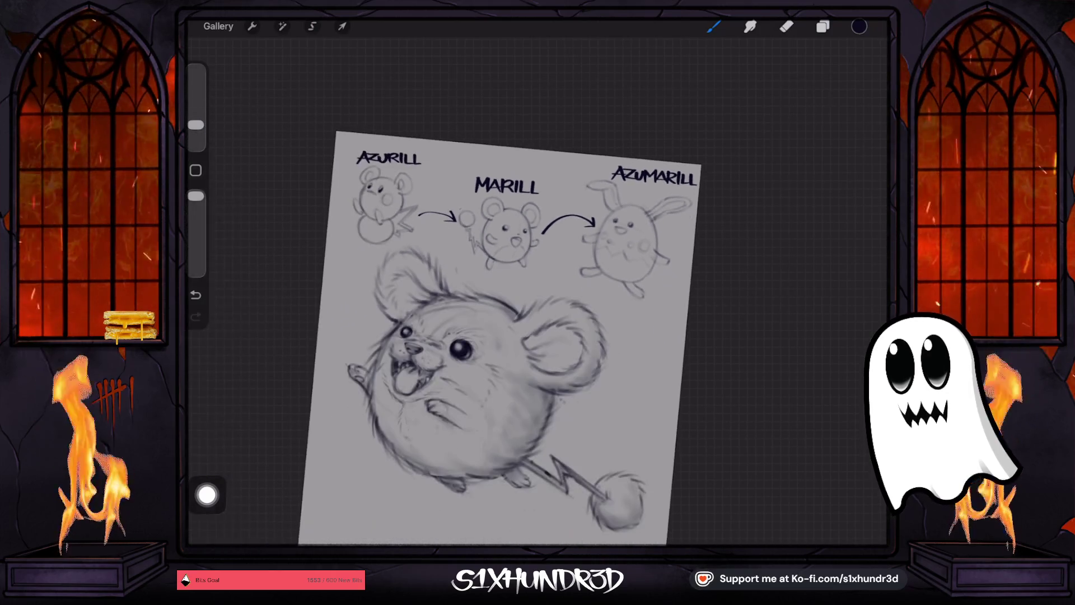
scroll(493, 313, down, 2)
- Merge the lettering layer down into the sketch layer
click(342, 26)
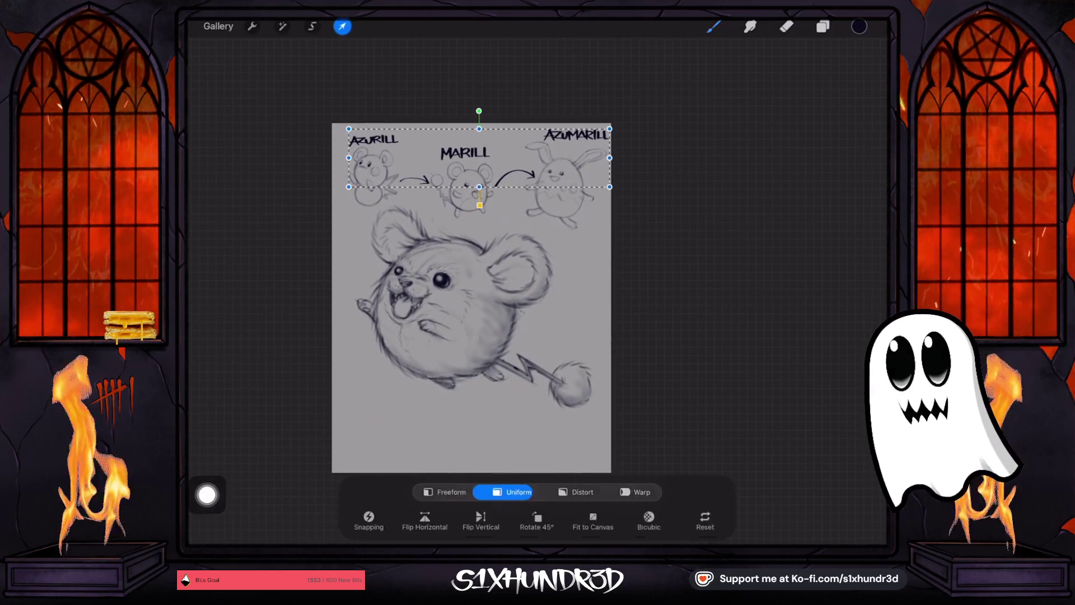
click(822, 26)
click(766, 94)
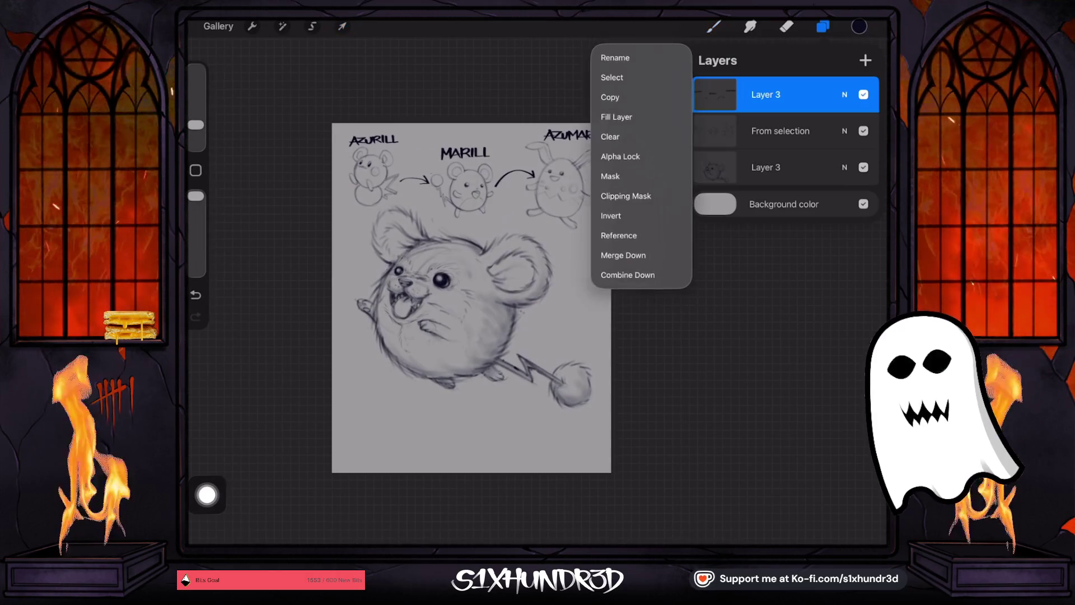
click(623, 255)
- Scale the evolution row slightly and nudge it upward
click(342, 26)
drag(604, 129, 596, 134)
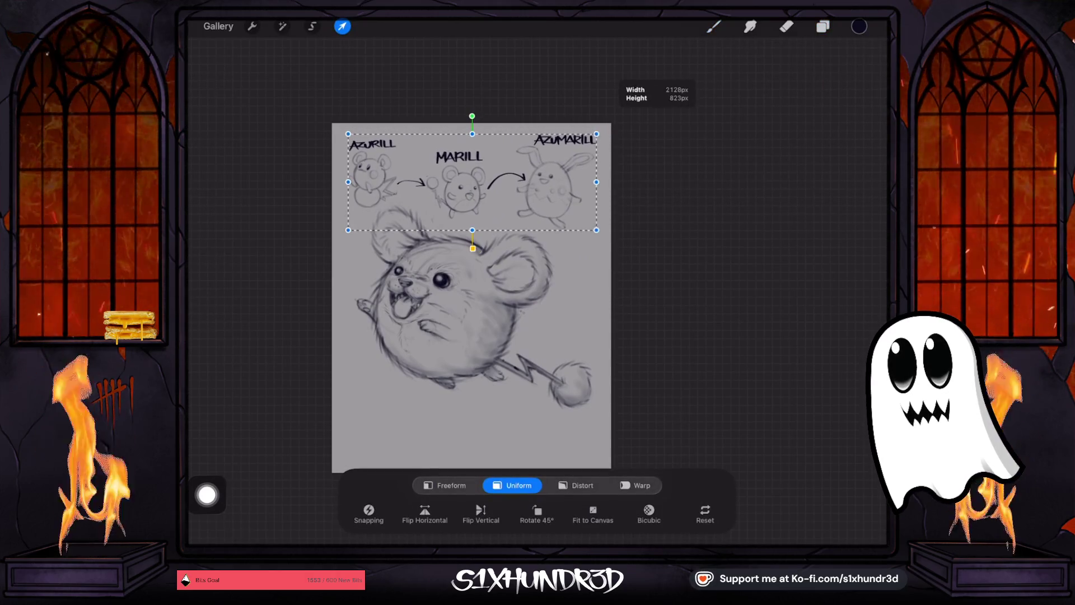
click(714, 26)
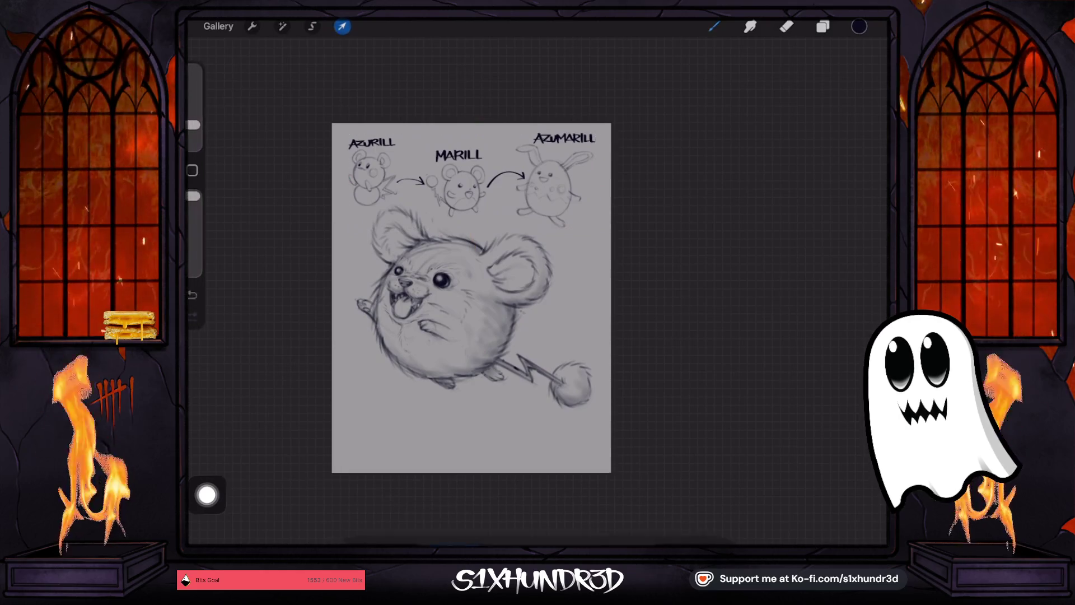
- Pick the Ghosty Sketch Round brush and undo the stray stroke by Azumarill's arm
scroll(472, 298, up, 3)
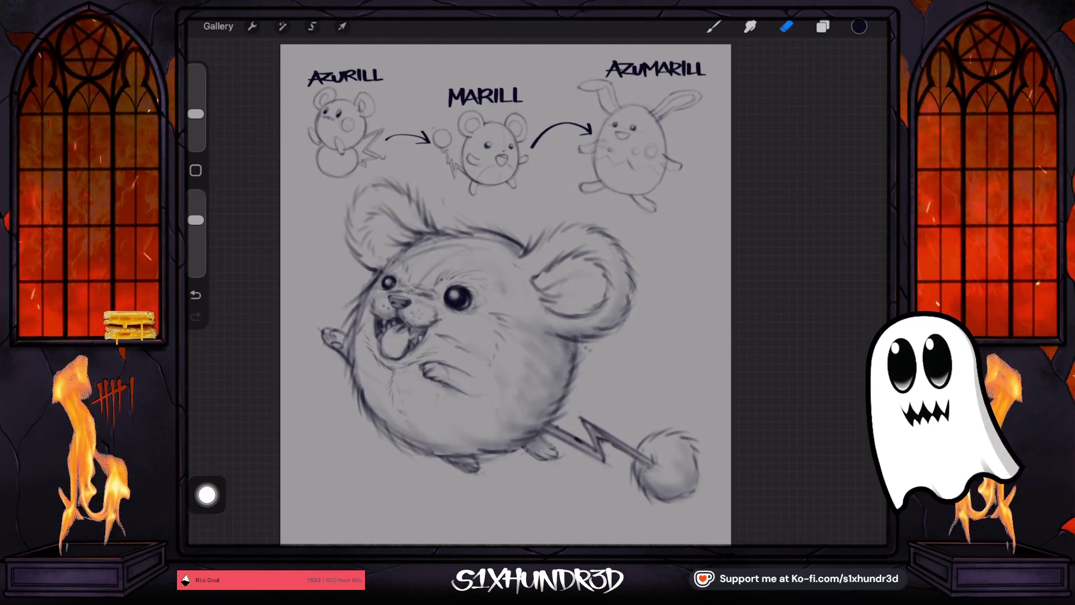
scroll(689, 118, up, 5)
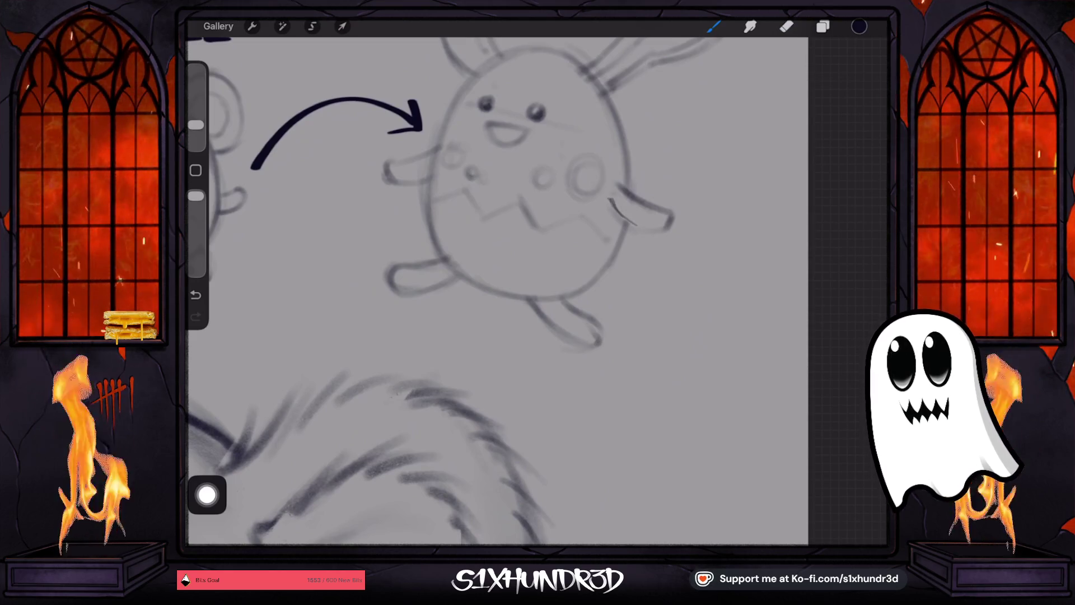
click(714, 27)
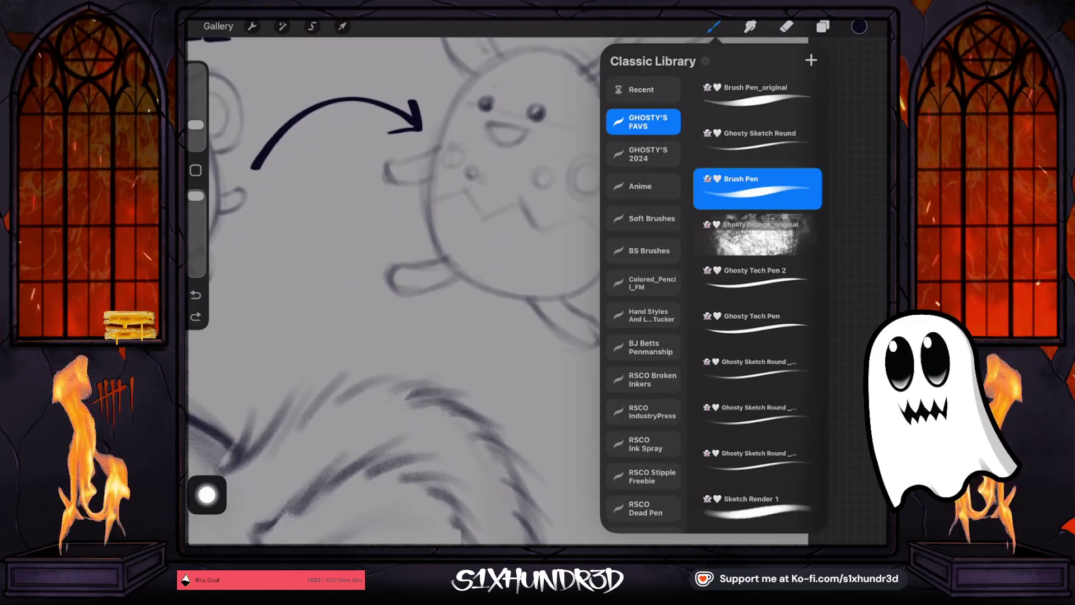
click(757, 140)
click(196, 93)
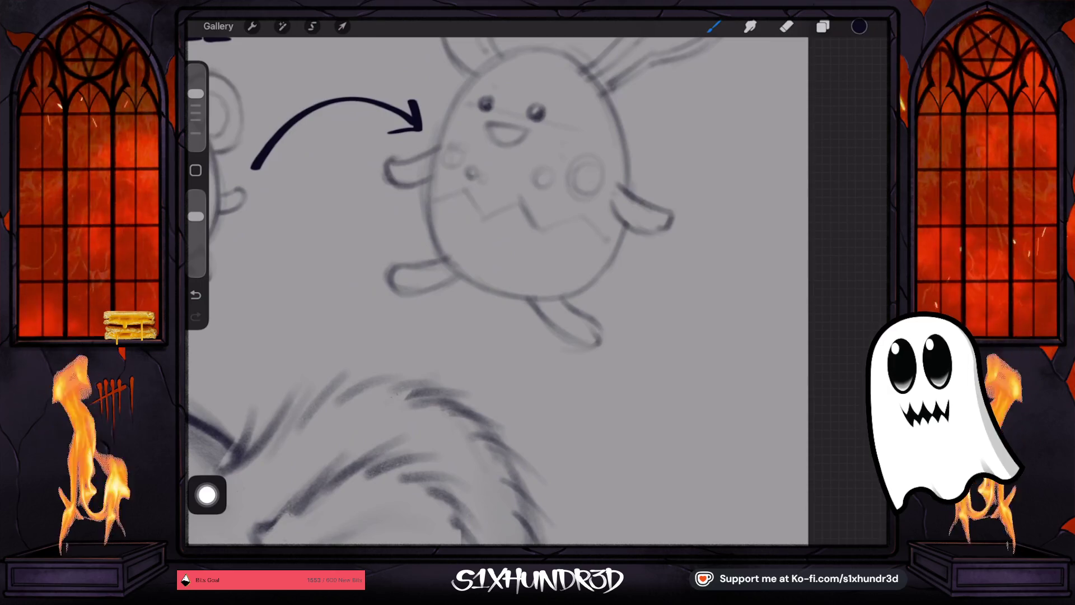
key(ctrl+z)
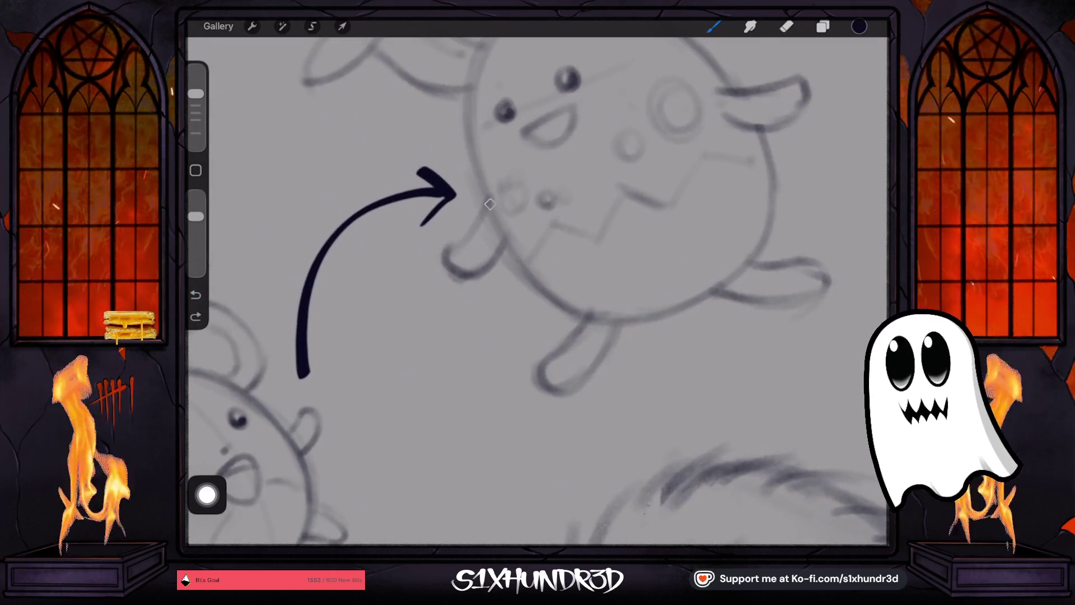